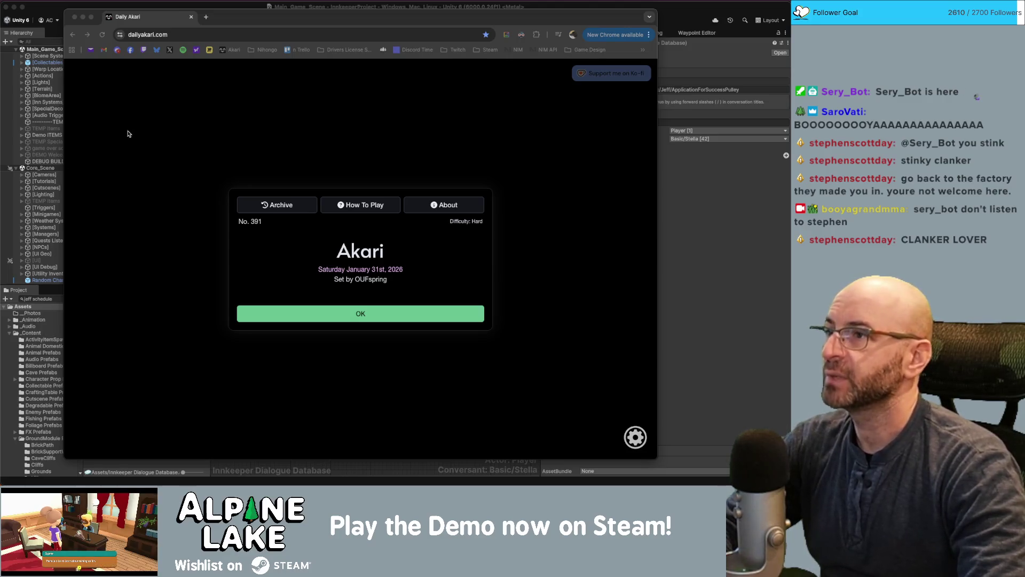
# Shift the Daily Akari browser window left and widen it to the right
pyautogui.moveTo(215, 22); pyautogui.dragTo(206, 21)
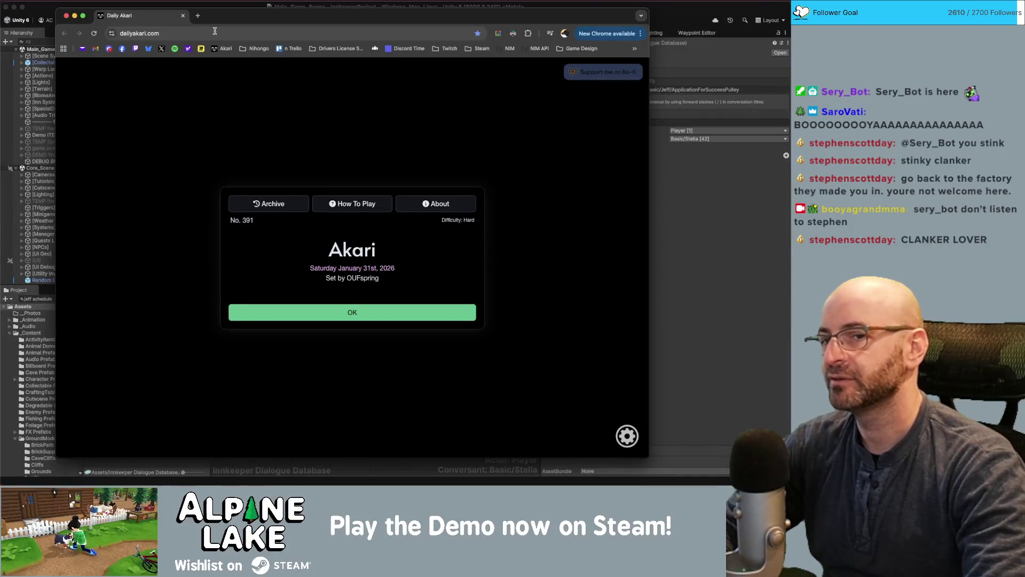
pyautogui.moveTo(224, 26); pyautogui.dragTo(220, 25)
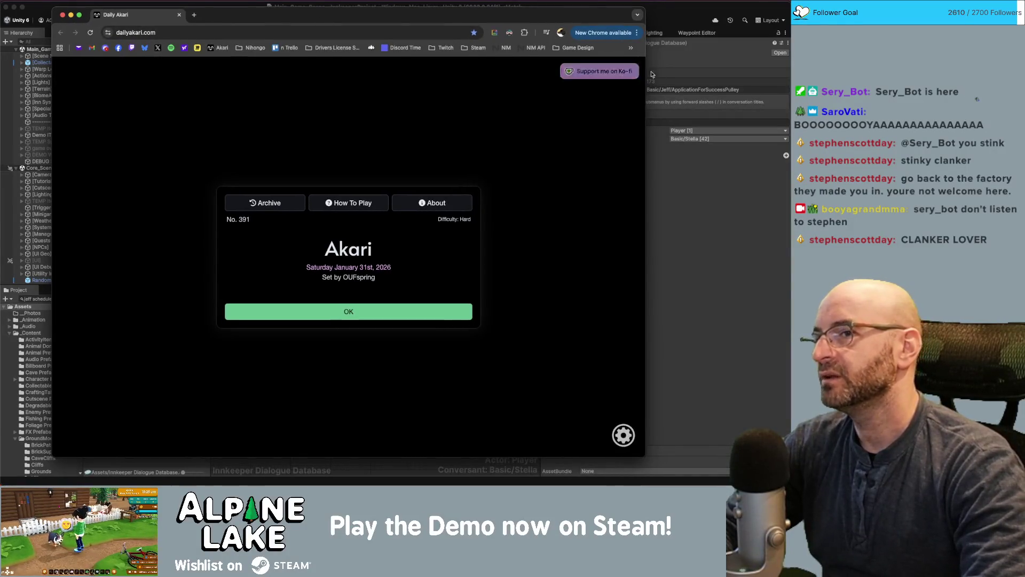
pyautogui.moveTo(644, 51); pyautogui.dragTo(684, 50)
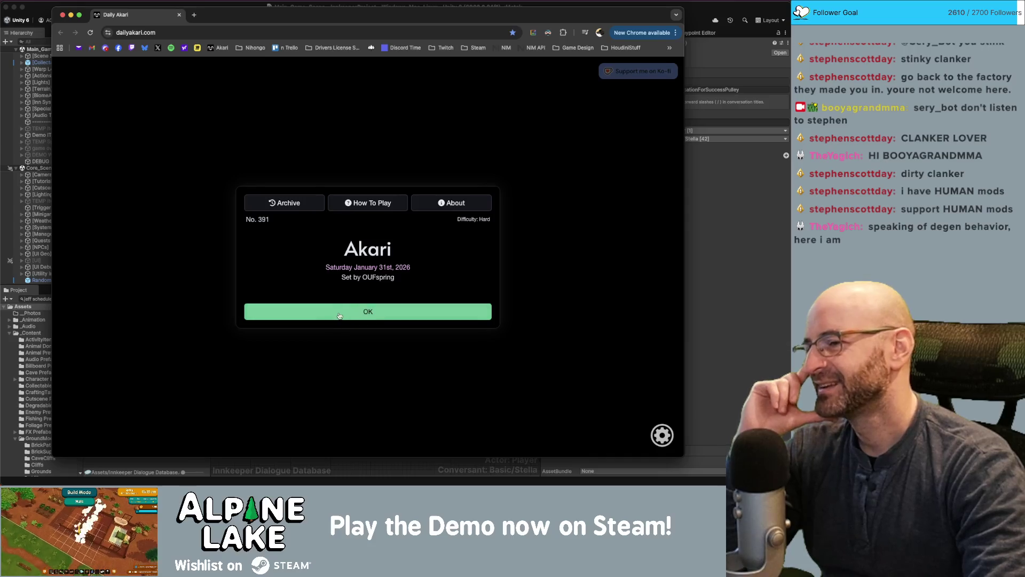
# Start puzzle 391 and place four upper-right bulbs, marking two cells with X
pyautogui.click(401, 310)
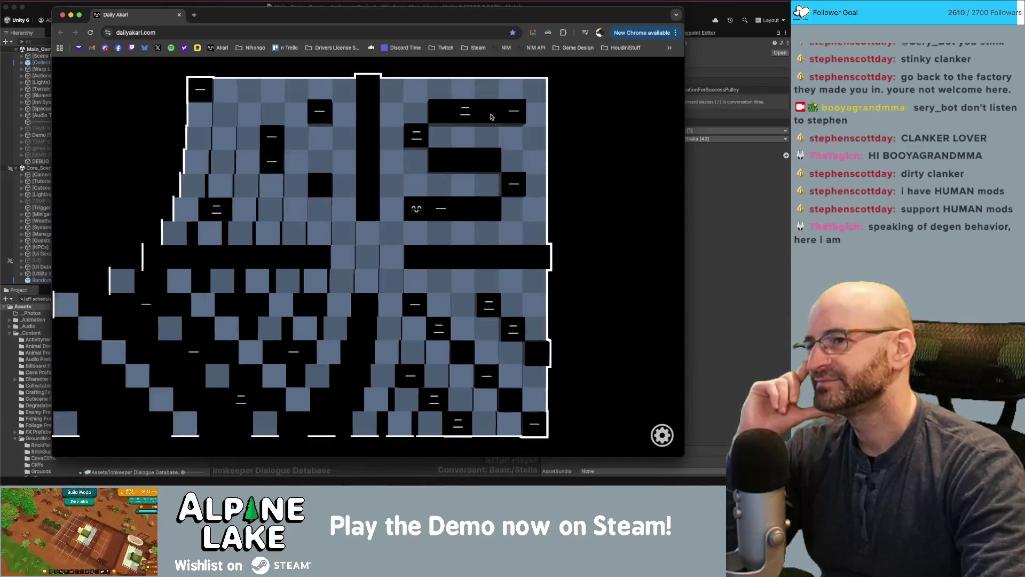
pyautogui.click(463, 91)
pyautogui.click(463, 137)
pyautogui.click(534, 114)
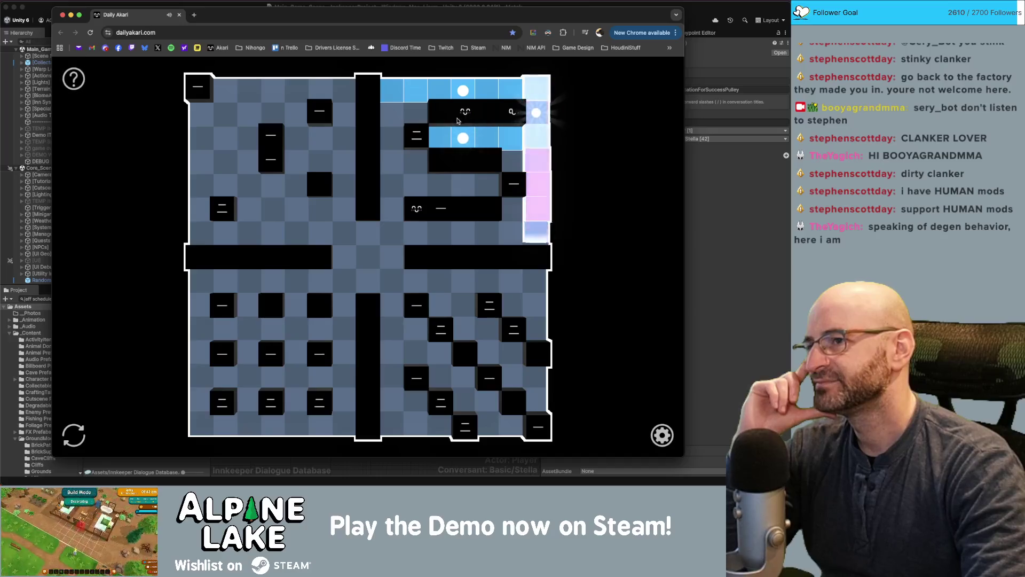
pyautogui.click(392, 114)
pyautogui.click(392, 161)
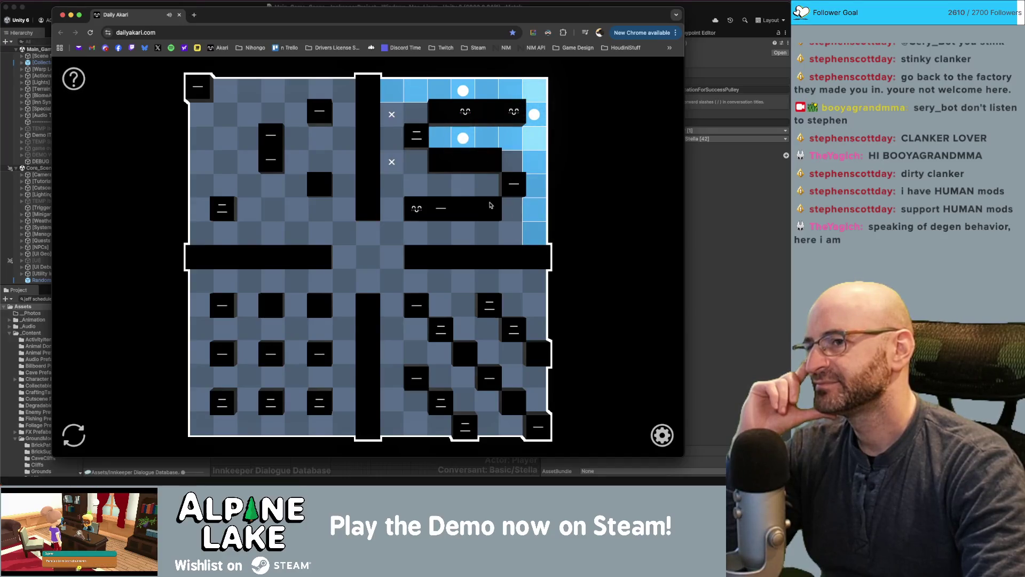
pyautogui.click(510, 161)
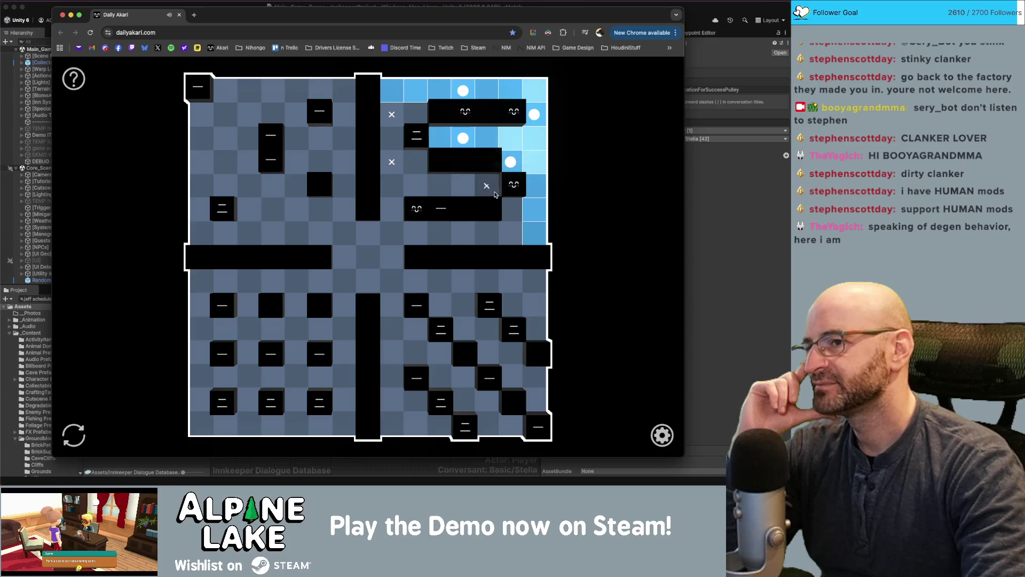
# Complete the upper-right block with four more bulbs and three X marks
pyautogui.click(415, 233)
pyautogui.click(415, 185)
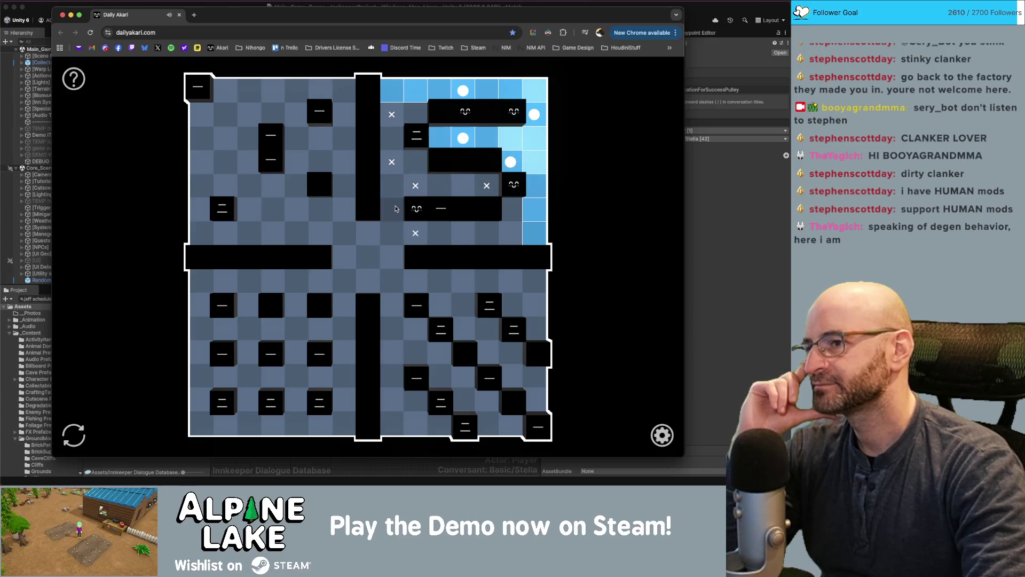
pyautogui.click(392, 209)
pyautogui.click(512, 232)
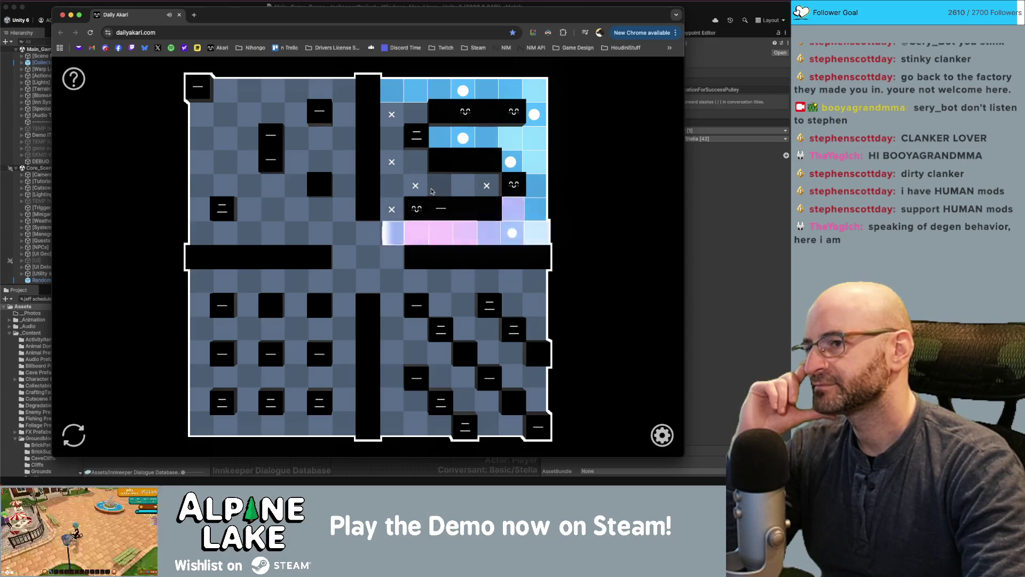
pyautogui.click(431, 191)
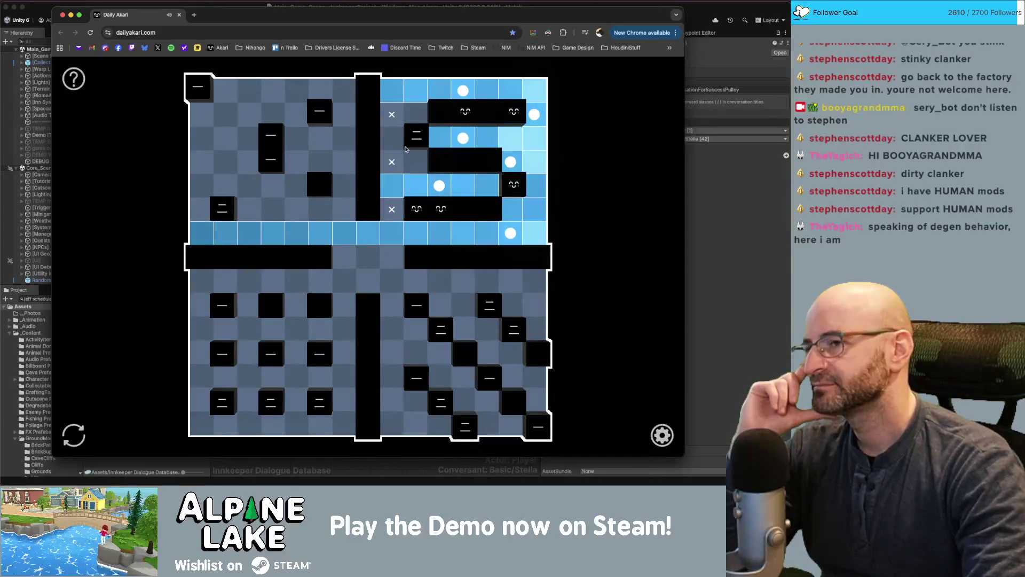
pyautogui.click(415, 115)
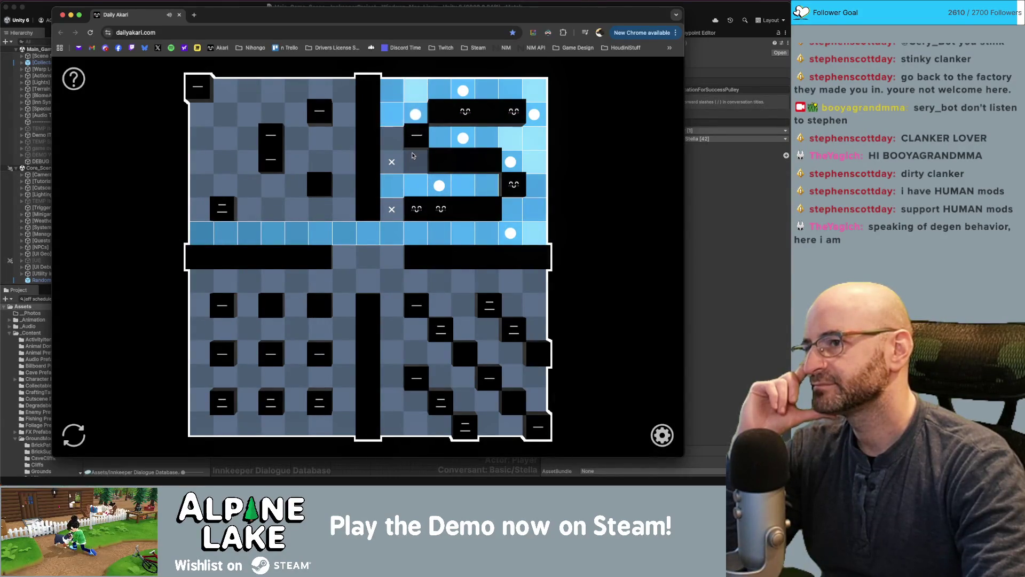
pyautogui.click(413, 163)
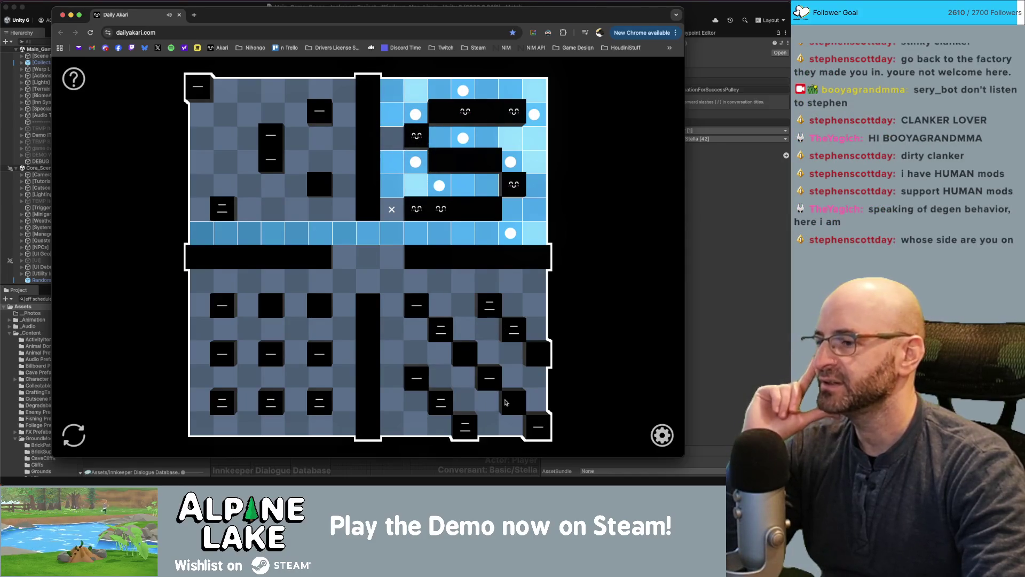
# Work the upper-left block: place one bulb and mark eight unlit cells with X
pyautogui.click(225, 114)
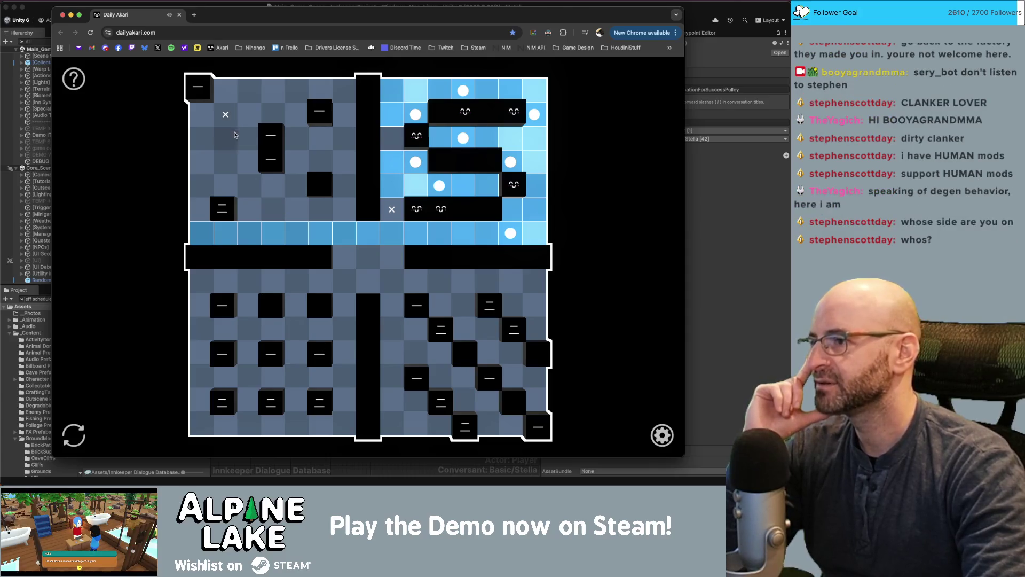
pyautogui.click(249, 185)
pyautogui.click(202, 185)
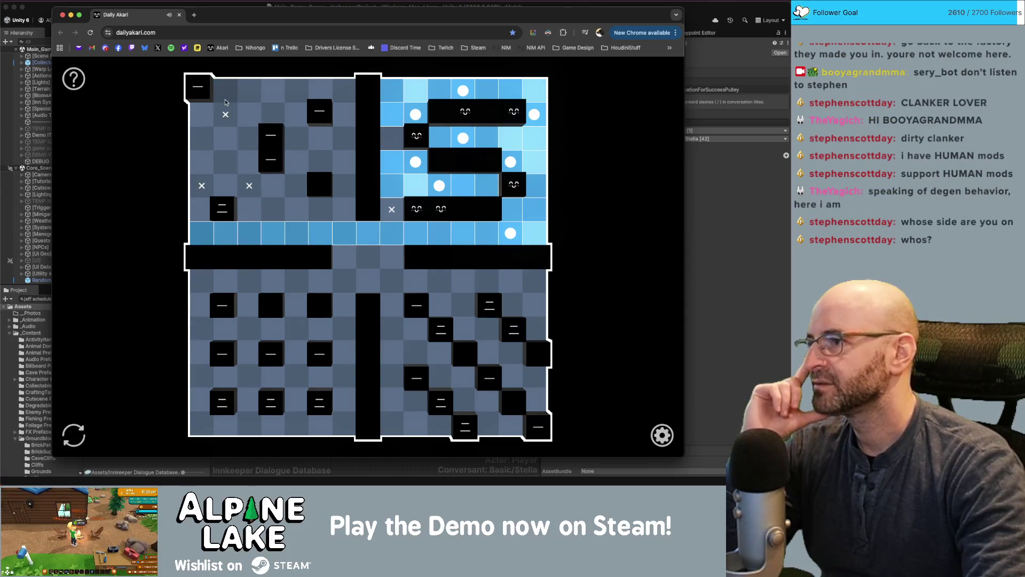
pyautogui.click(247, 208)
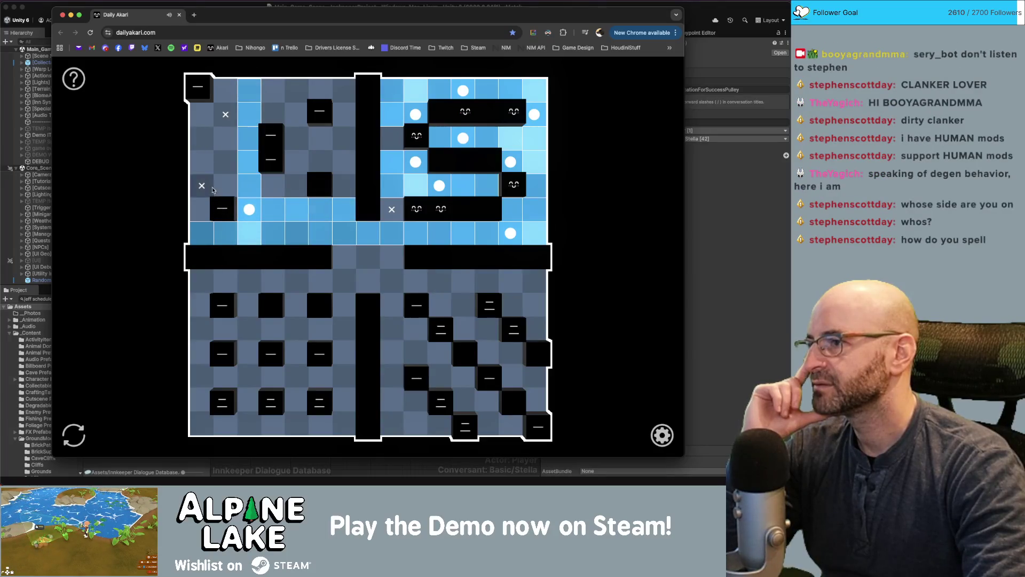
pyautogui.click(225, 138)
pyautogui.click(201, 138)
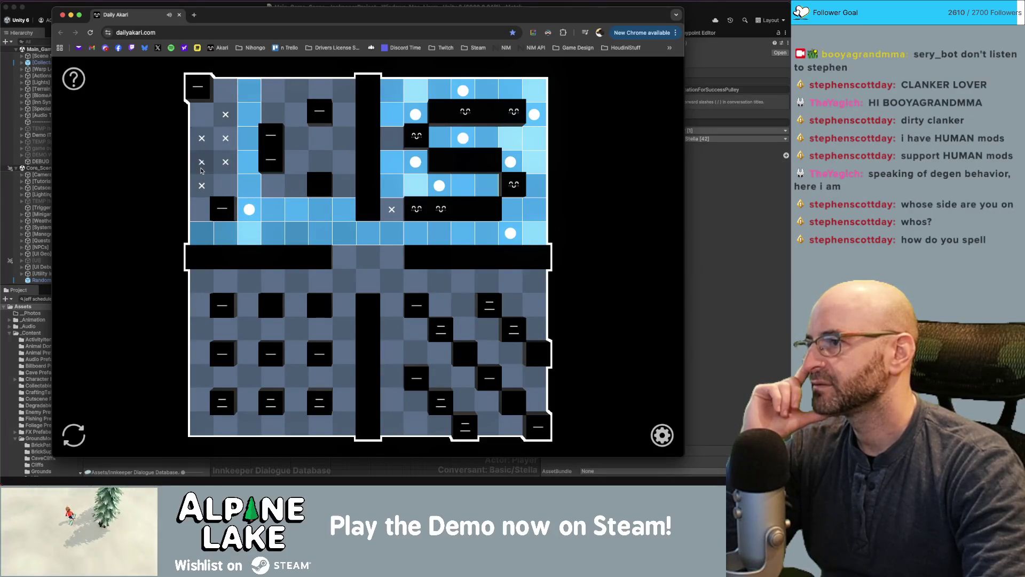
pyautogui.click(202, 162)
pyautogui.click(225, 162)
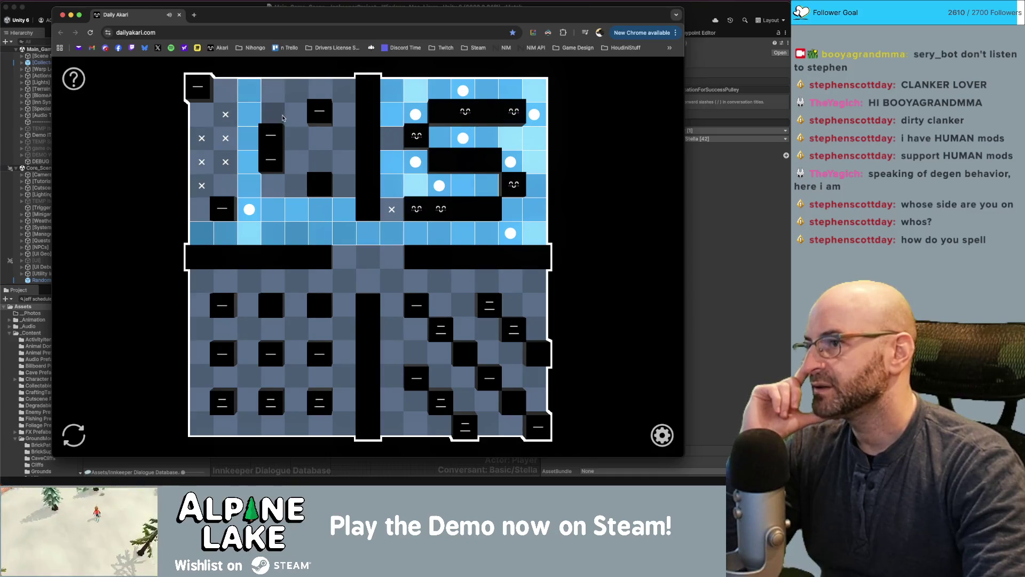
pyautogui.click(296, 185)
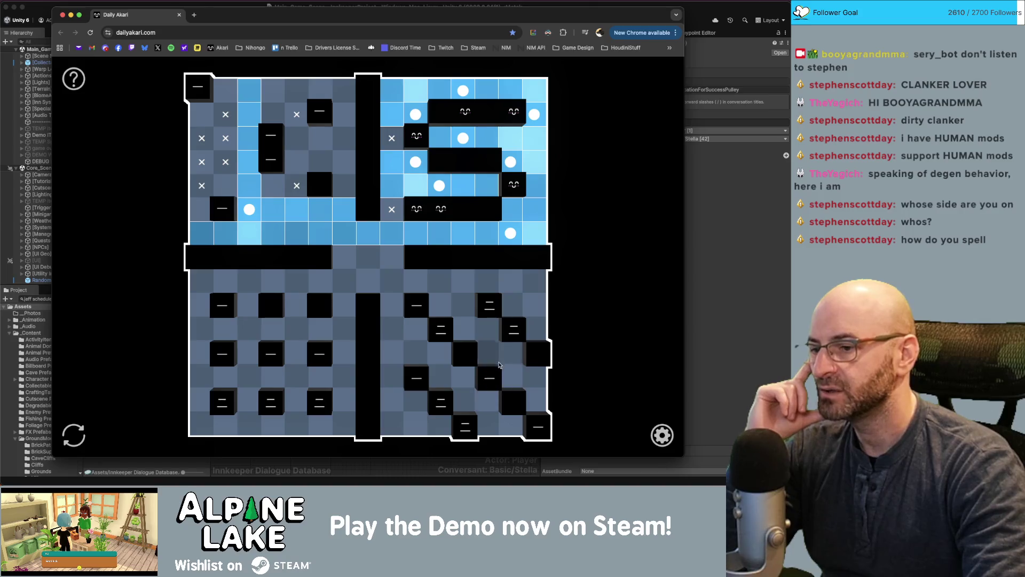
# Mark a lower-right cell with an X and nudge the browser window
pyautogui.rightClick(486, 400)
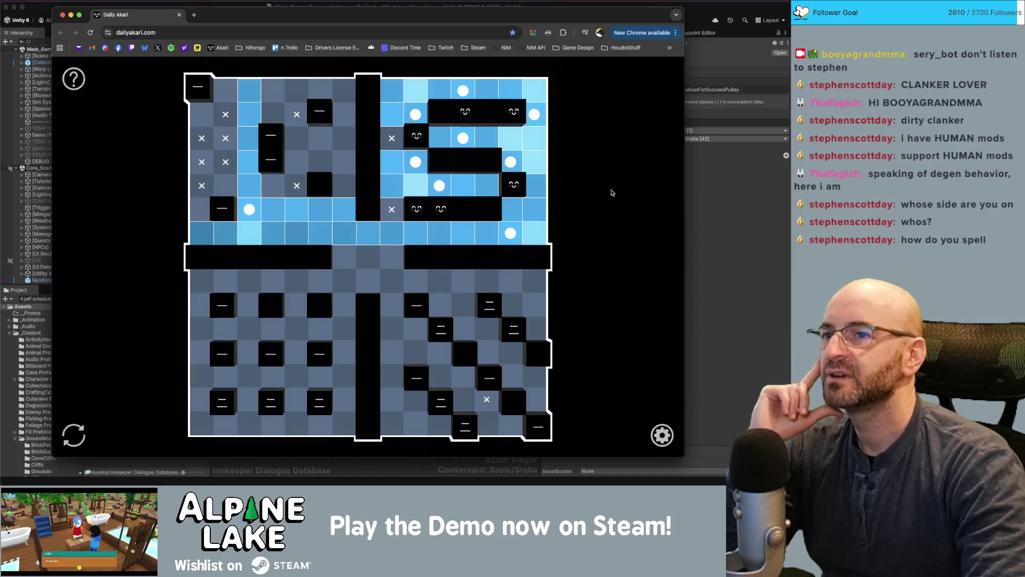
pyautogui.moveTo(639, 16); pyautogui.dragTo(642, 14)
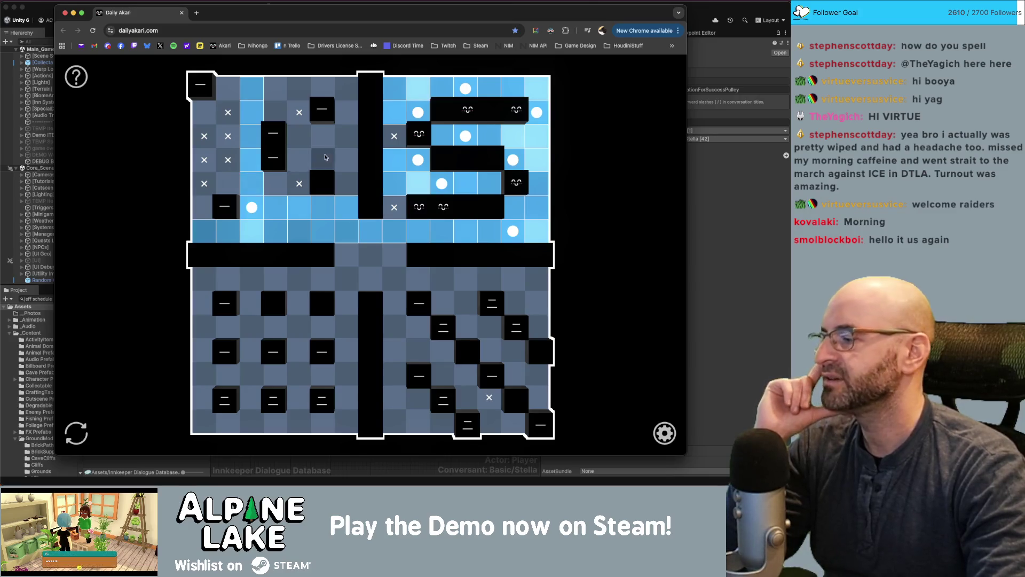
# Leave Daily Akari for Unity, then bring The Smol Mushroomancer store page forward
pyautogui.click(830, 331)
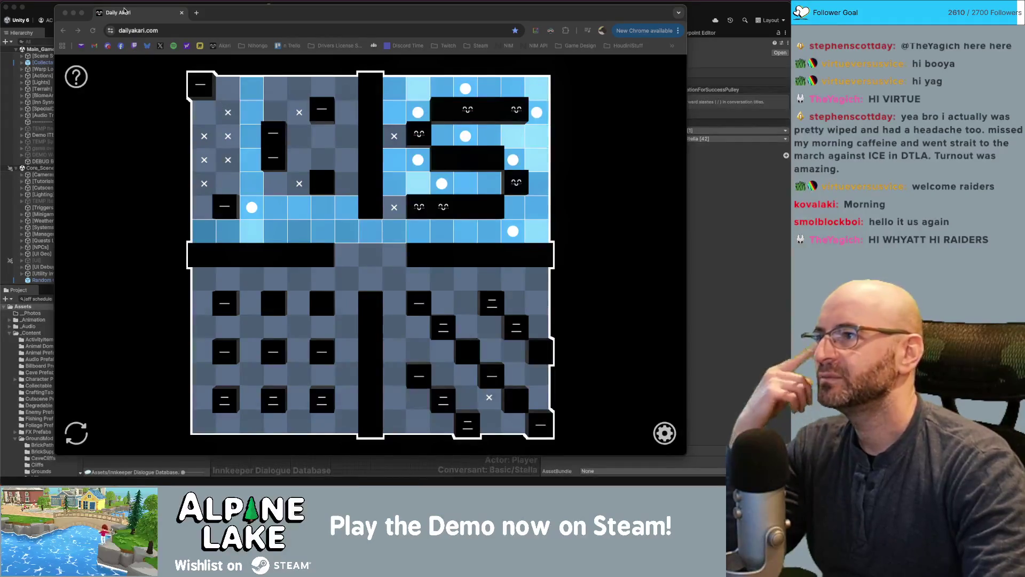
pyautogui.press('super+Tab')
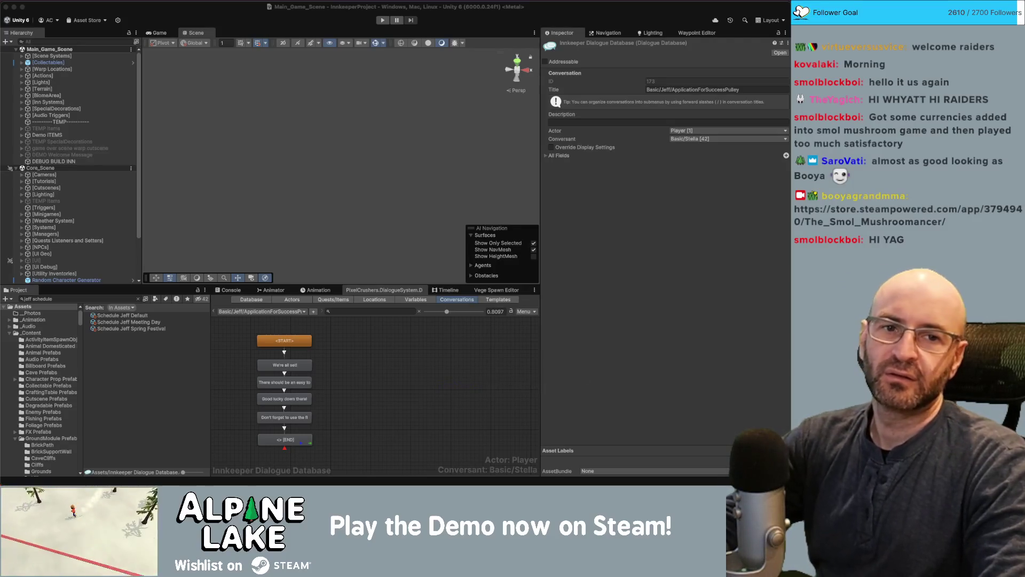
pyautogui.press('super+Tab')
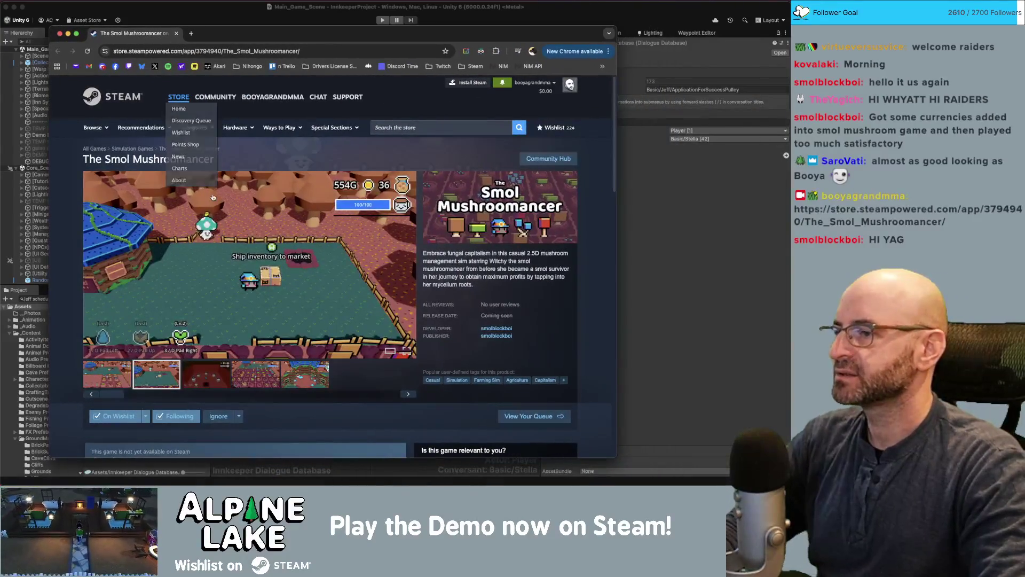
# Browse The Smol Mushroomancer's third to fifth screenshots and nudge the browser window up-right
pyautogui.scroll(-1, 240, 180)
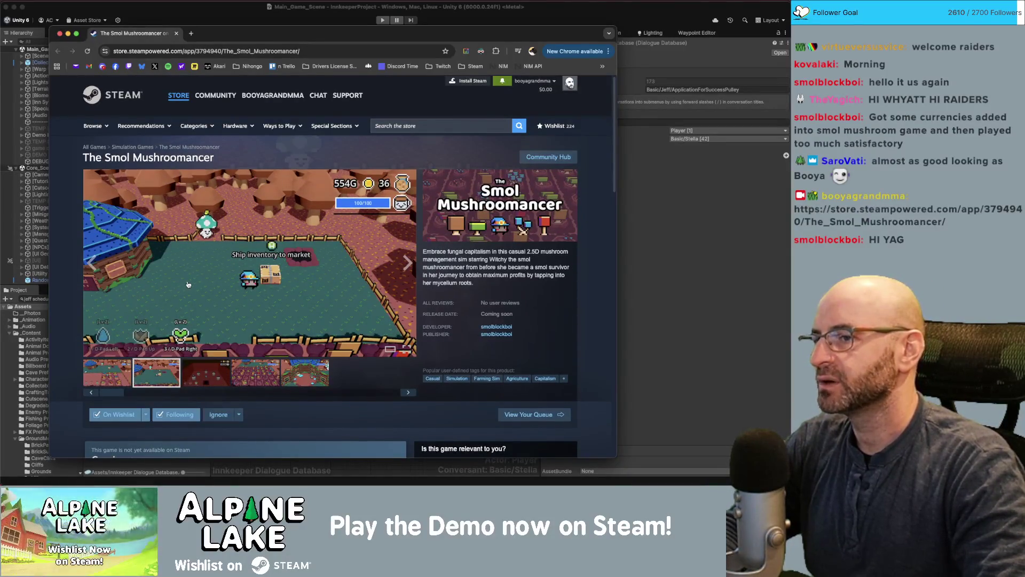
pyautogui.click(213, 363)
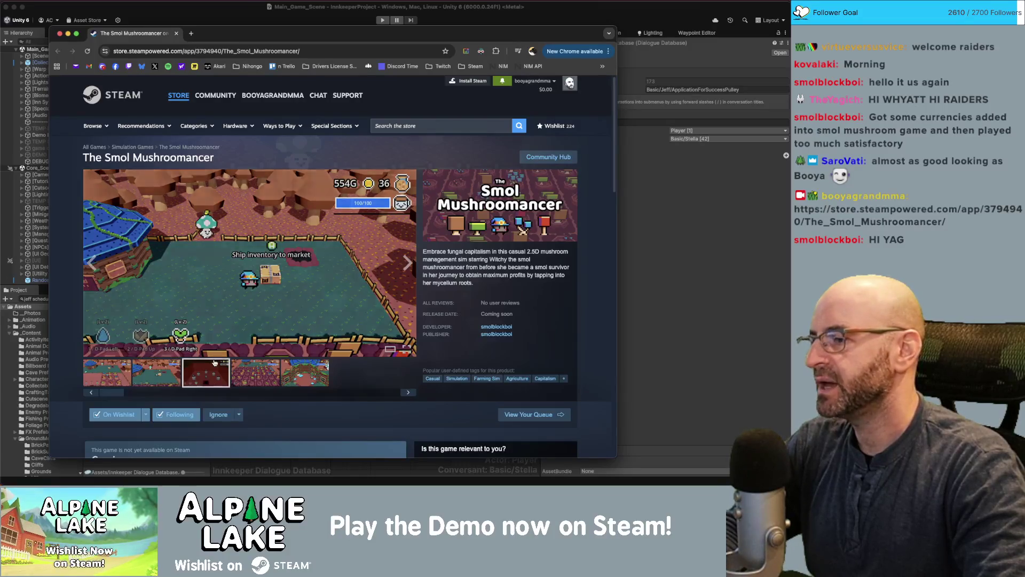
pyautogui.click(259, 382)
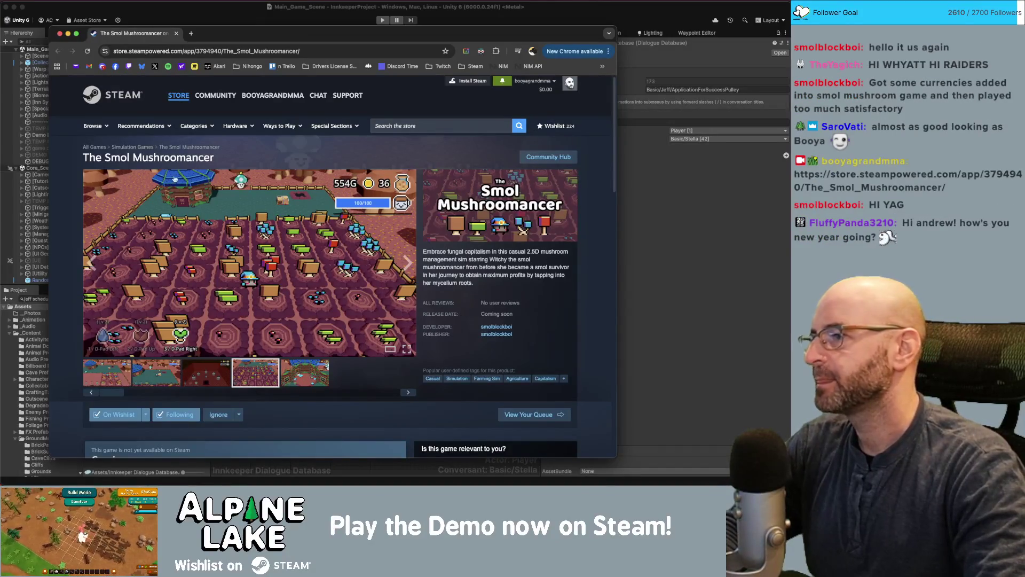
pyautogui.click(313, 369)
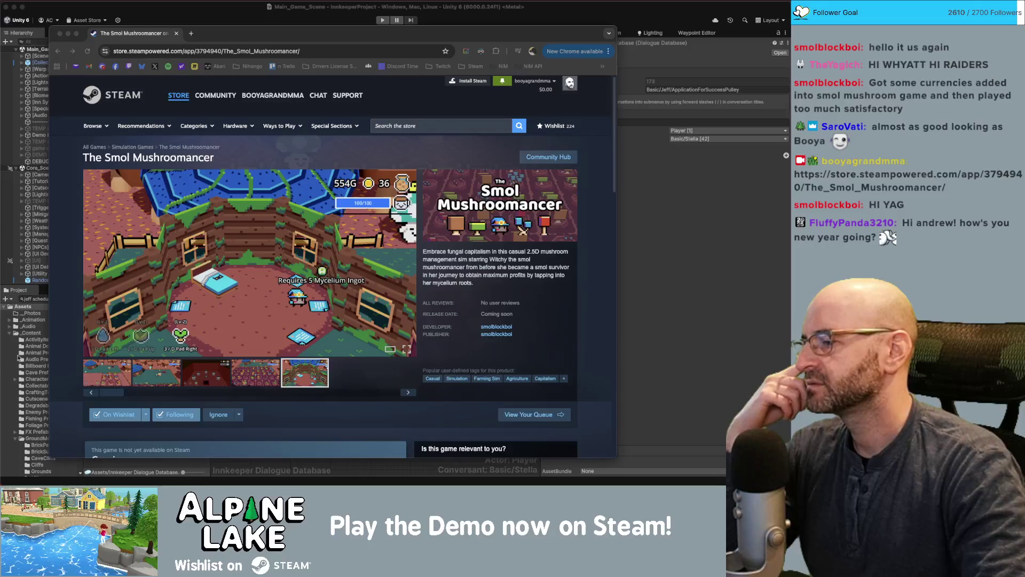
pyautogui.click(121, 399)
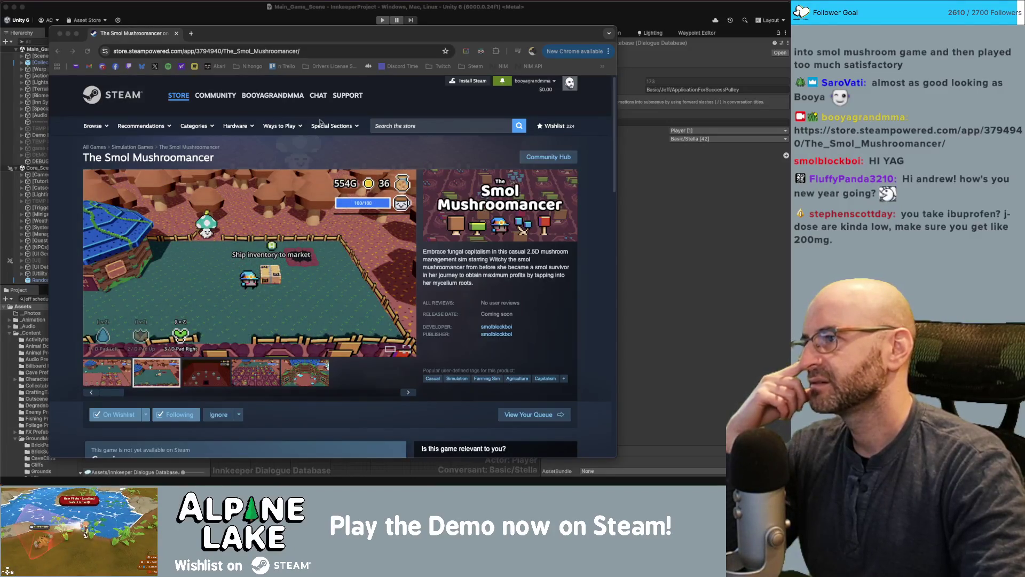
pyautogui.moveTo(276, 42); pyautogui.dragTo(296, 36)
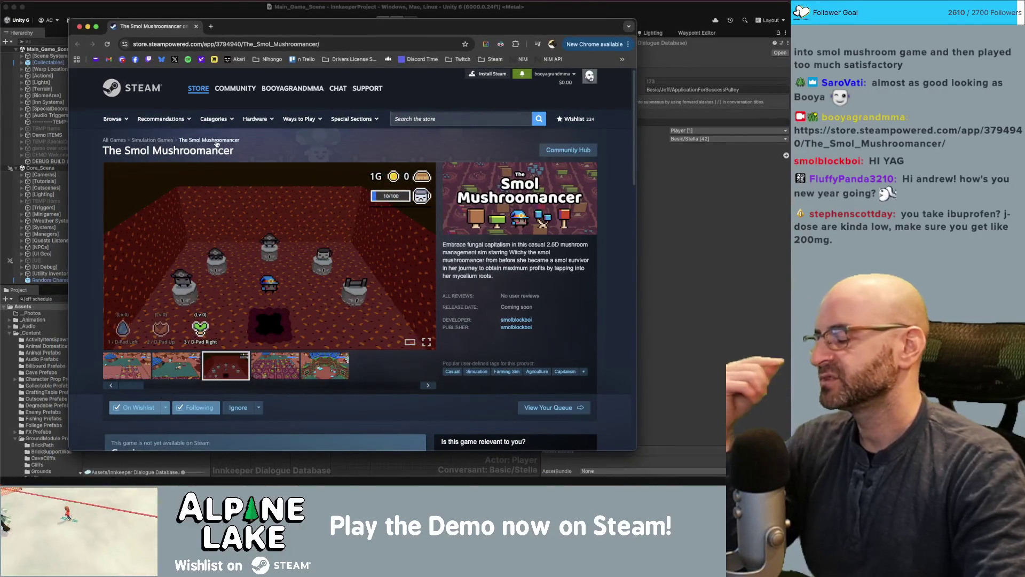
# Open the Alpine Lake Demo store page in a new tab and jump to its customer reviews
pyautogui.hotkey('ctrl', 't')
pyautogui.write('dstore')
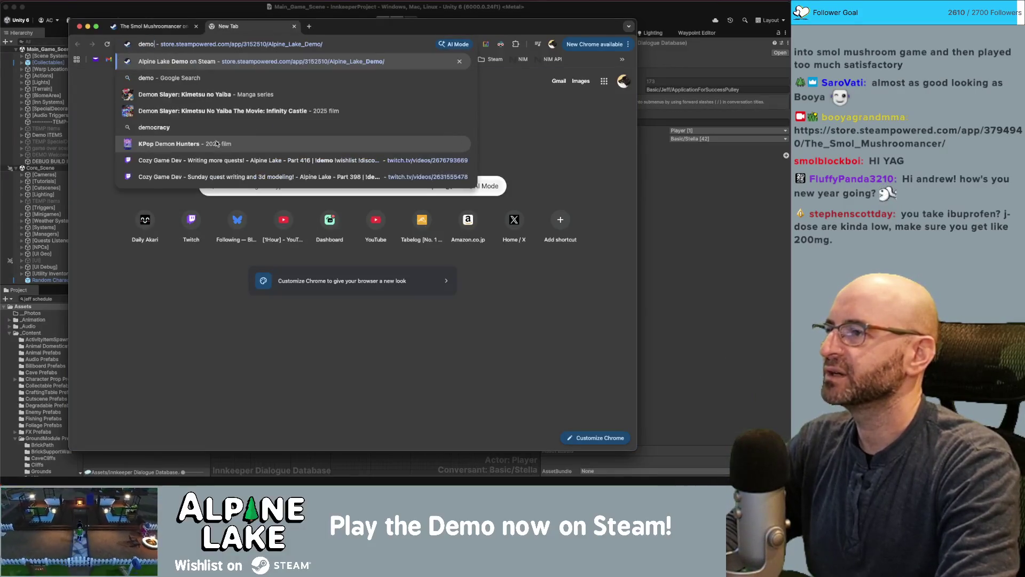
pyautogui.press('Return')
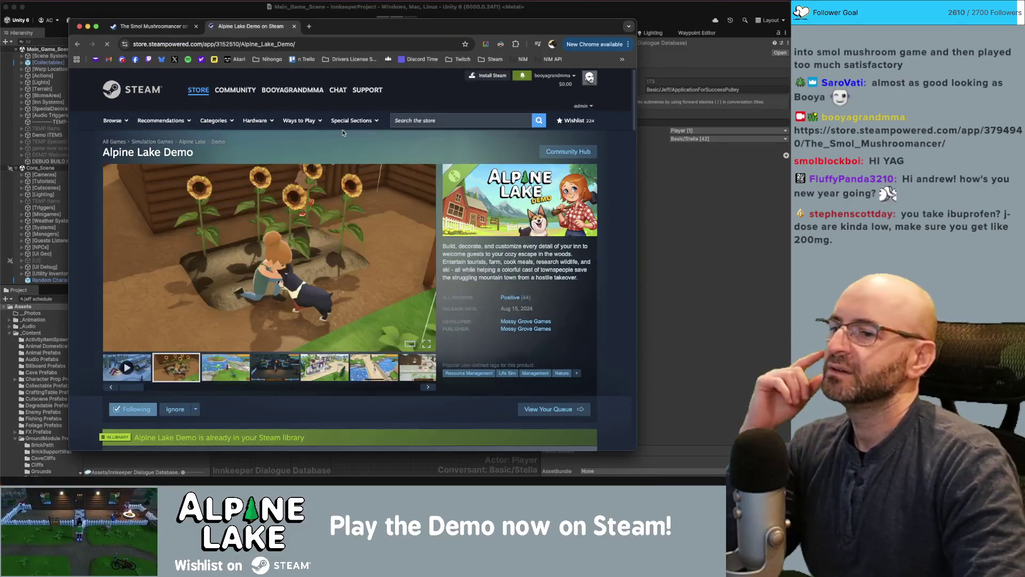
pyautogui.click(519, 300)
pyautogui.scroll(10, 519, 299)
pyautogui.scroll(10, 519, 299)
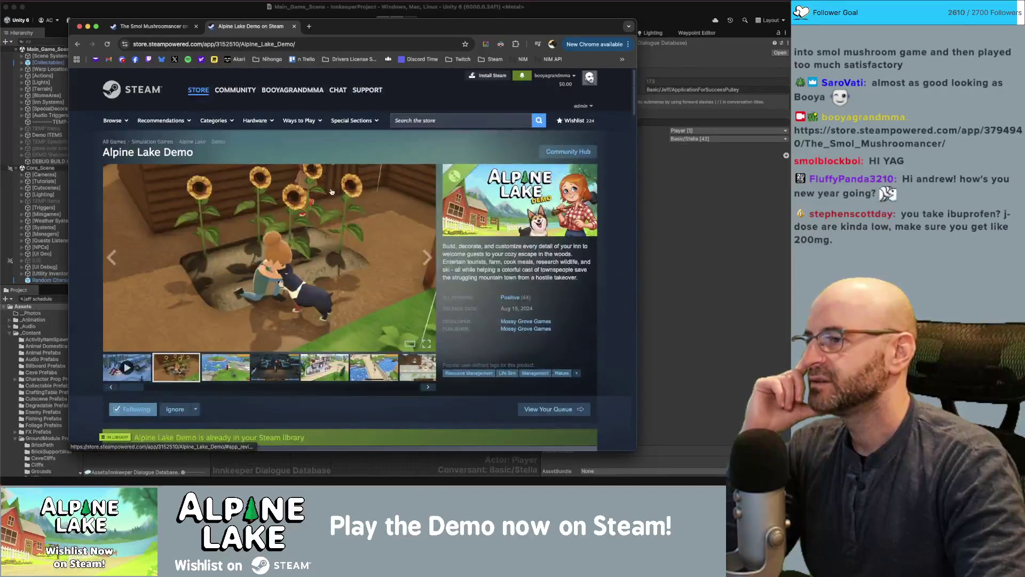
pyautogui.scroll(-10, 427, 251)
pyautogui.scroll(-10, 321, 198)
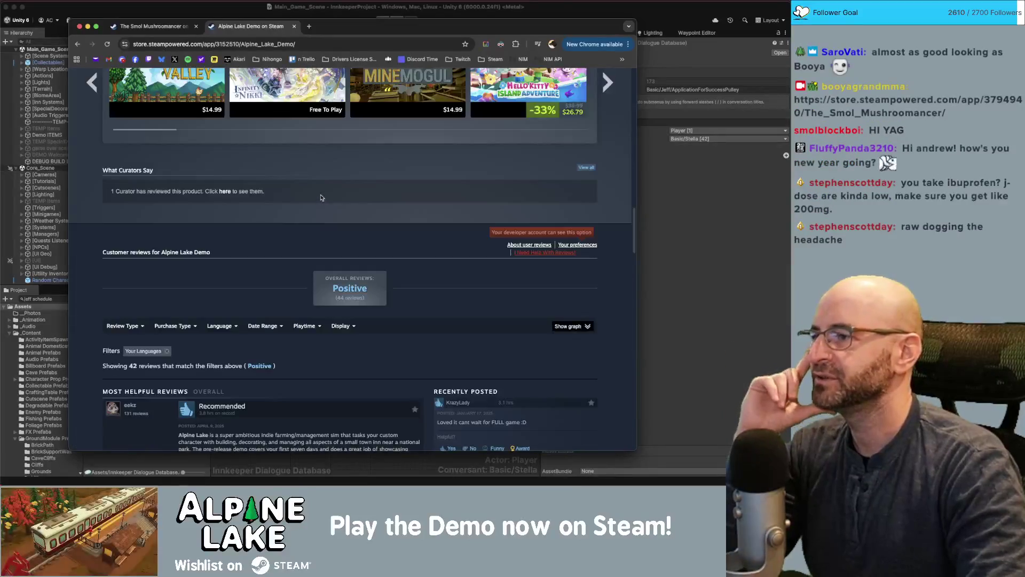
pyautogui.scroll(-3, 323, 191)
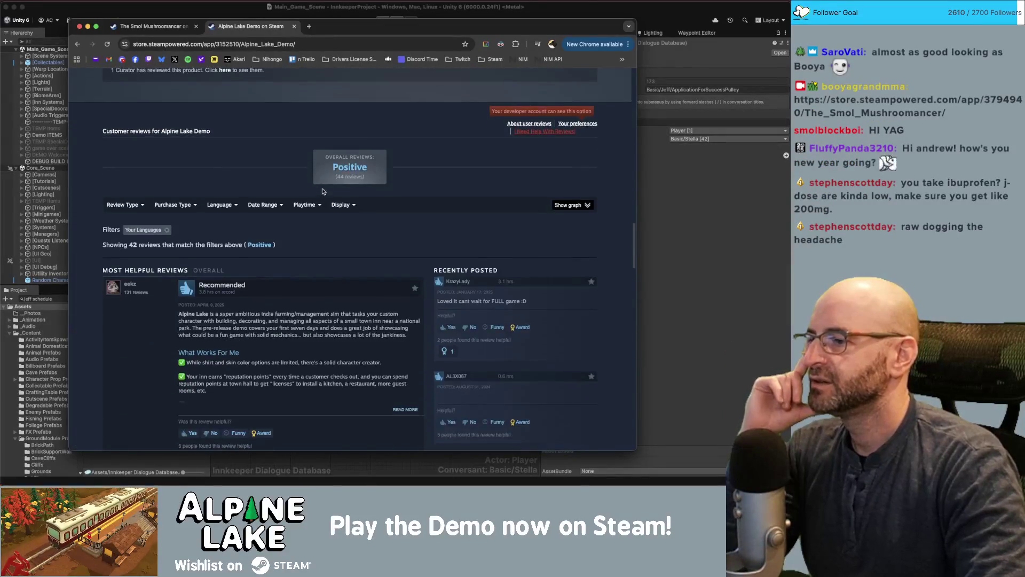
pyautogui.scroll(6, 424, 182)
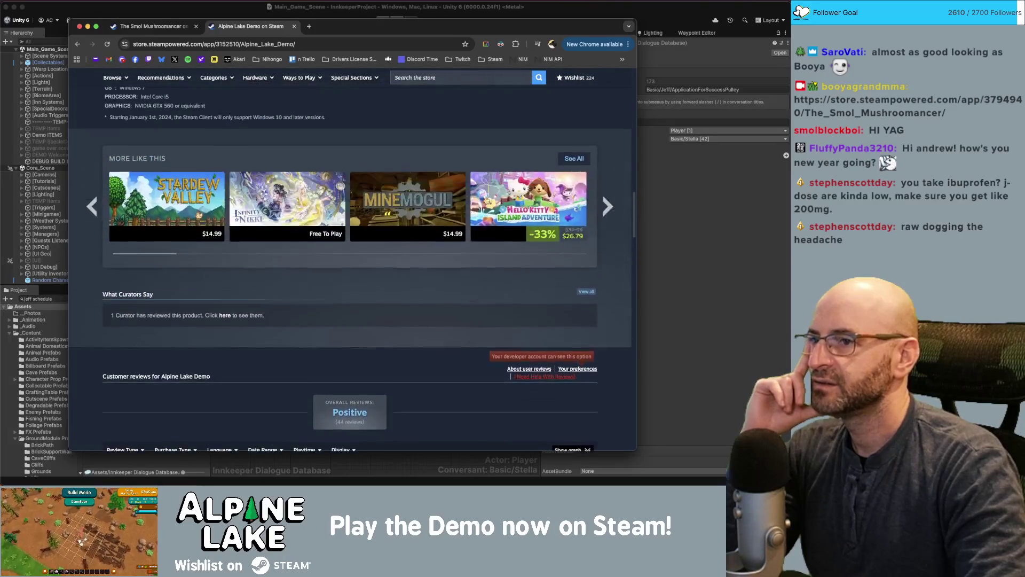
# View the full list of curator reviews, then return to the demo page
pyautogui.click(593, 289)
pyautogui.scroll(-10, 590, 283)
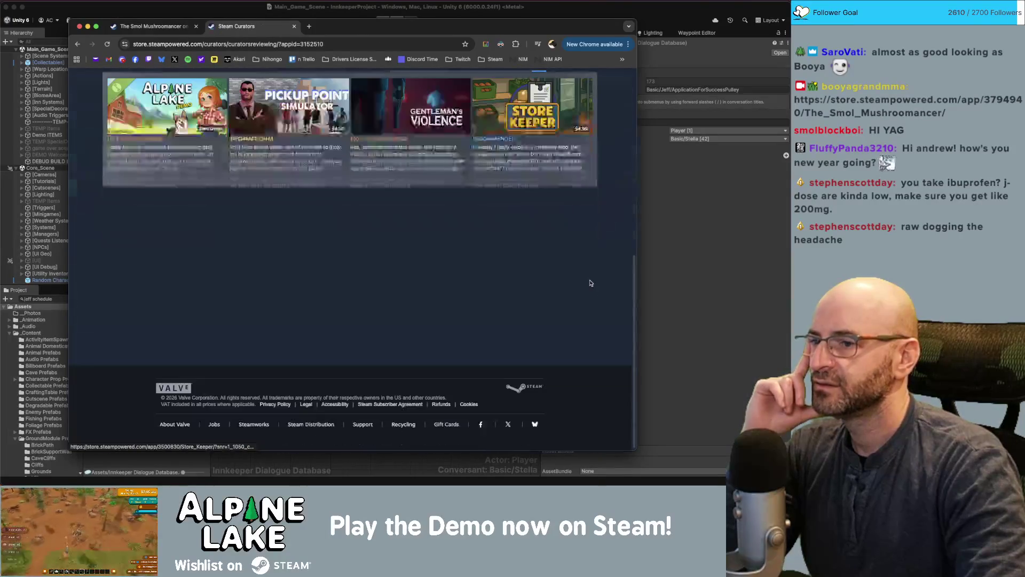
pyautogui.scroll(3, 590, 283)
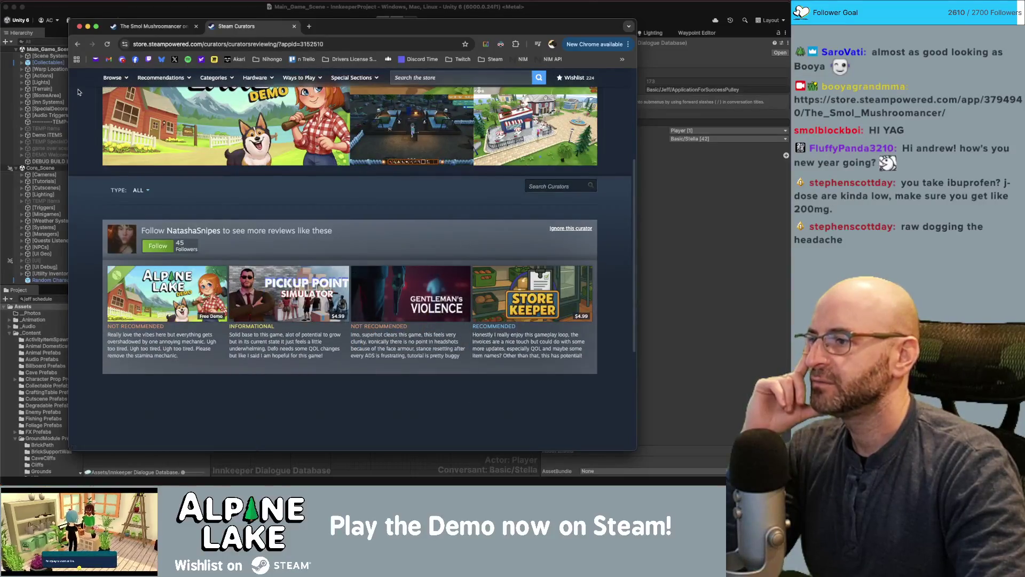
pyautogui.click(76, 45)
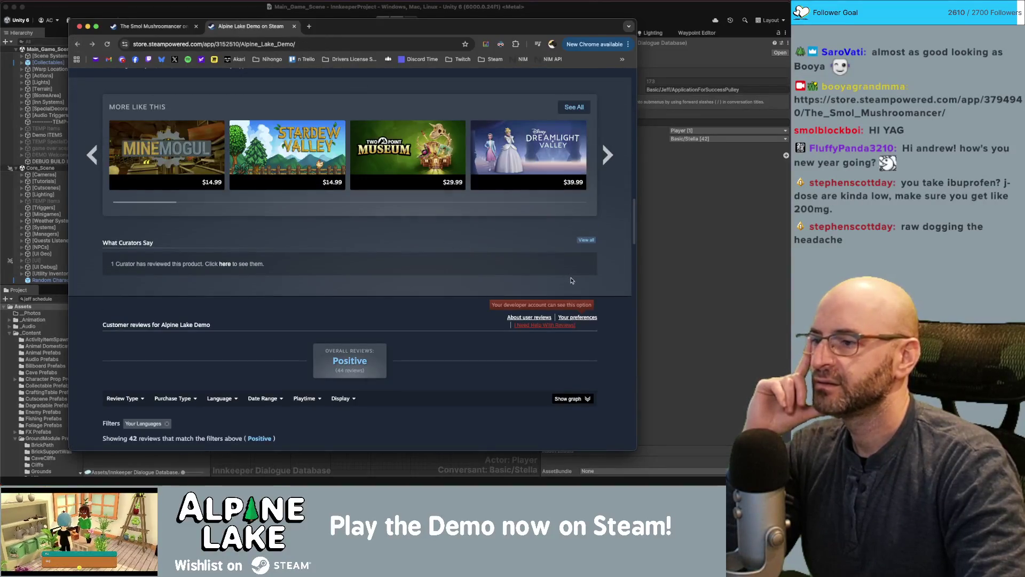
# Reopen the curator reviews list, read through it, and go back to the demo reviews
pyautogui.click(586, 240)
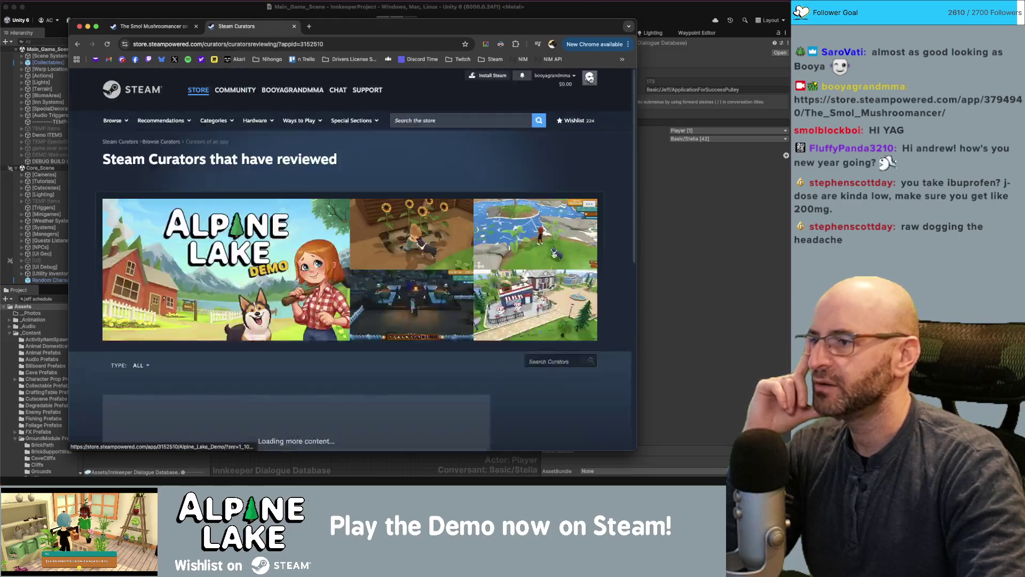
pyautogui.scroll(-3, 261, 256)
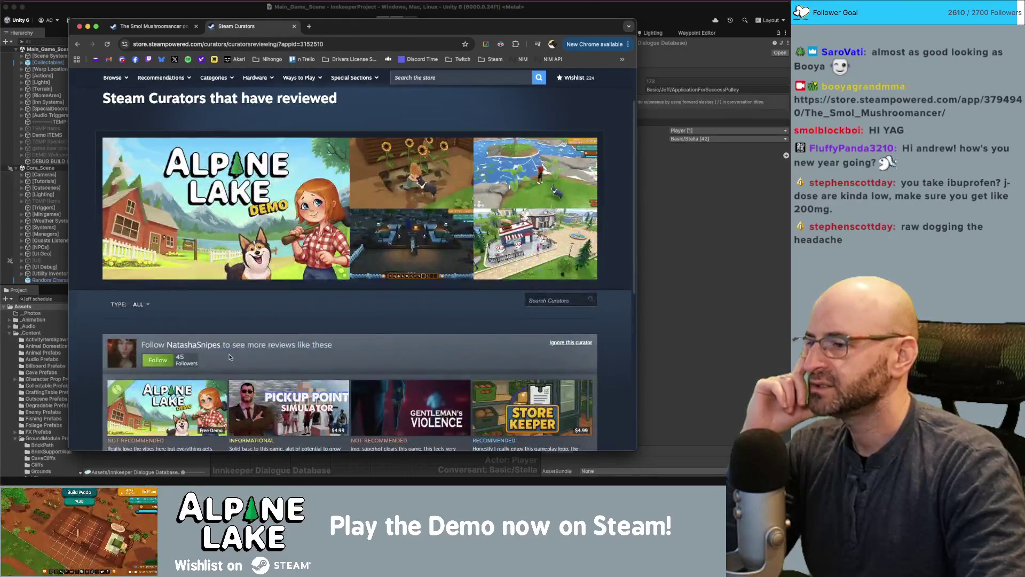
pyautogui.scroll(-2, 226, 358)
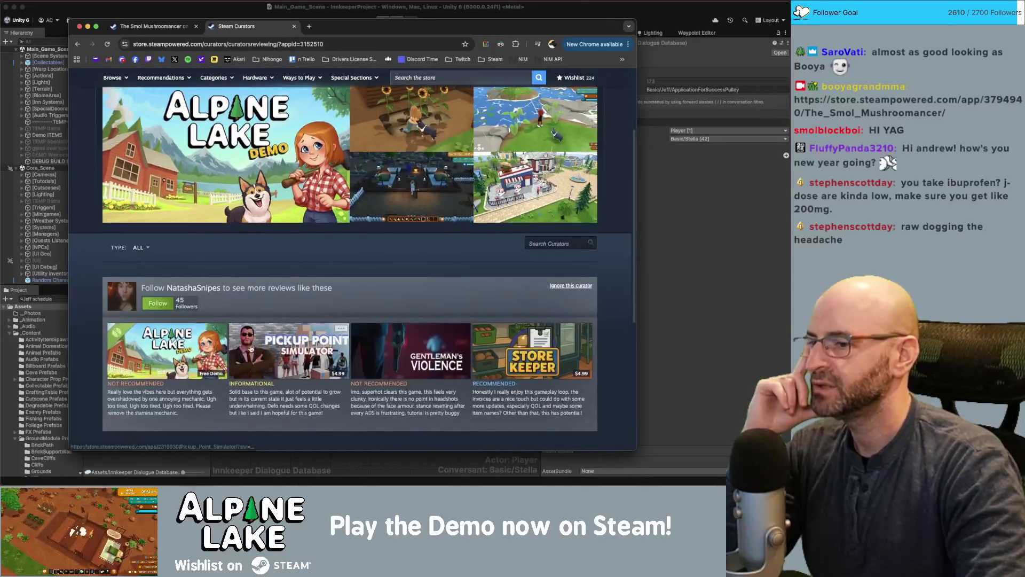
pyautogui.scroll(-1, 172, 338)
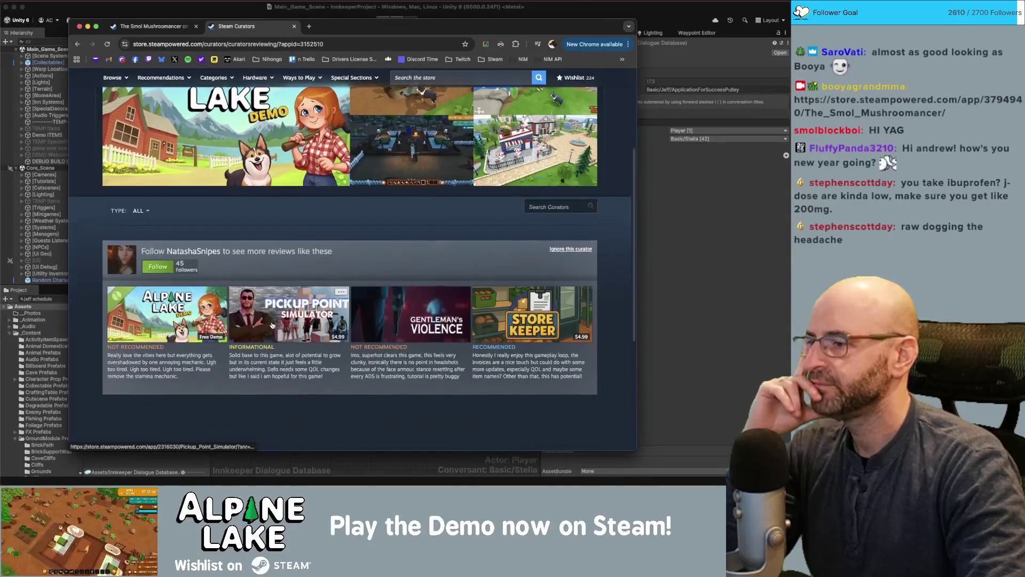
pyautogui.moveTo(152, 341)
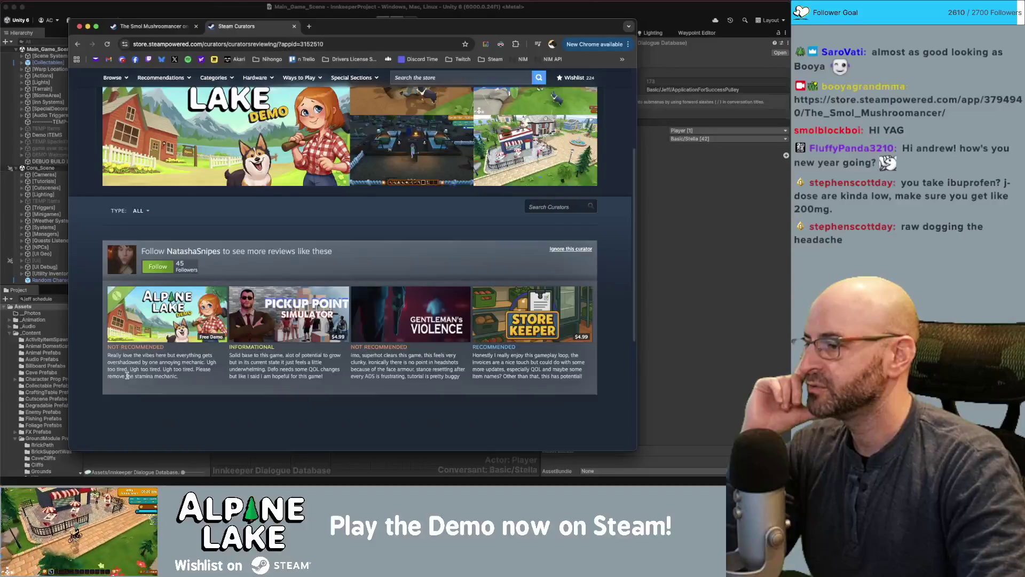
pyautogui.moveTo(126, 373); pyautogui.dragTo(179, 376)
pyautogui.click(191, 377)
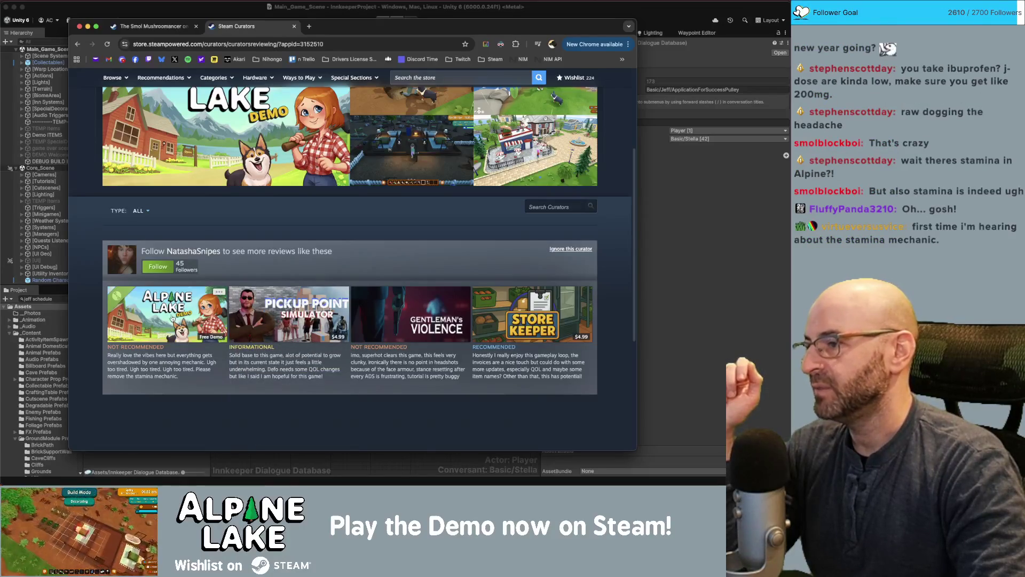
pyautogui.moveTo(169, 316)
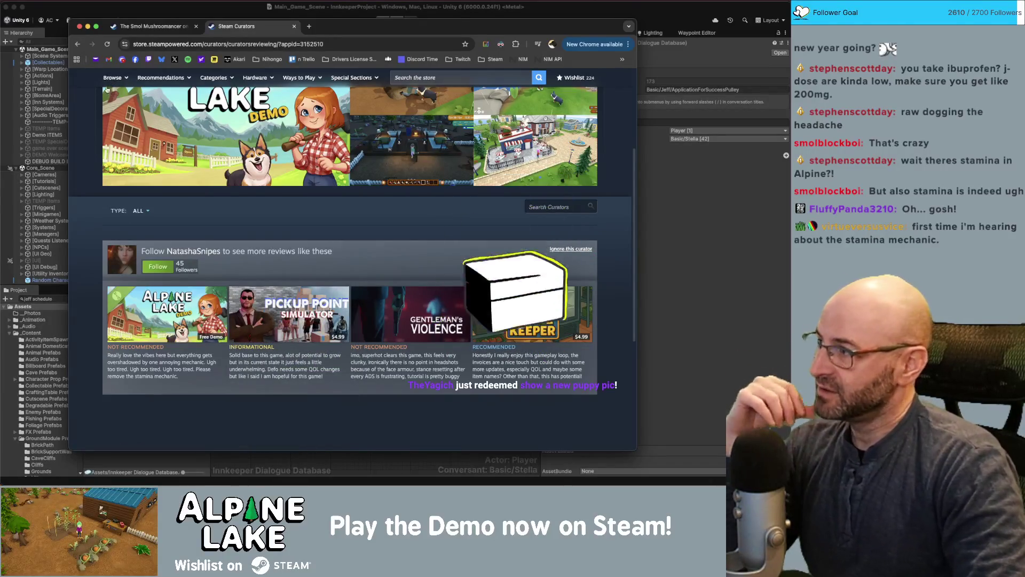
pyautogui.click(77, 43)
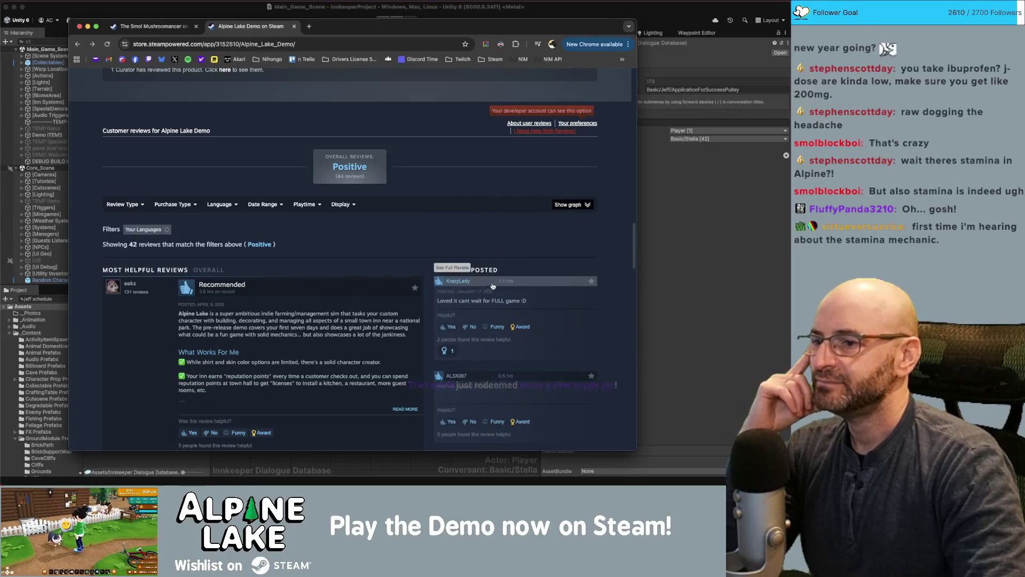
# Show the Alpine Lake Demo review graph and filter to the latest bar's reviews
pyautogui.click(569, 208)
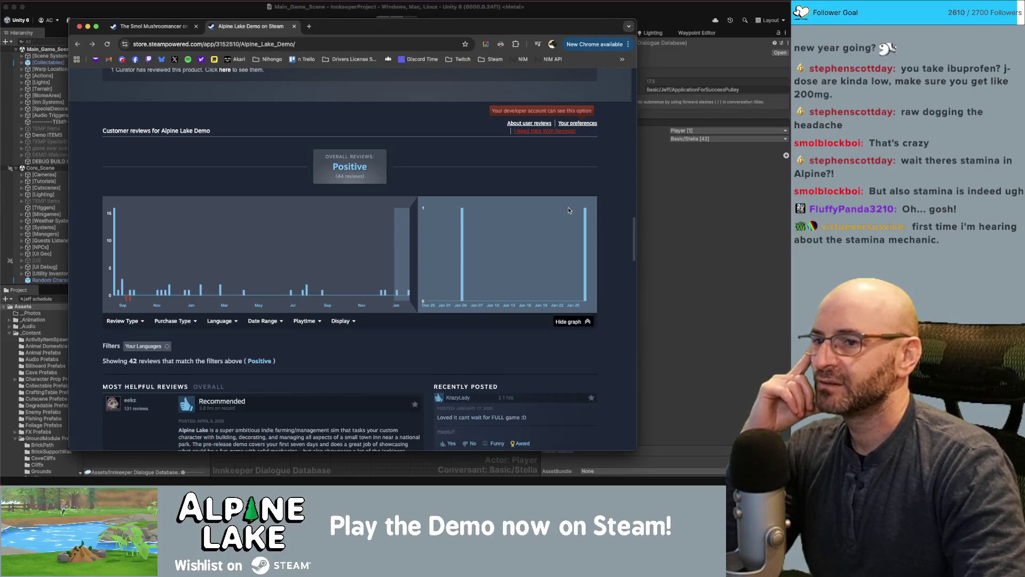
pyautogui.click(584, 230)
pyautogui.scroll(-2, 502, 324)
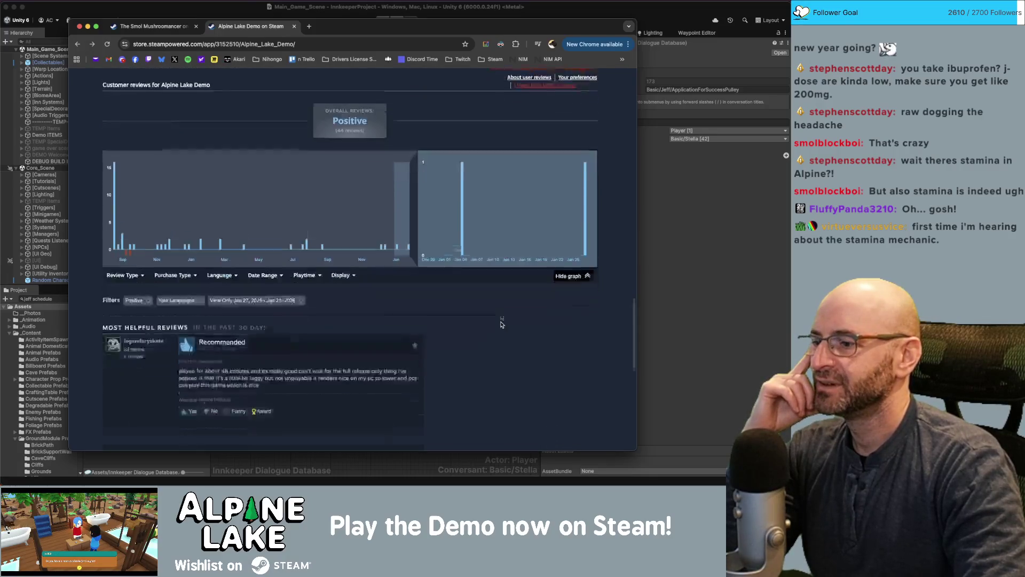
pyautogui.scroll(-1, 502, 325)
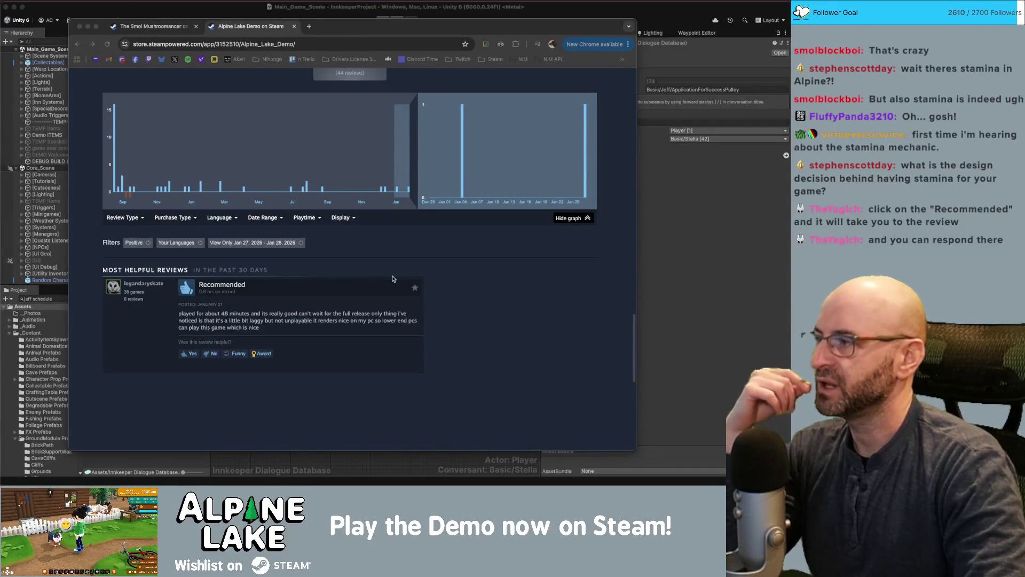
# Draft the comment 'thanks for the feedback, i'd love to know', erase it, and close the tab
pyautogui.click(455, 292)
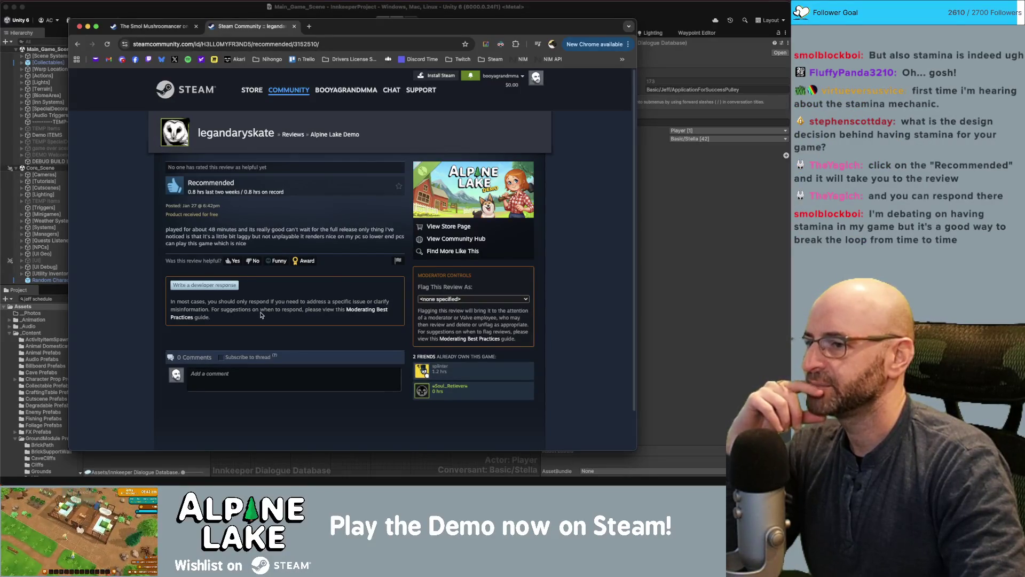
pyautogui.click(249, 371)
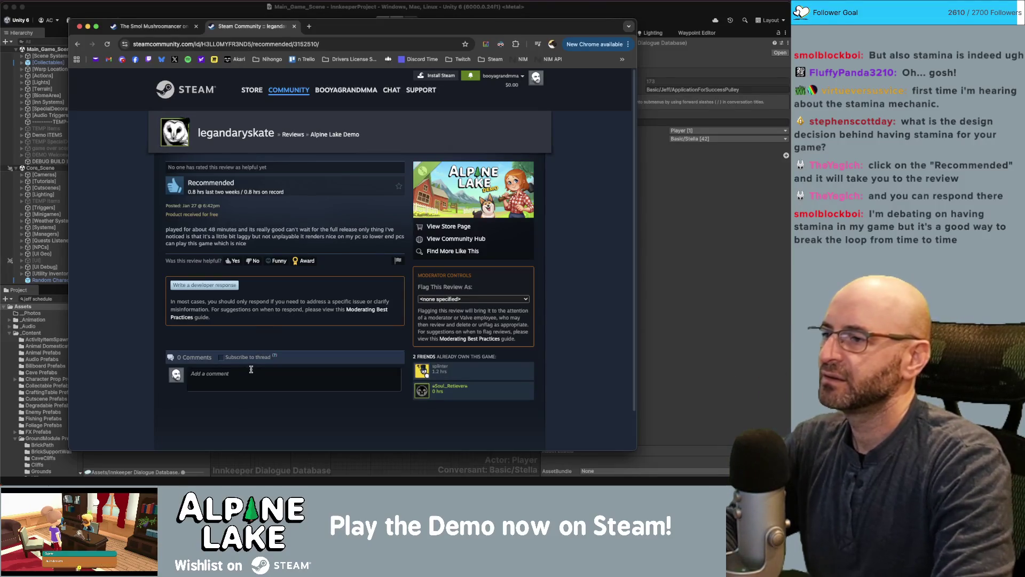
pyautogui.write('thanks for the feedb')
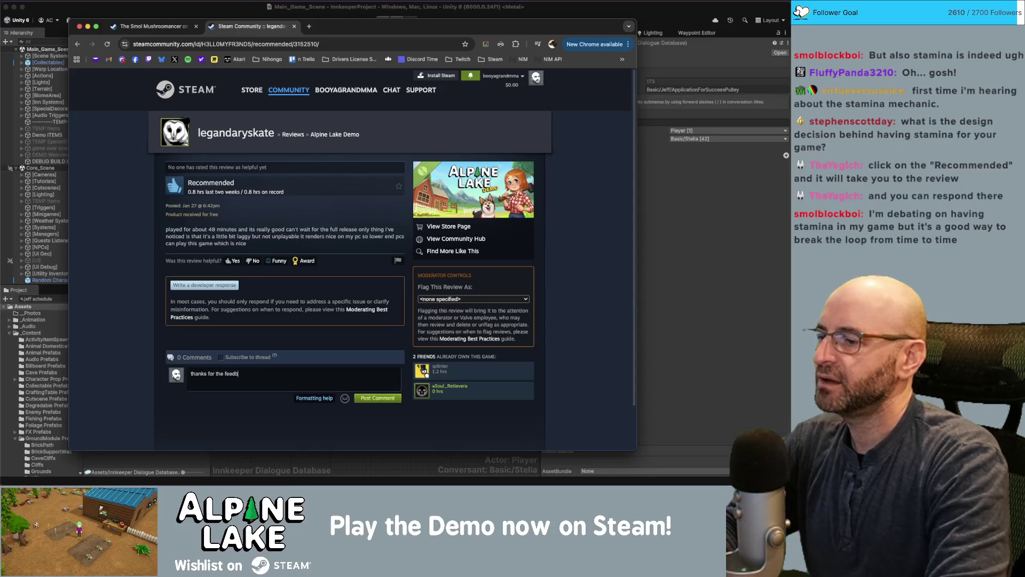
pyautogui.write("ack, i'd love to know")
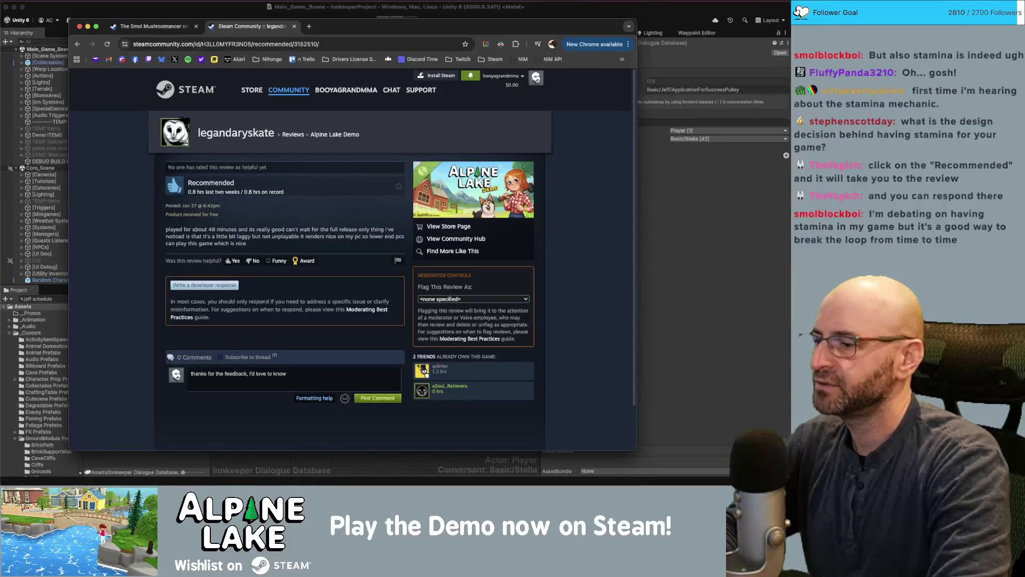
pyautogui.press('super+a')
pyautogui.press('BackSpace')
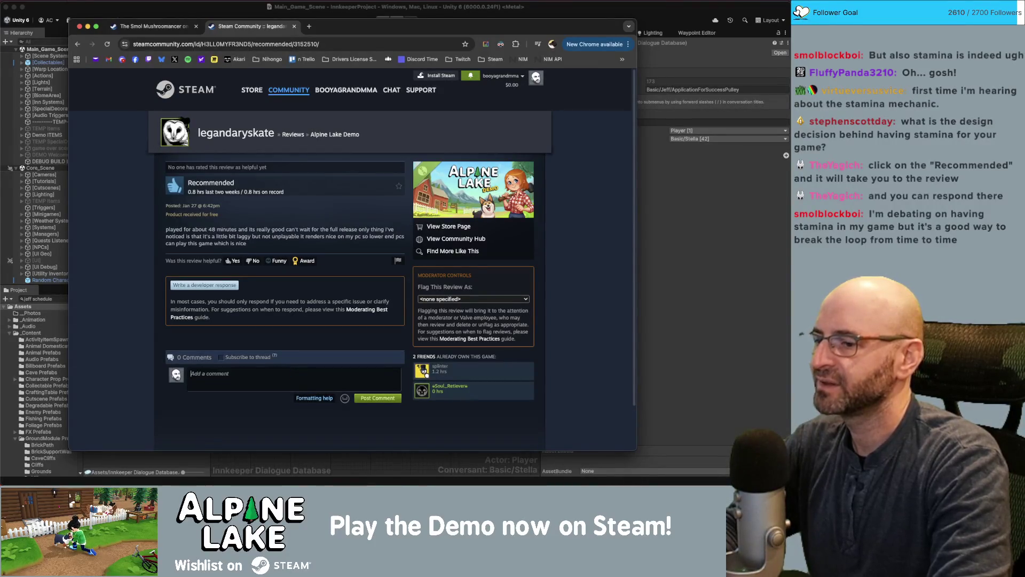
pyautogui.press('super+w')
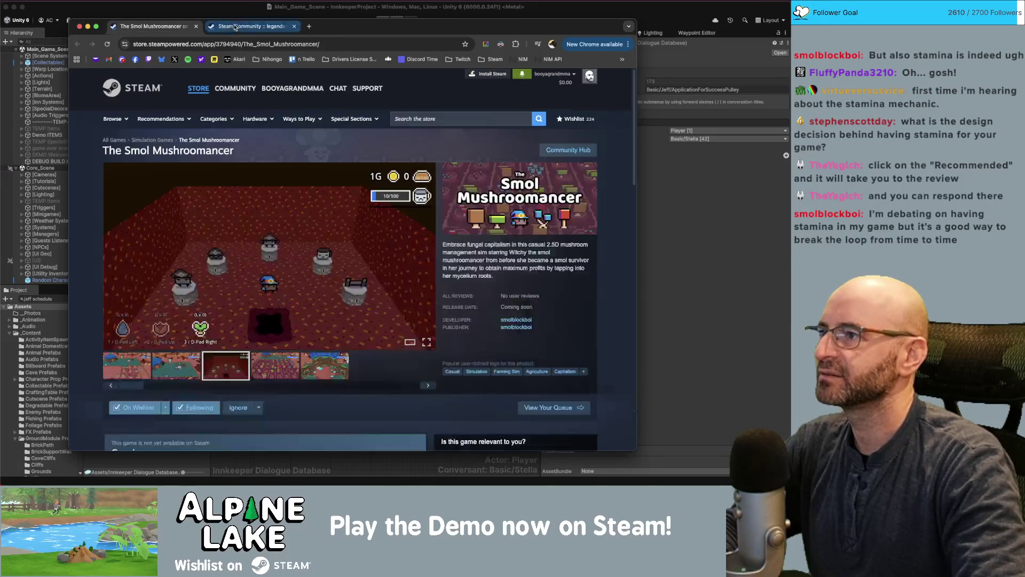
# Close the Steam browser window to return to the Unity editor
pyautogui.press('super+w')
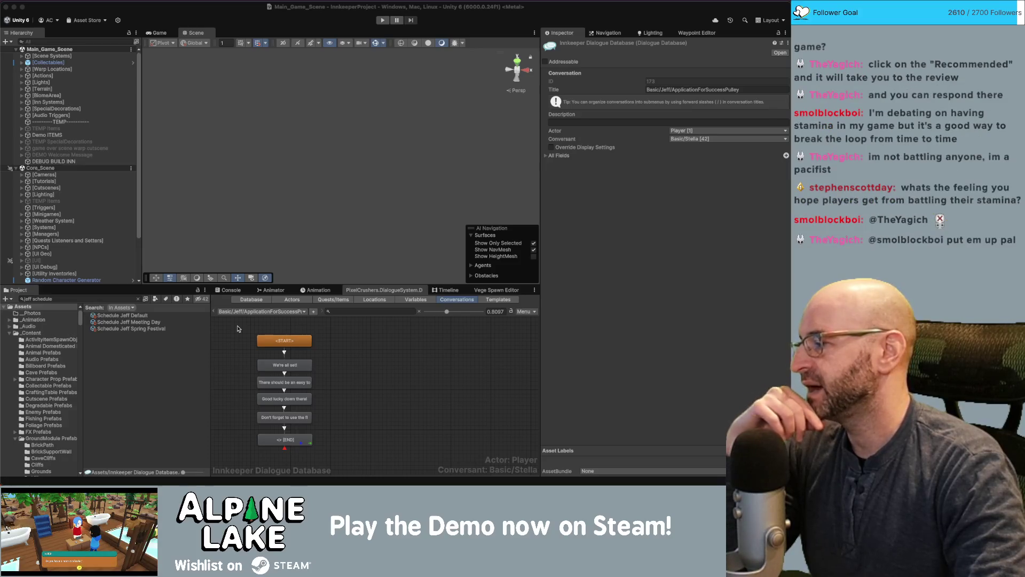
pyautogui.click(353, 349)
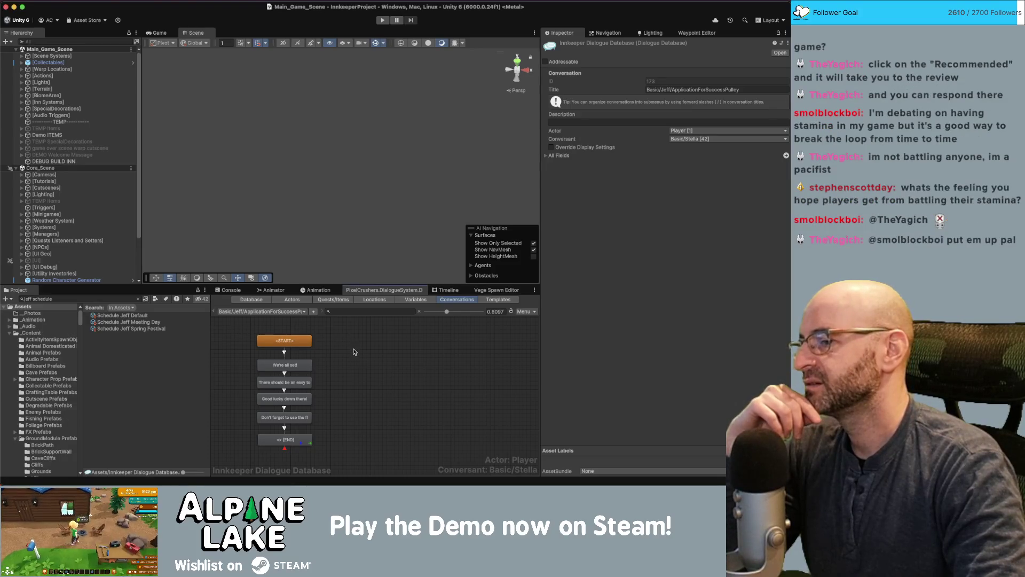
pyautogui.moveTo(334, 352); pyautogui.dragTo(369, 390)
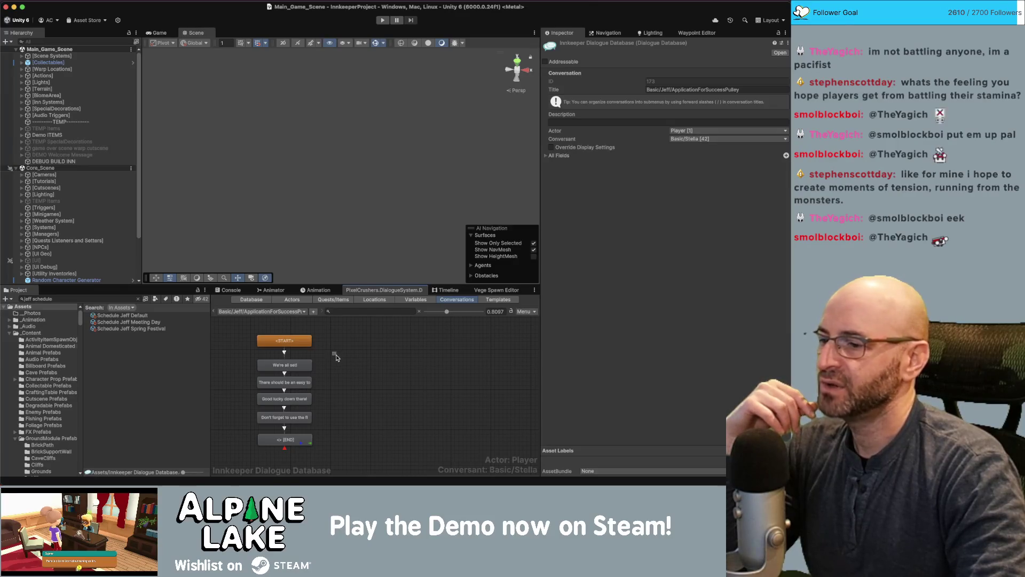
# Switch from Unity to the Miro board of Jeff's dialogue and move its window up-right
pyautogui.moveTo(336, 357); pyautogui.dragTo(368, 390)
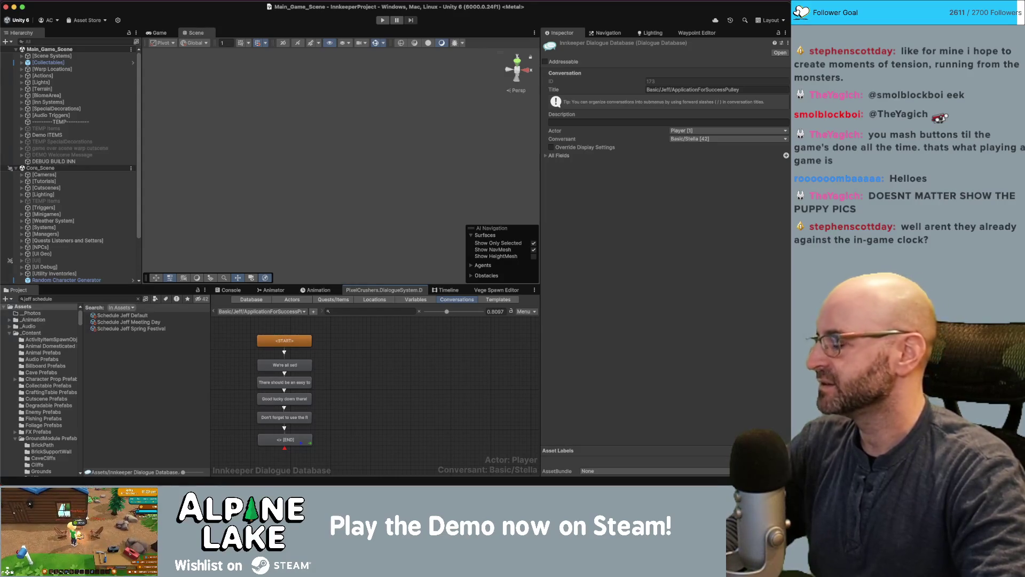
pyautogui.press('super+Tab')
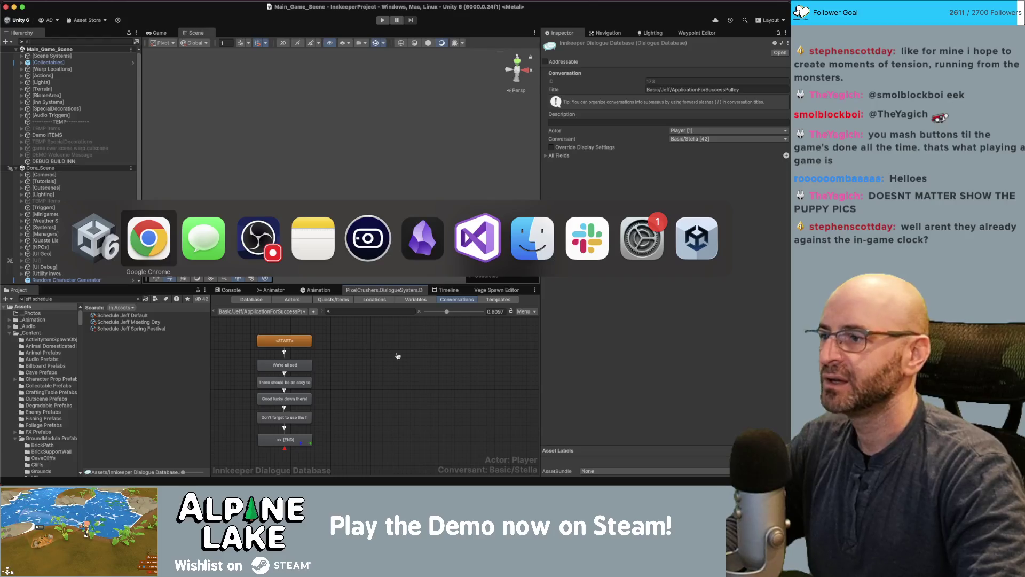
pyautogui.press('Escape')
pyautogui.click(137, 161)
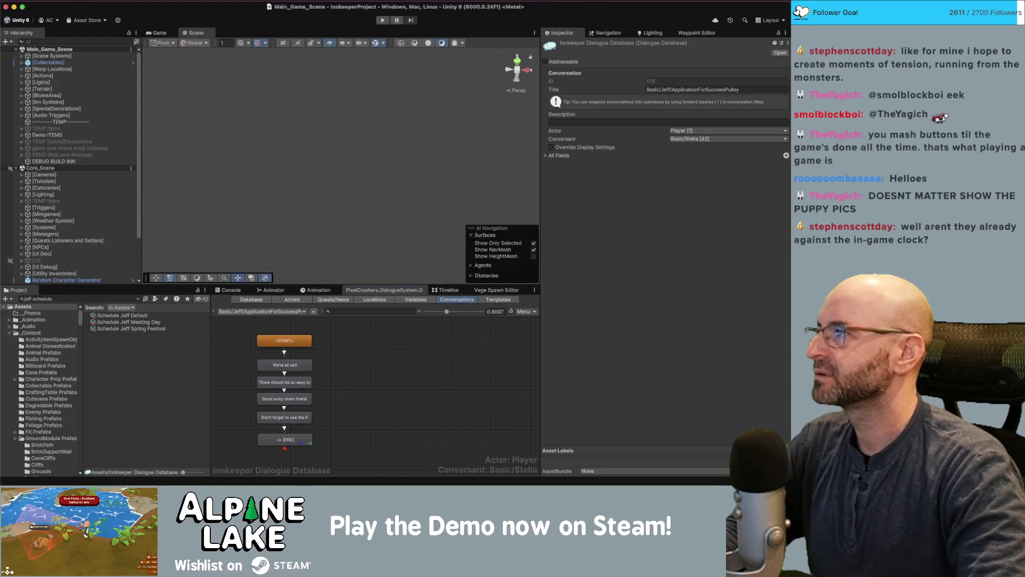
pyautogui.press('super+Tab')
pyautogui.moveTo(405, 54); pyautogui.dragTo(543, 36)
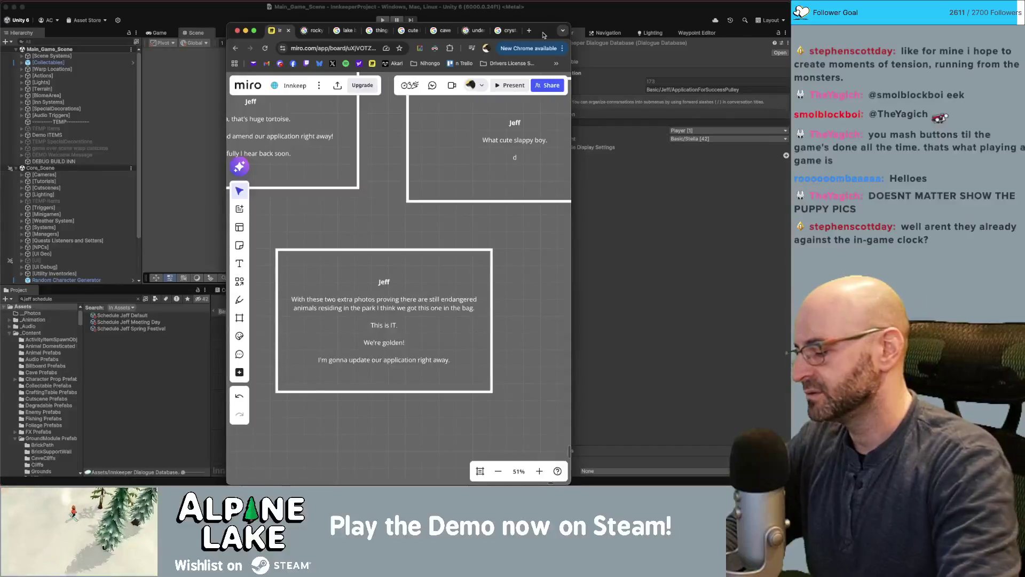
# Launch Photo Booth from Spotlight to bring up the sleeping corgi picture
pyautogui.press('super+space')
pyautogui.write('photobooth')
pyautogui.press('Return')
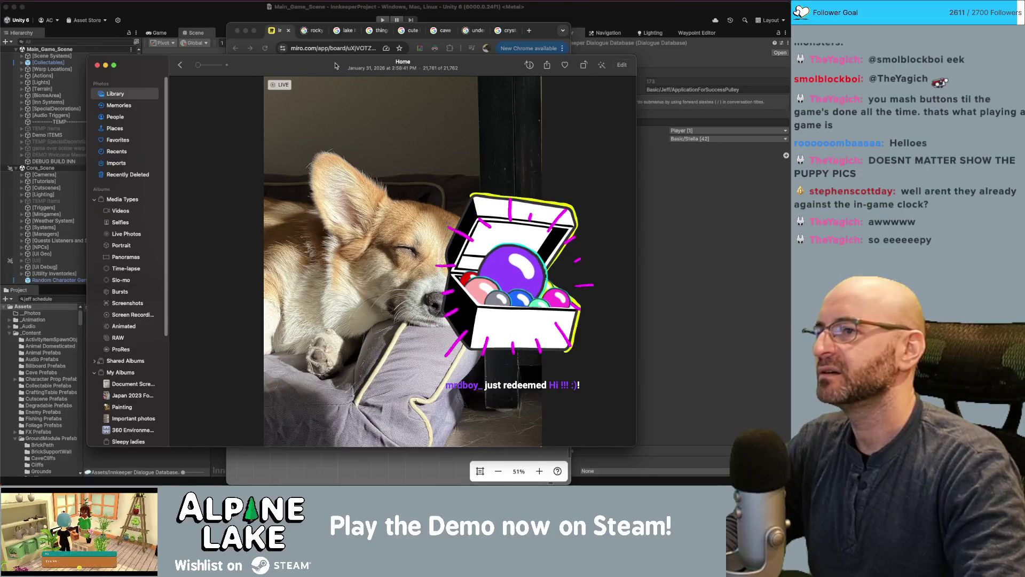
# Reposition the corgi photo window, zoom into the dog's face and back out, pan it, then dismiss it
pyautogui.moveTo(336, 65); pyautogui.dragTo(328, 58)
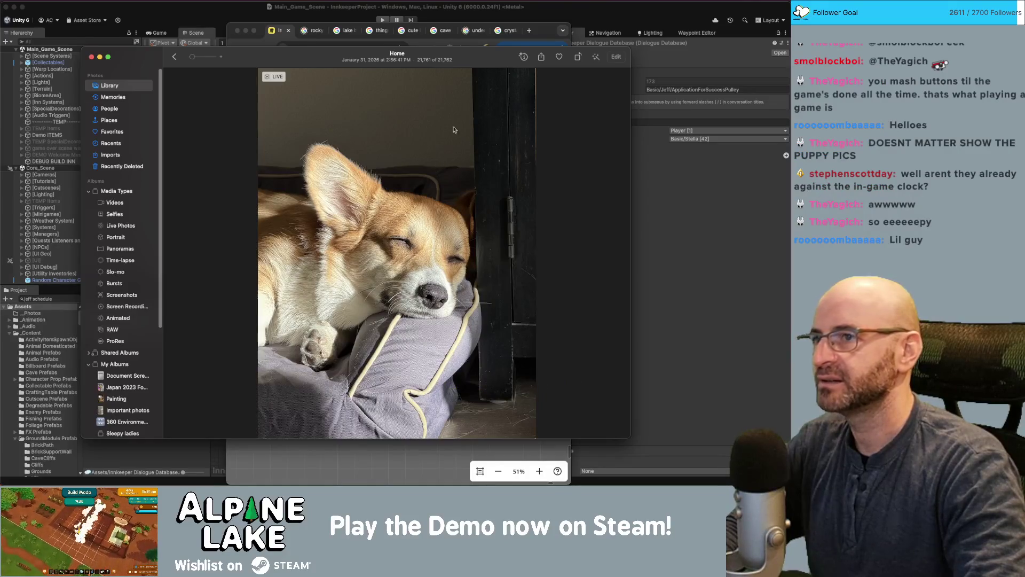
pyautogui.moveTo(485, 64); pyautogui.dragTo(505, 62)
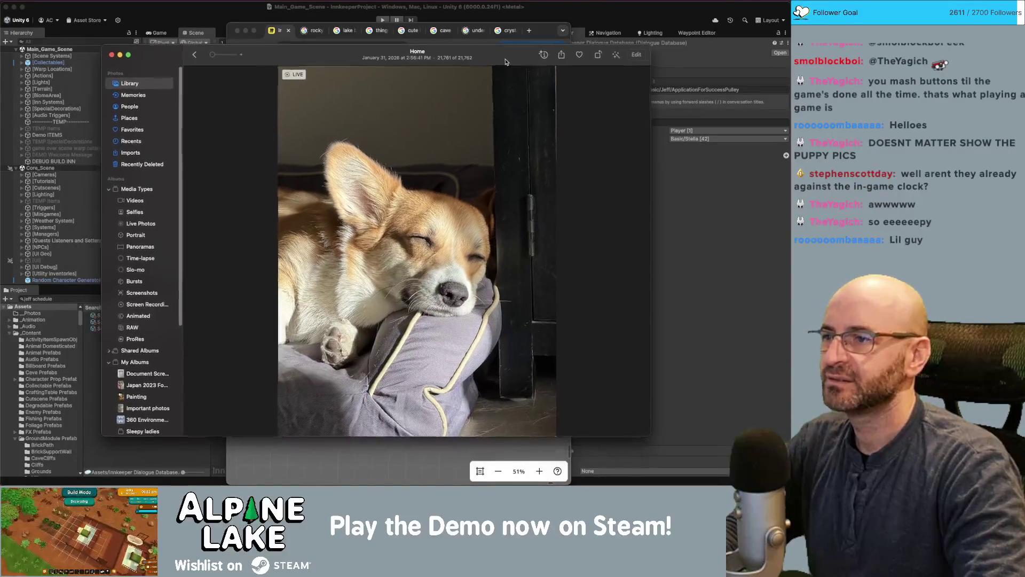
pyautogui.doubleClick(422, 183)
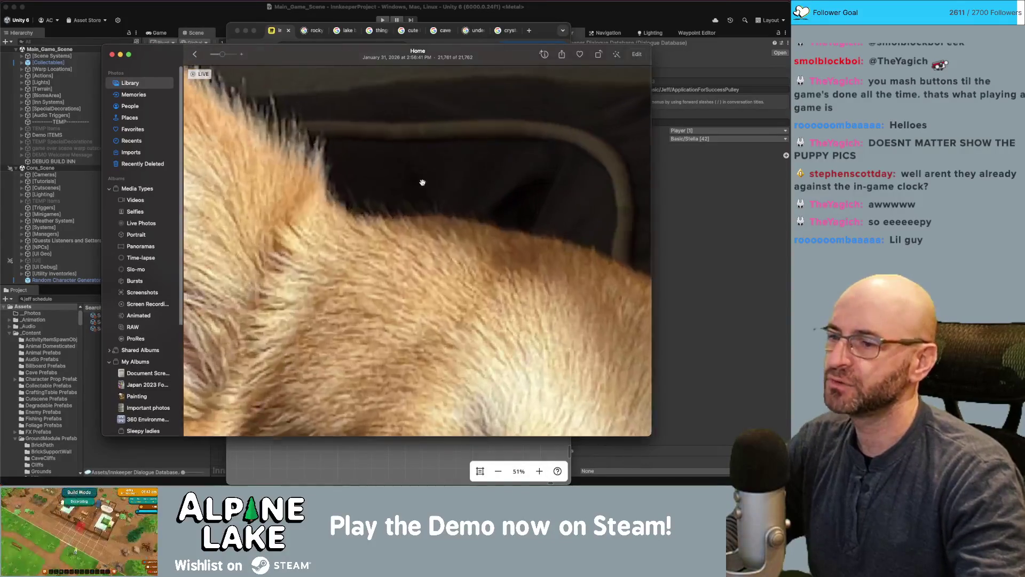
pyautogui.doubleClick(423, 183)
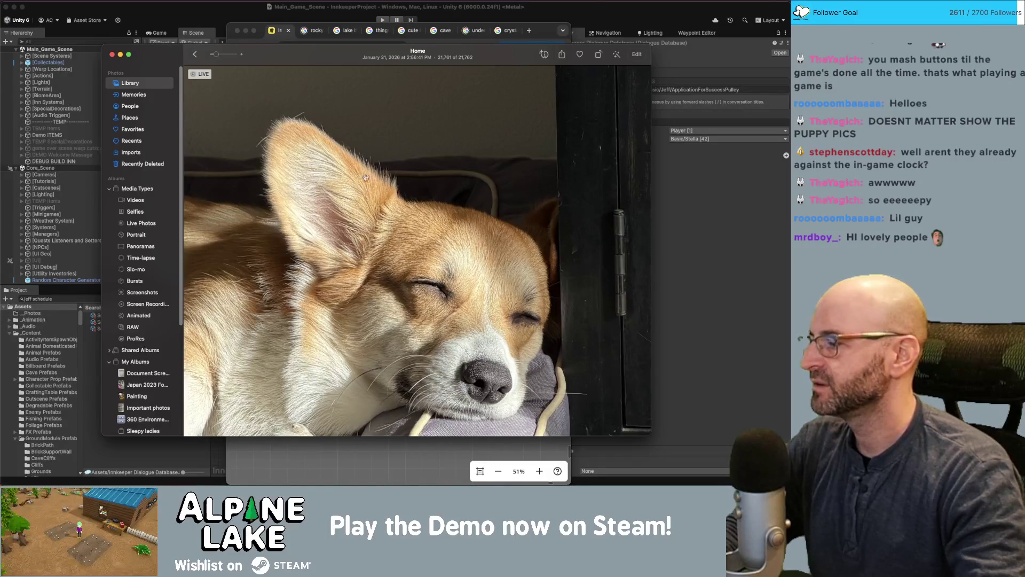
pyautogui.moveTo(454, 225); pyautogui.dragTo(415, 187)
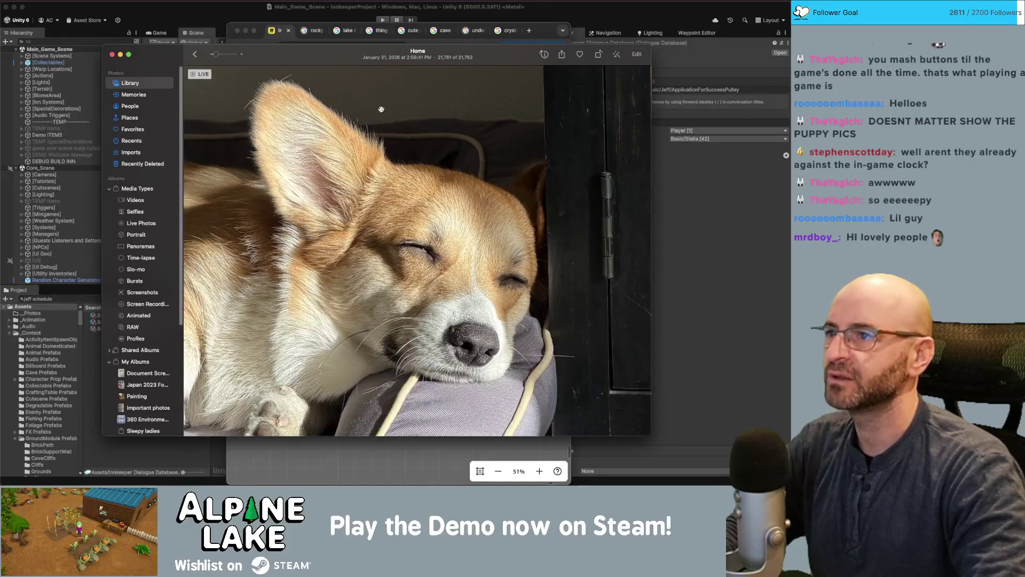
pyautogui.press('super+h')
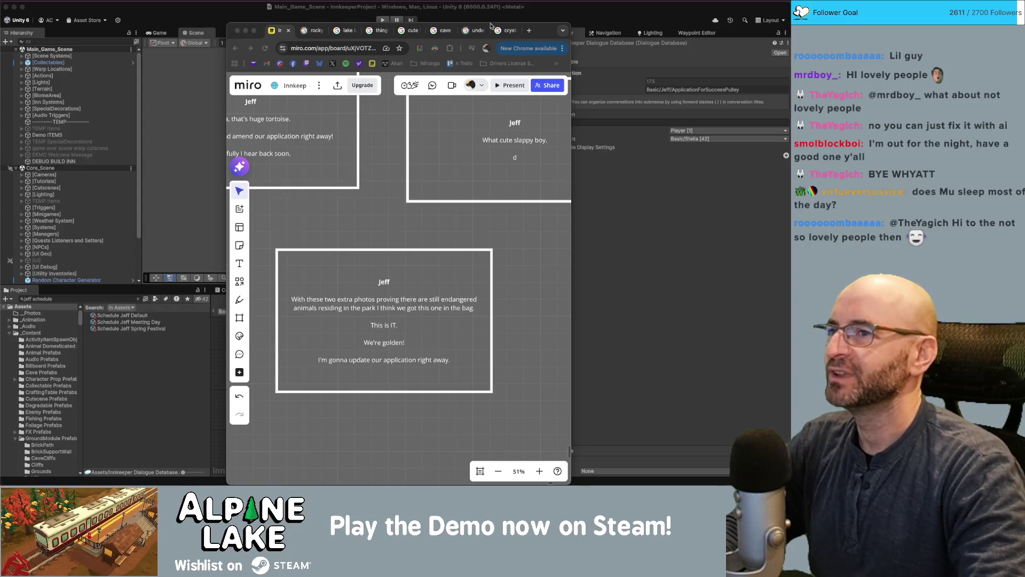
# Narrow the browser to reveal Unity's ApplicationForSuccessPulley graph beside the Miro board, then return to Miro
pyautogui.moveTo(228, 24); pyautogui.dragTo(511, 13)
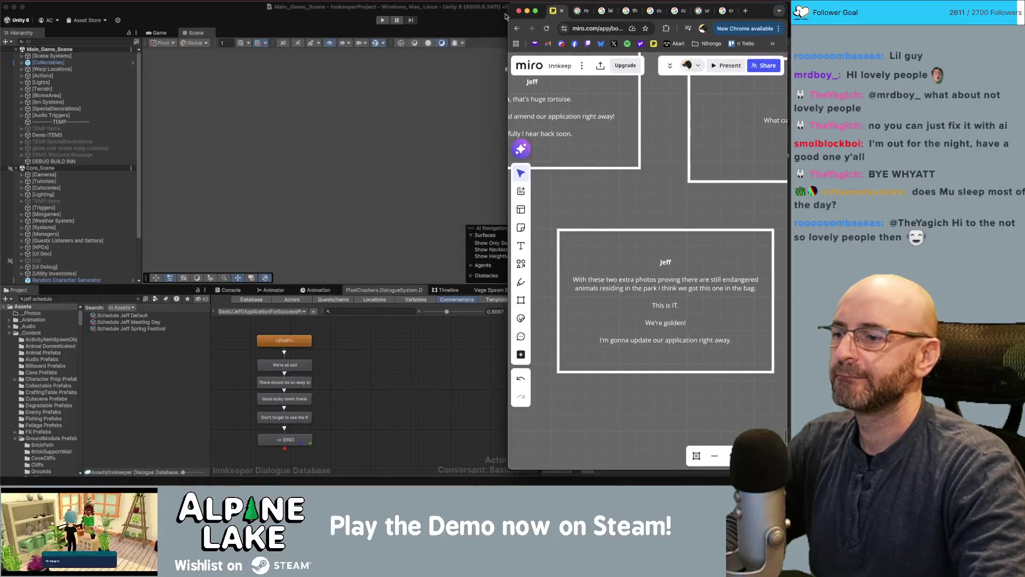
pyautogui.click(392, 370)
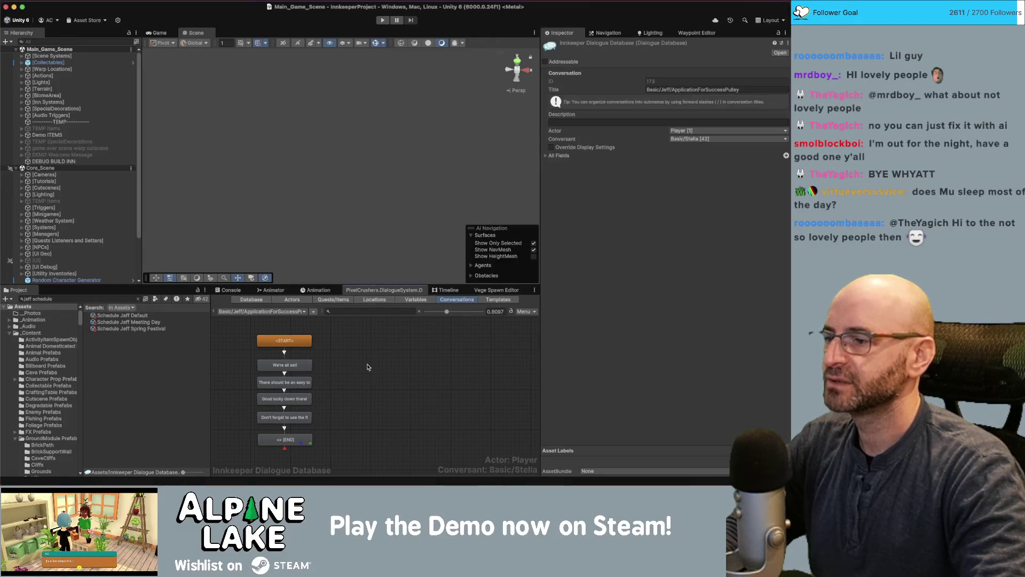
pyautogui.scroll(-3, 370, 361)
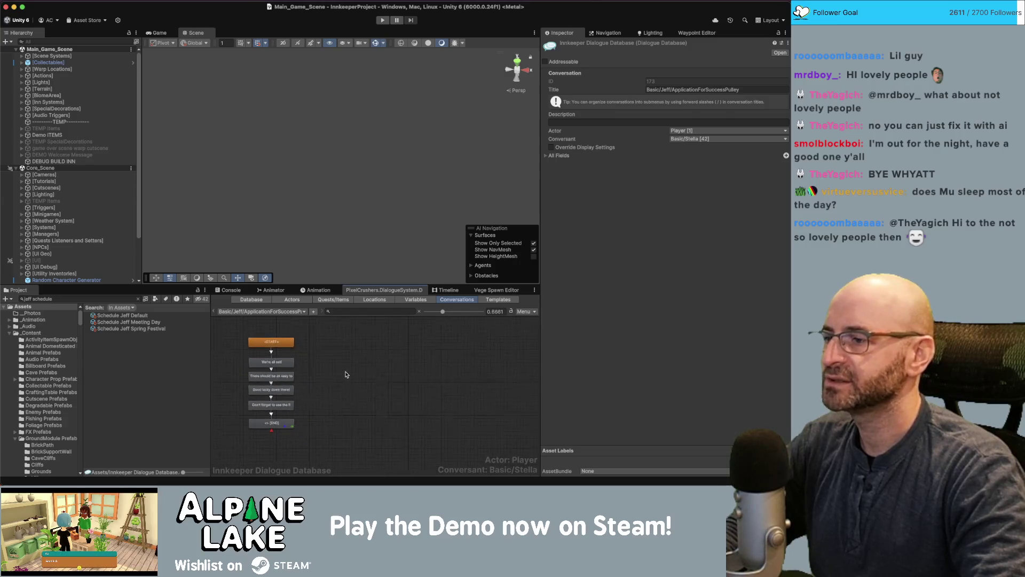
pyautogui.press('super+Tab')
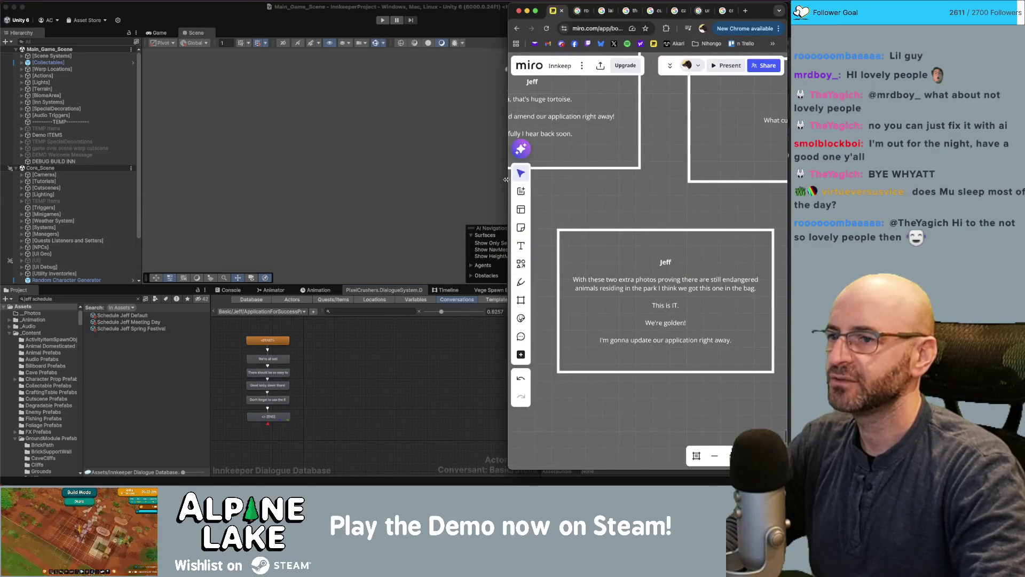
# Widen the browser, scroll Miro up to Jeff's beach-garbage and tortoise cards, then return to Unity
pyautogui.moveTo(508, 182); pyautogui.dragTo(409, 182)
pyautogui.moveTo(521, 210)
pyautogui.mouseDown()
pyautogui.moveTo(566, 216)
pyautogui.moveTo(588, 321)
pyautogui.mouseUp()
pyautogui.scroll(-3, 566, 216)
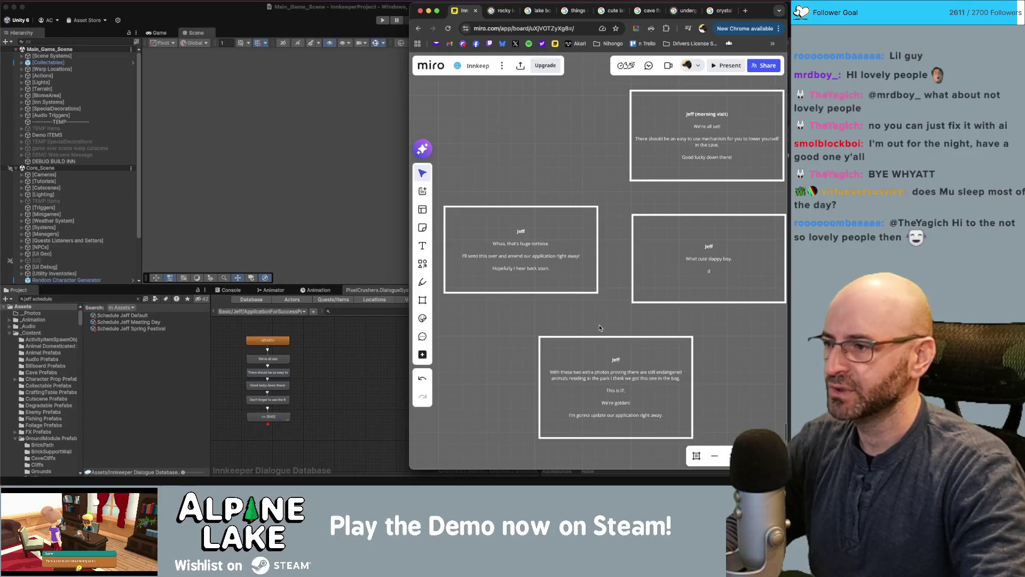
pyautogui.scroll(10, 623, 242)
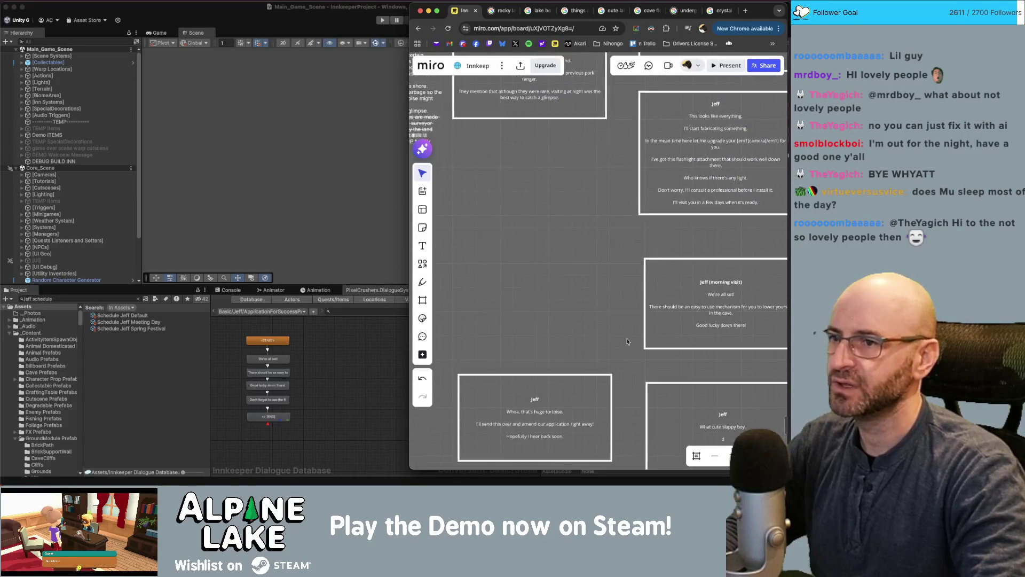
pyautogui.scroll(7, 614, 341)
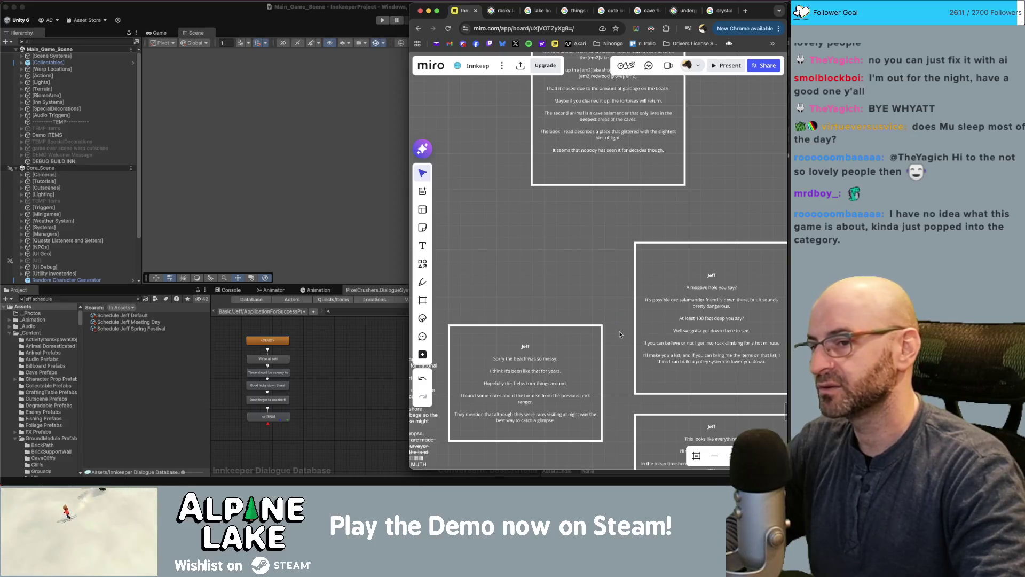
pyautogui.hscroll(1, 622, 362)
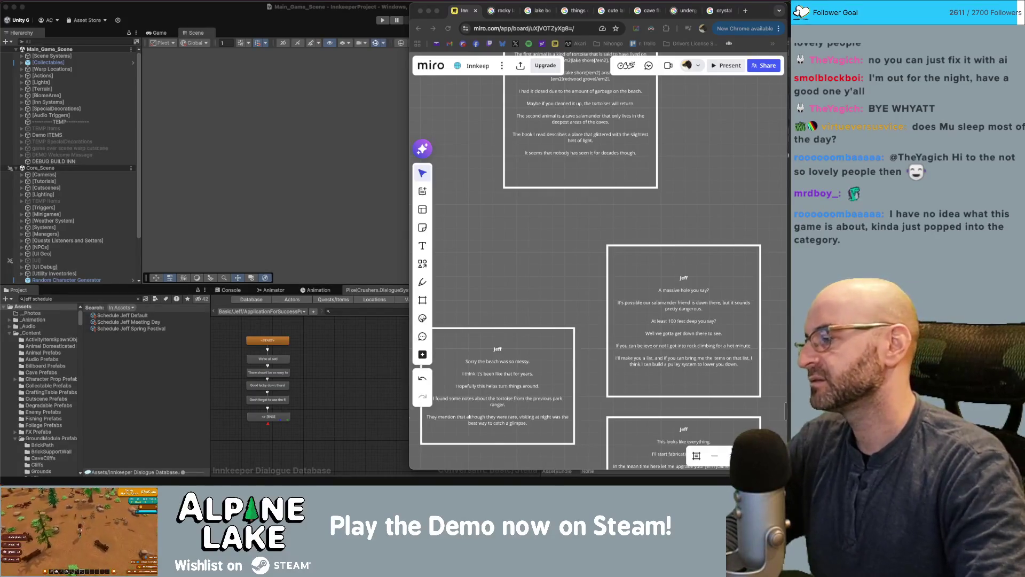
pyautogui.click(340, 369)
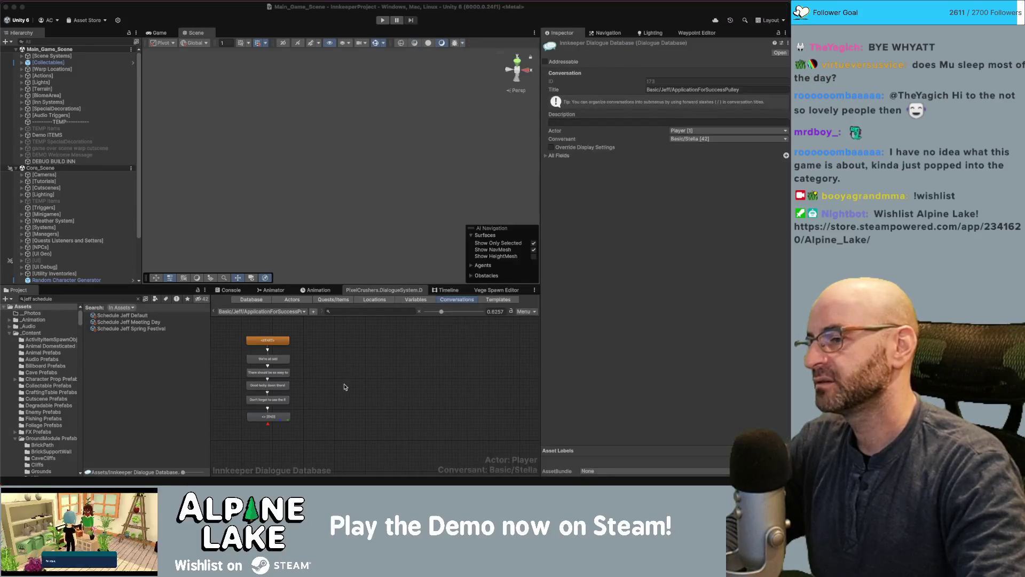
# Check the Game and Scene views, then collapse Core_Scene to list Town_Scene, Lake_Shore_Scene and HikeLoop_C
pyautogui.moveTo(350, 388); pyautogui.dragTo(367, 404)
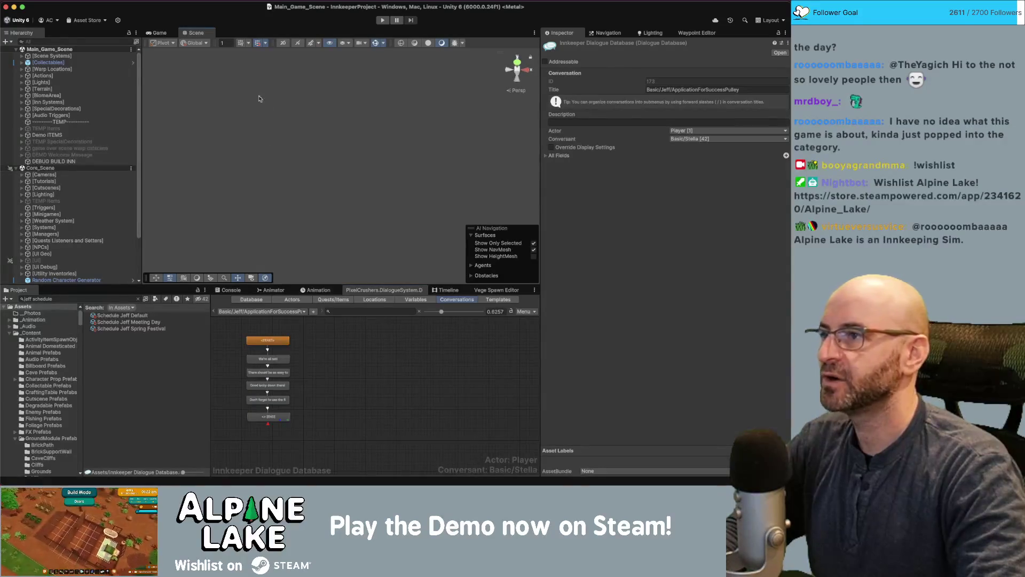
pyautogui.click(158, 32)
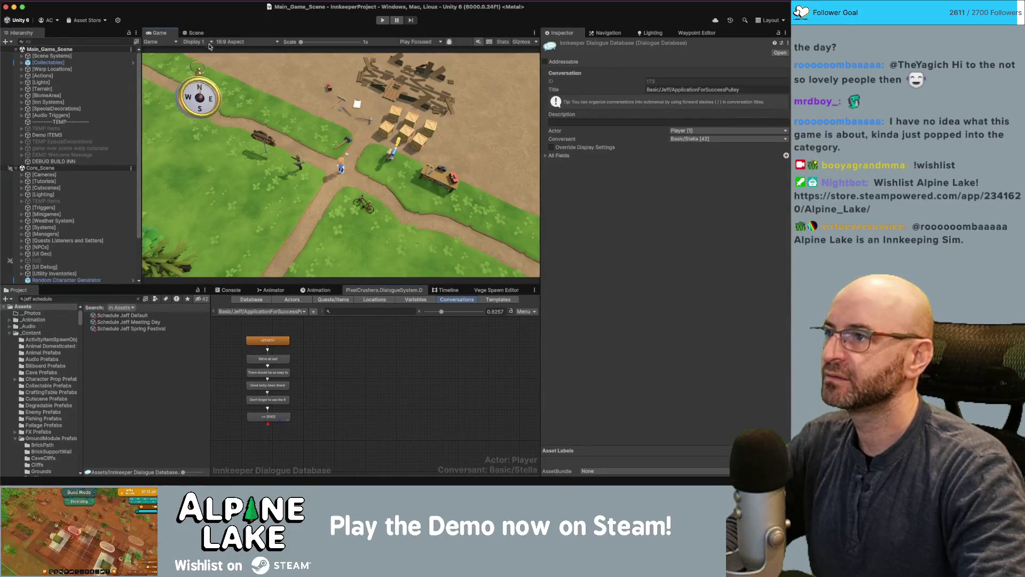
pyautogui.click(197, 33)
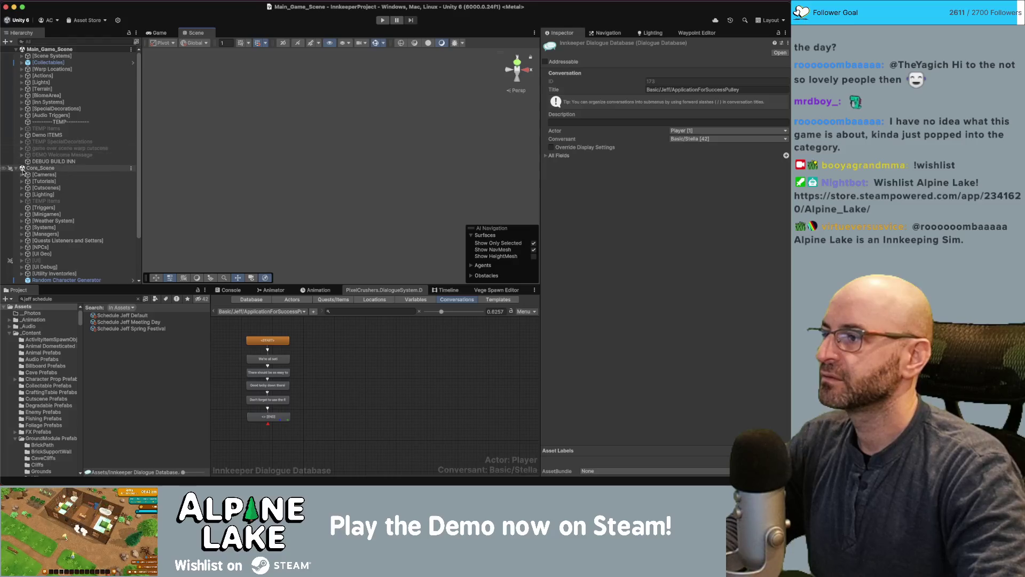
pyautogui.click(16, 168)
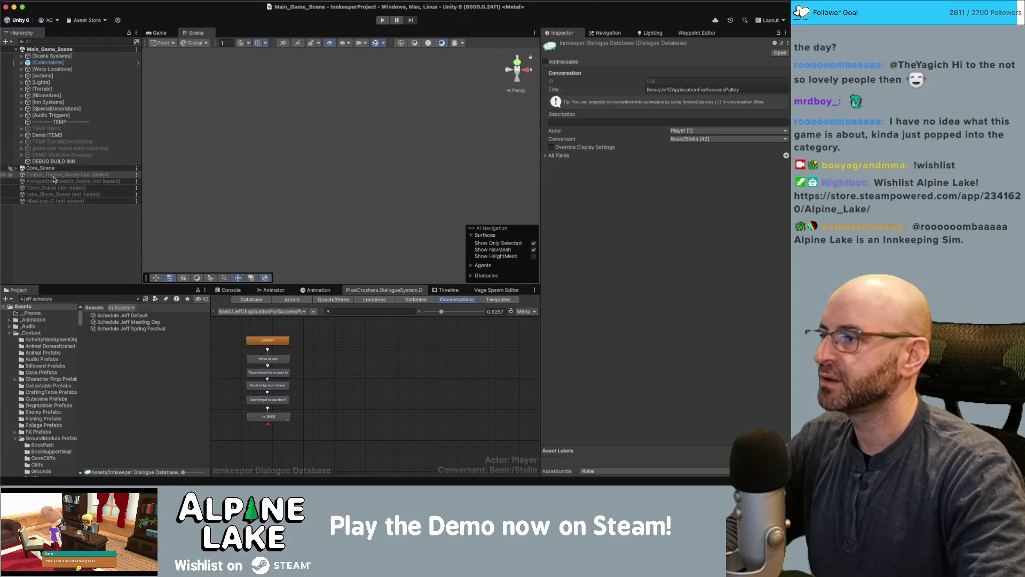
# Load Lake_Shore_Scene, then search the Project for 'loop a' and add HikeLoop_A to the Hierarchy
pyautogui.rightClick(49, 195)
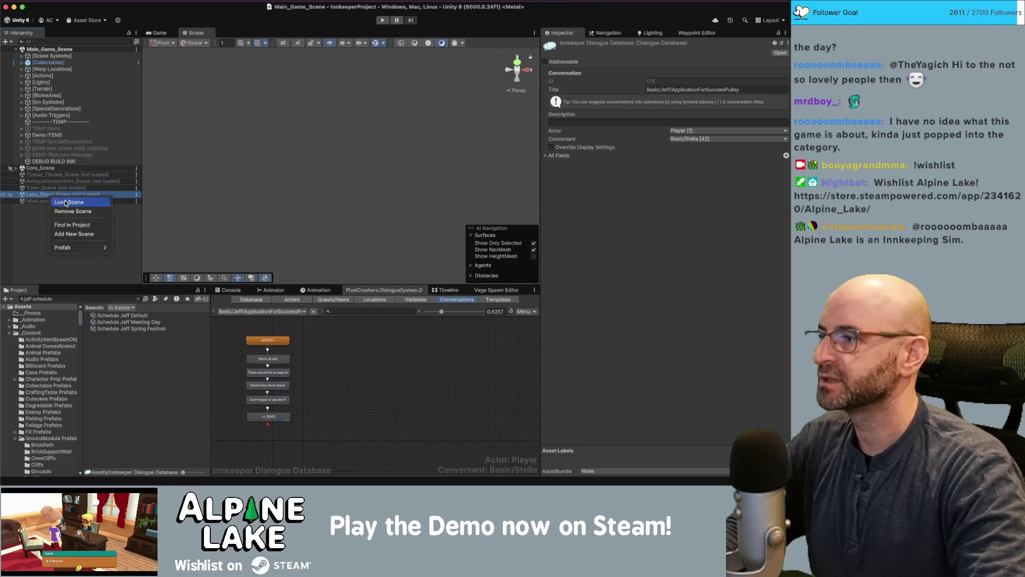
pyautogui.click(65, 203)
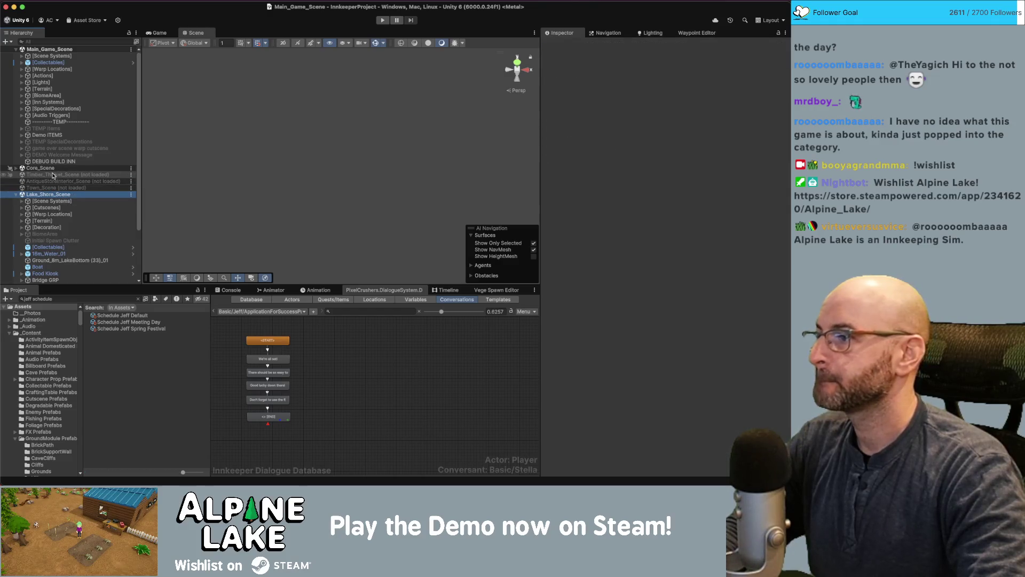
pyautogui.scroll(-5, 58, 275)
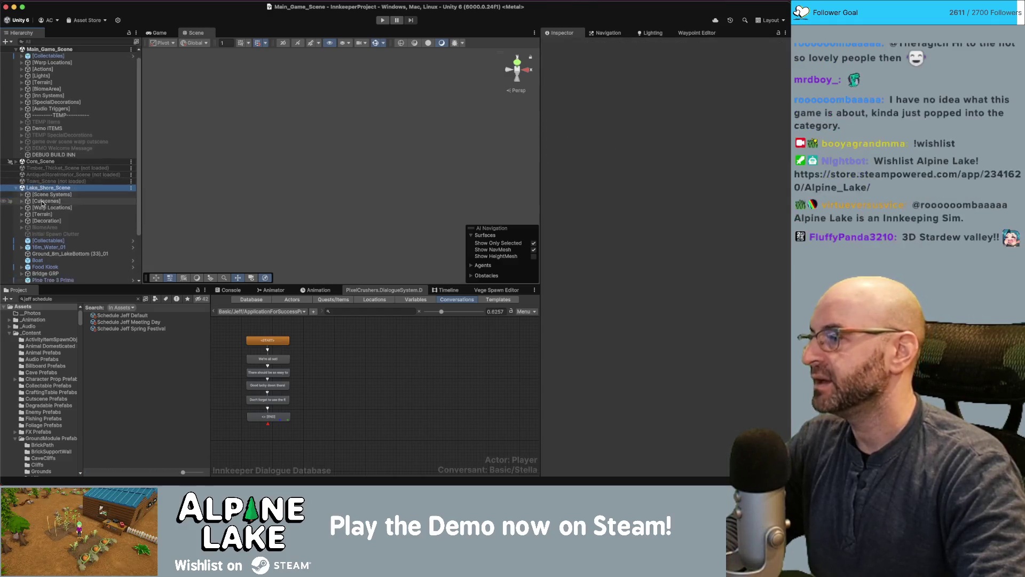
pyautogui.tripleClick(66, 297)
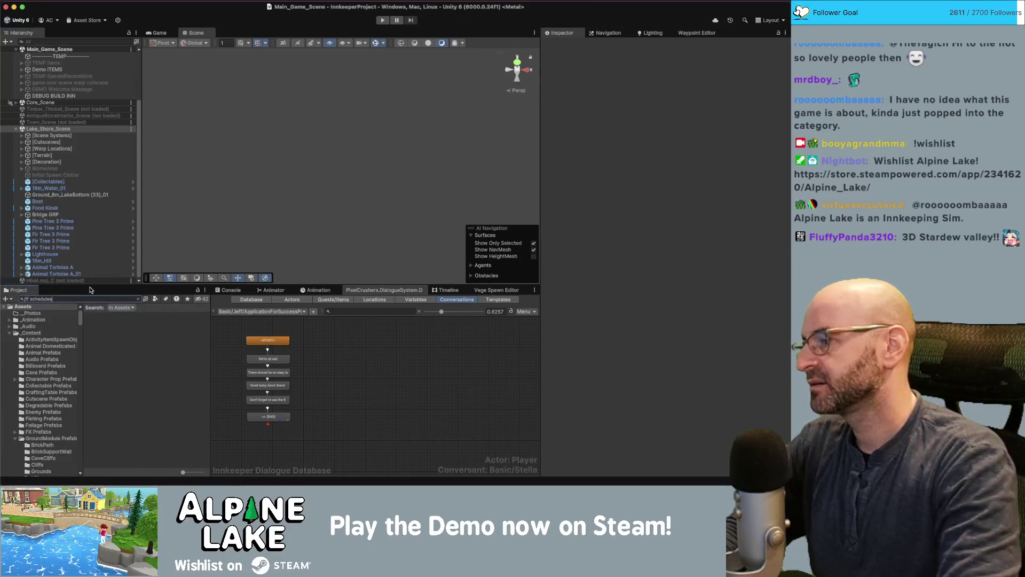
pyautogui.write('houloop a')
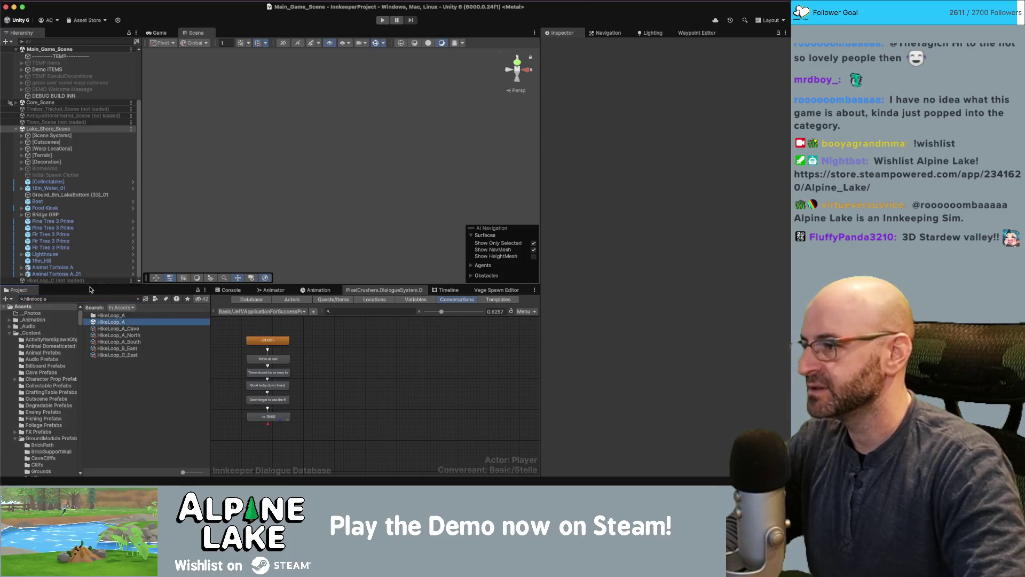
pyautogui.moveTo(107, 316); pyautogui.dragTo(86, 279)
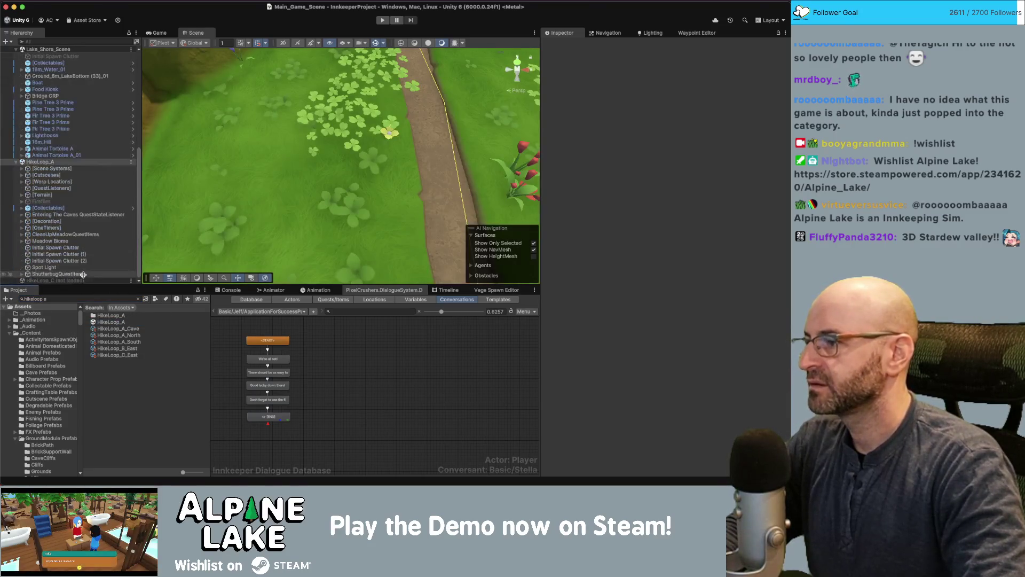
pyautogui.click(74, 235)
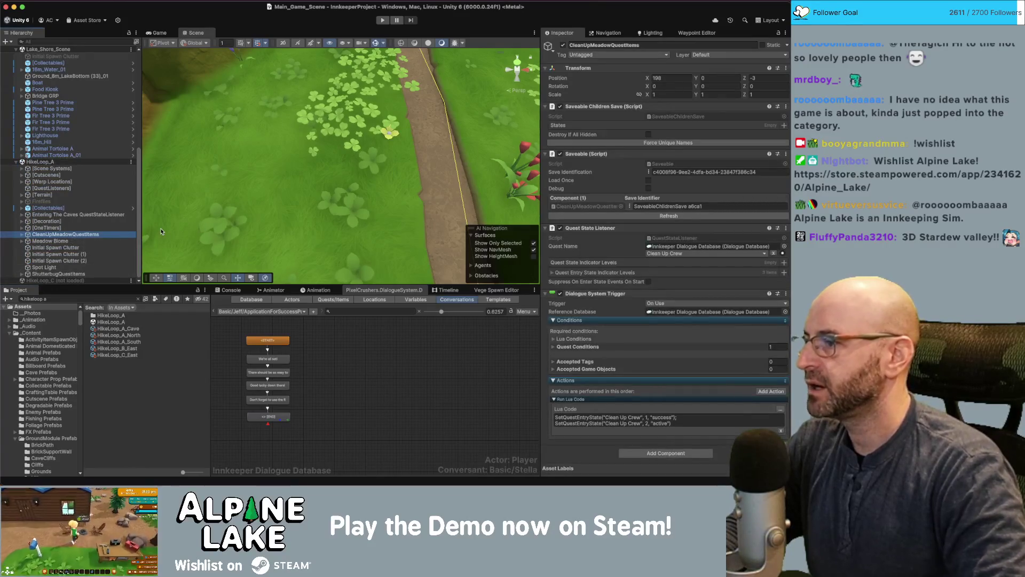
# Select the first Degradable Thorns child and show its Increment On Destroy: cleanUpCrewGarbage, max 6
pyautogui.press('Right')
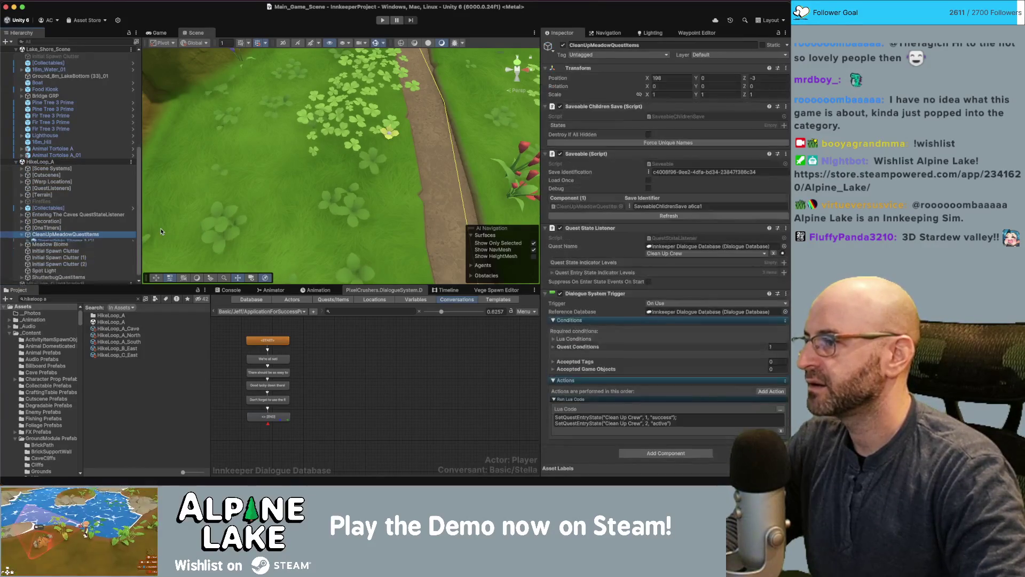
pyautogui.press('Down')
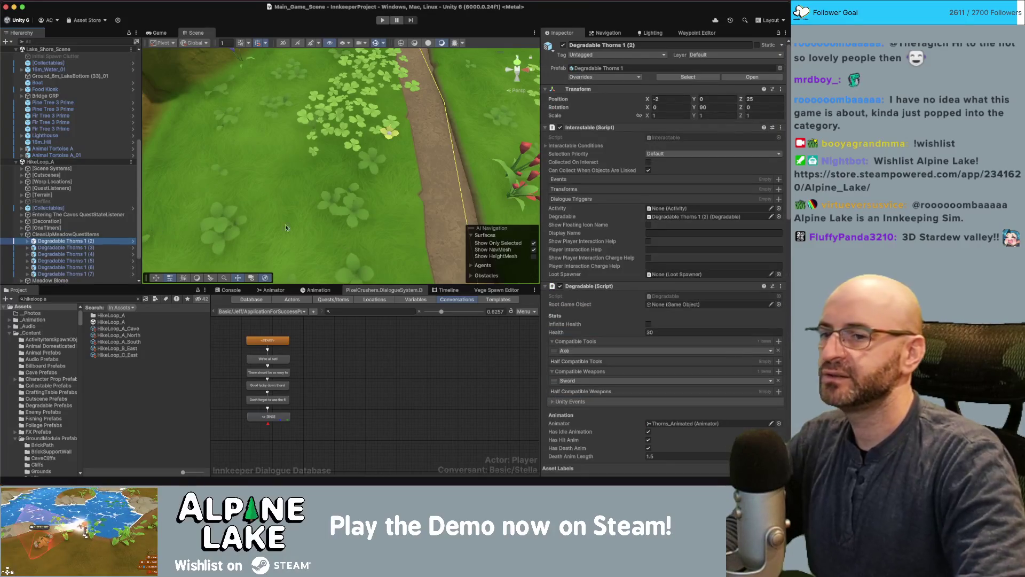
pyautogui.scroll(-1, 577, 306)
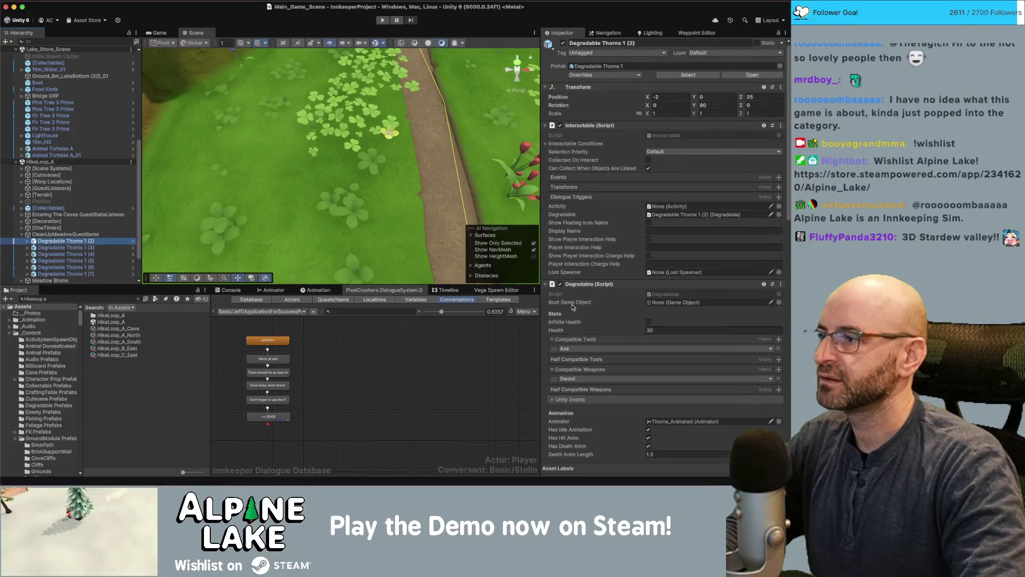
pyautogui.scroll(-5, 573, 307)
pyautogui.scroll(-15, 575, 308)
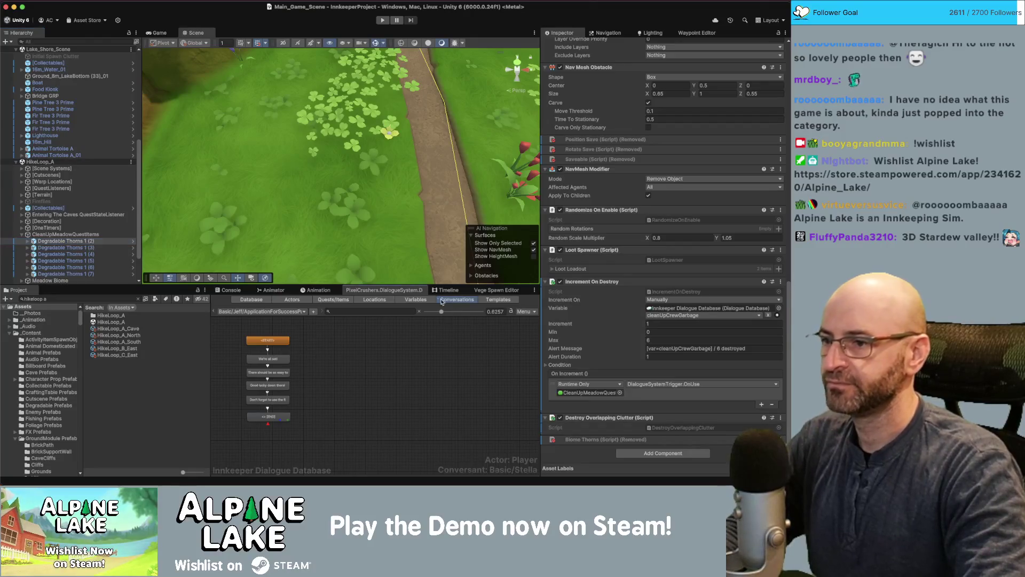
# Show the dialogue database variables and select lakeShoreGarbage
pyautogui.click(416, 300)
pyautogui.scroll(-3, 259, 354)
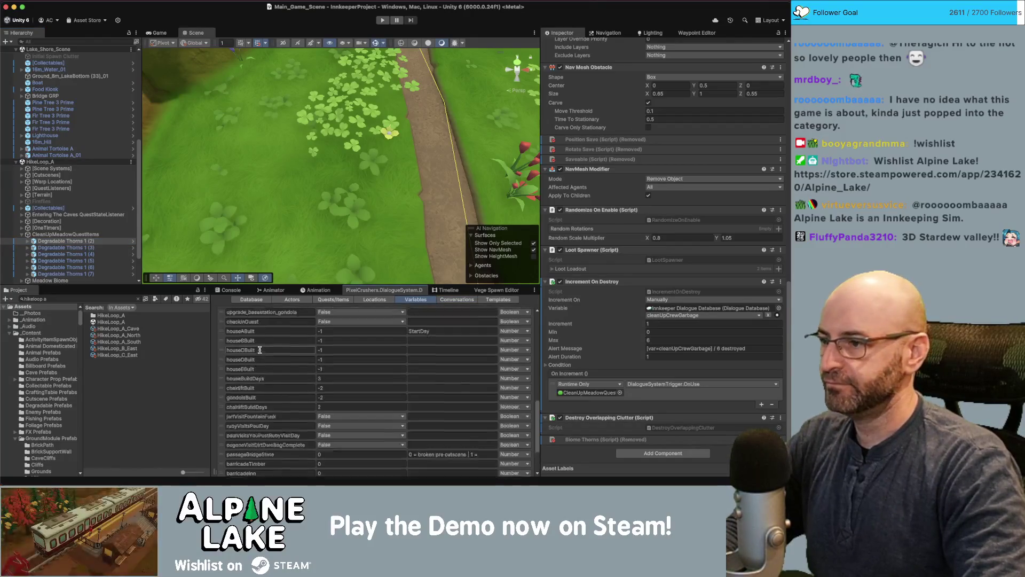
pyautogui.scroll(-1, 251, 354)
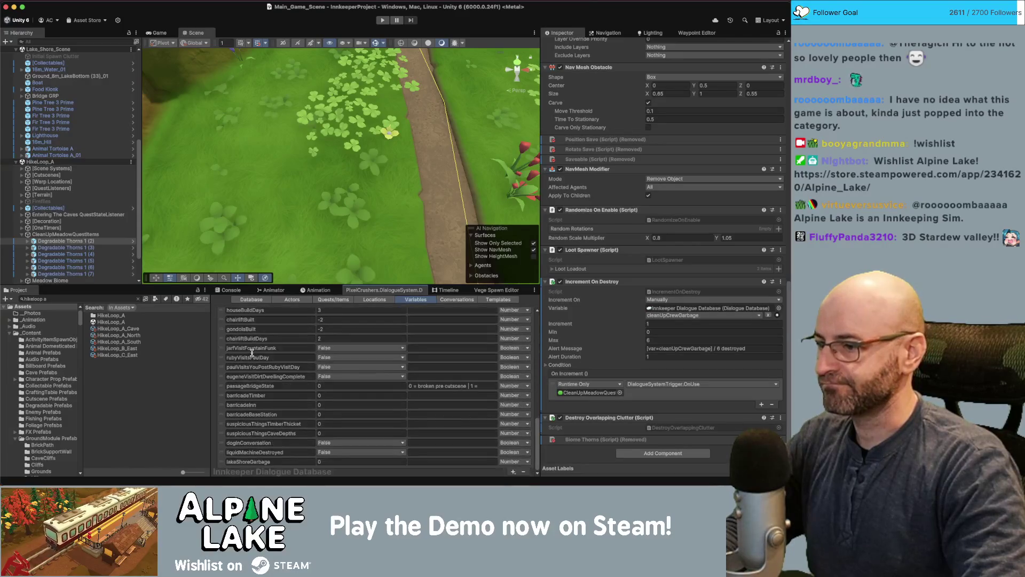
pyautogui.click(274, 463)
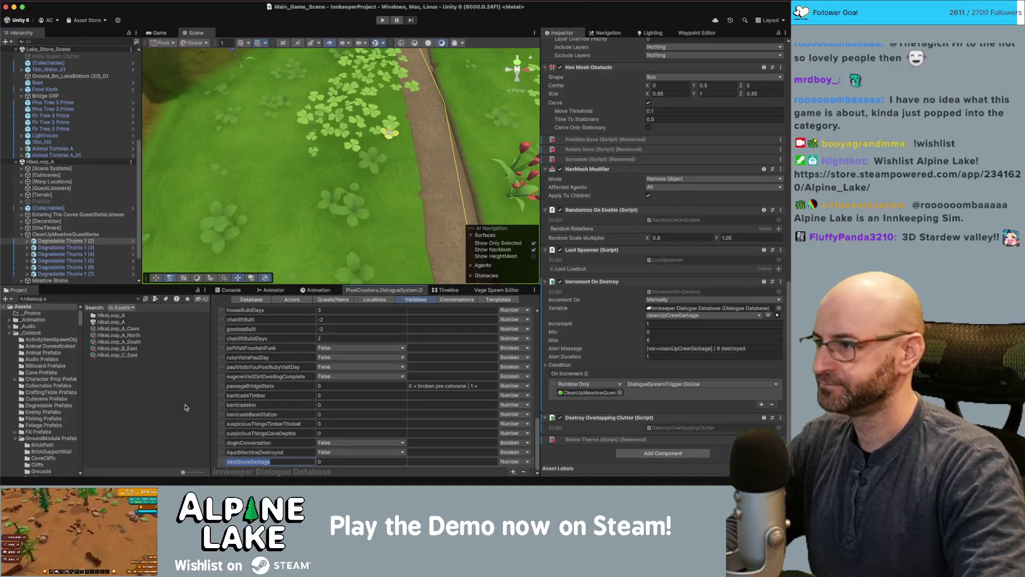
# Select and collapse CleanUpMeadowQuestItems, showing its Clean Up Crew trigger Lua
pyautogui.click(78, 235)
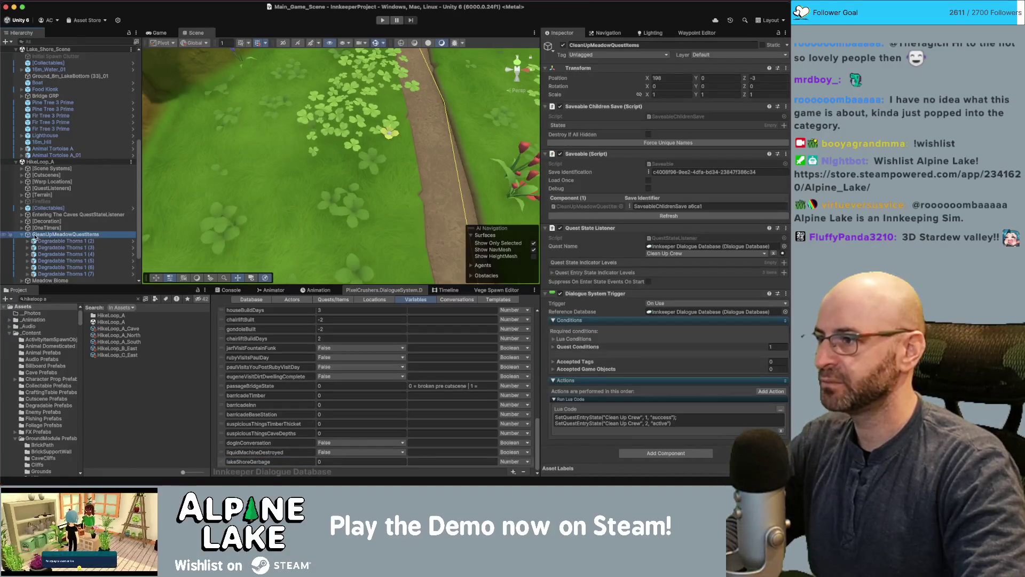
pyautogui.click(22, 235)
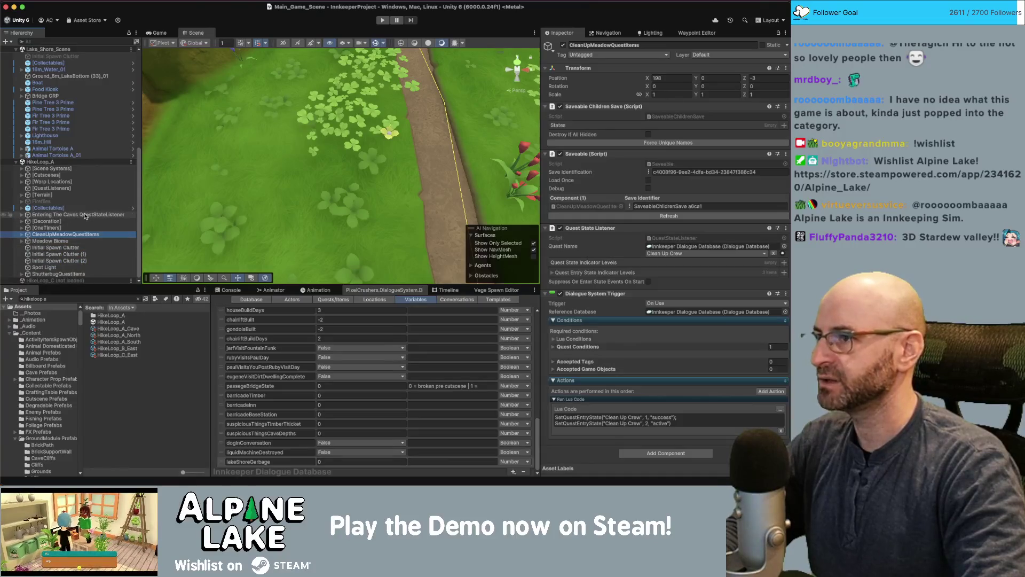
pyautogui.moveTo(267, 175); pyautogui.dragTo(220, 129)
pyautogui.rightClick(64, 162)
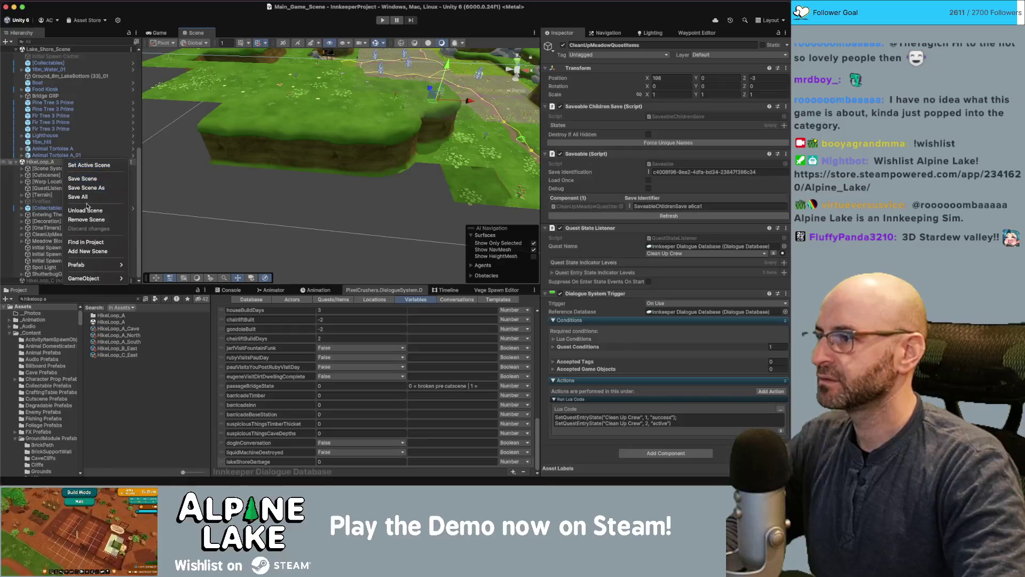
# Collapse HikeLoop_A and frame Lake_Shore_Scene's Boat to view the lake shore island
pyautogui.click(33, 162)
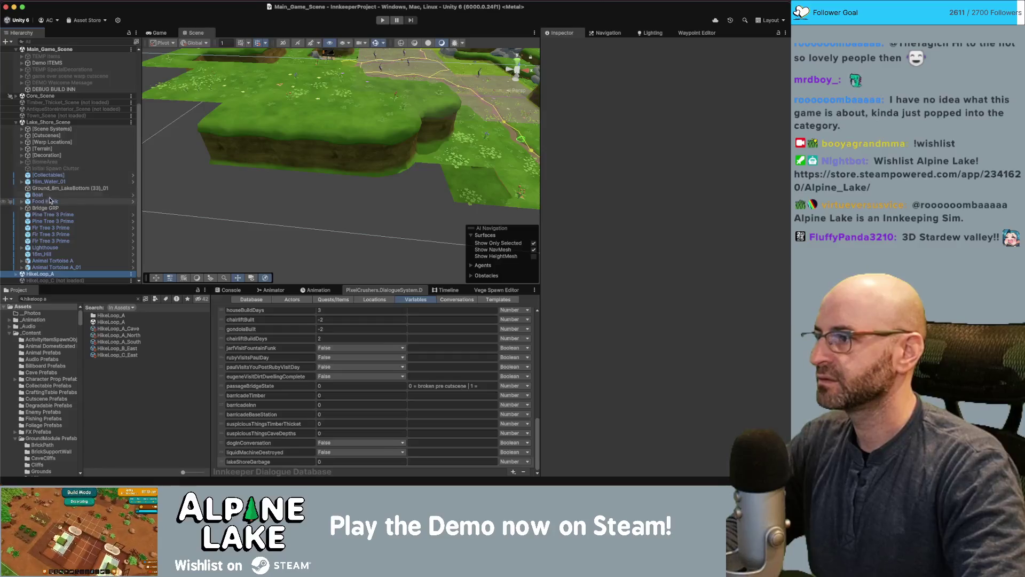
pyautogui.click(37, 194)
pyautogui.press('f')
pyautogui.scroll(-5, 276, 183)
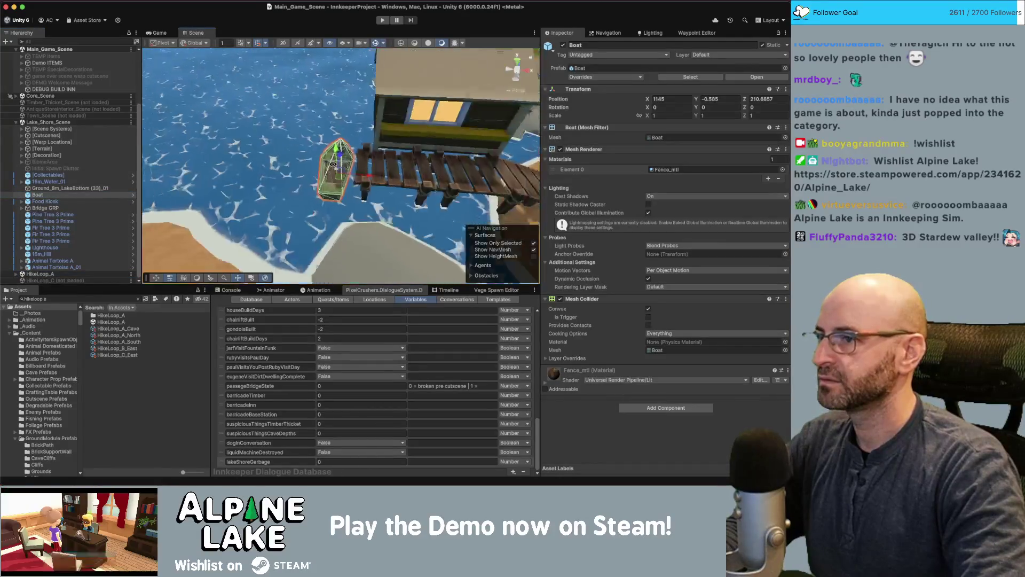
pyautogui.moveTo(299, 176)
pyautogui.mouseDown()
pyautogui.moveTo(331, 166)
pyautogui.moveTo(267, 182)
pyautogui.mouseUp()
# Search 'garbage', place a _Collectable Garbage prefab on the sand, and group it under [Collectables]
pyautogui.click(120, 299)
pyautogui.write('garba')
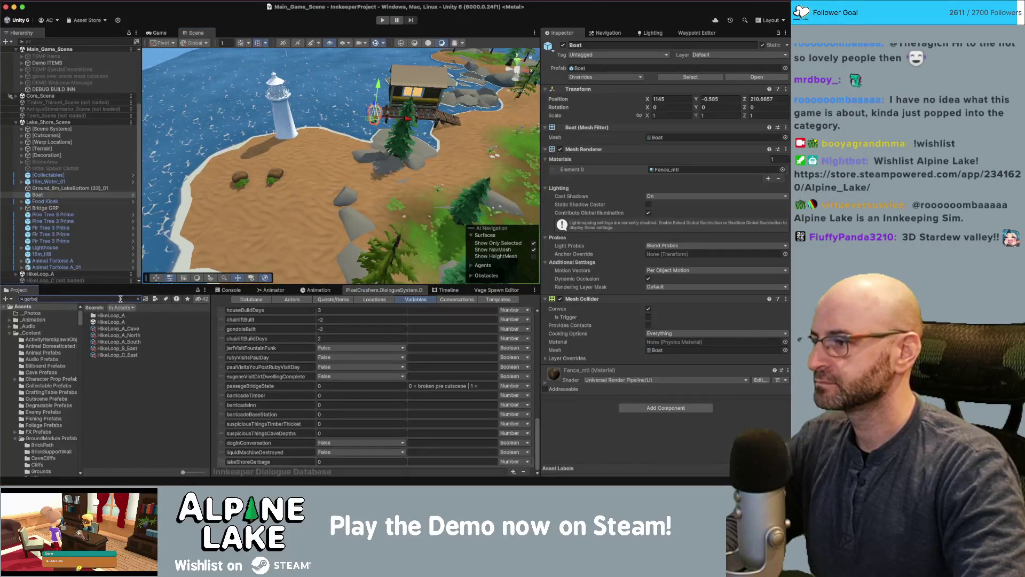
pyautogui.write('ge')
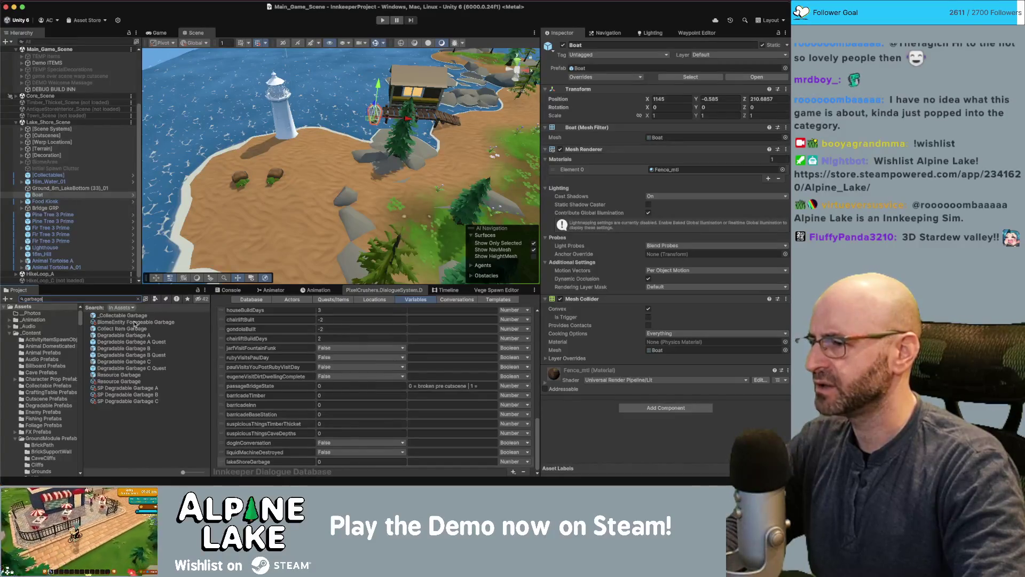
pyautogui.moveTo(136, 319); pyautogui.dragTo(256, 228)
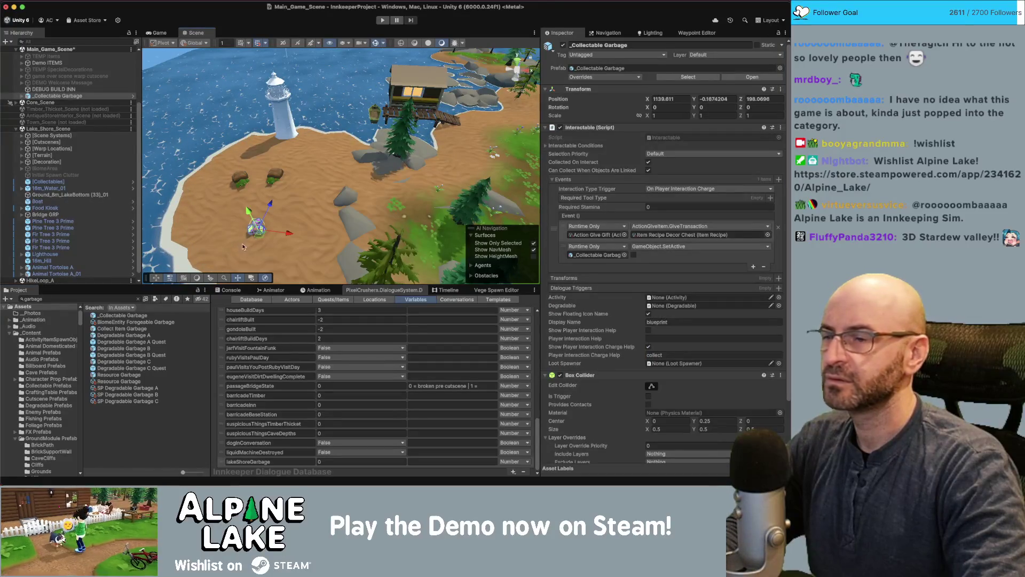
pyautogui.scroll(5, 243, 246)
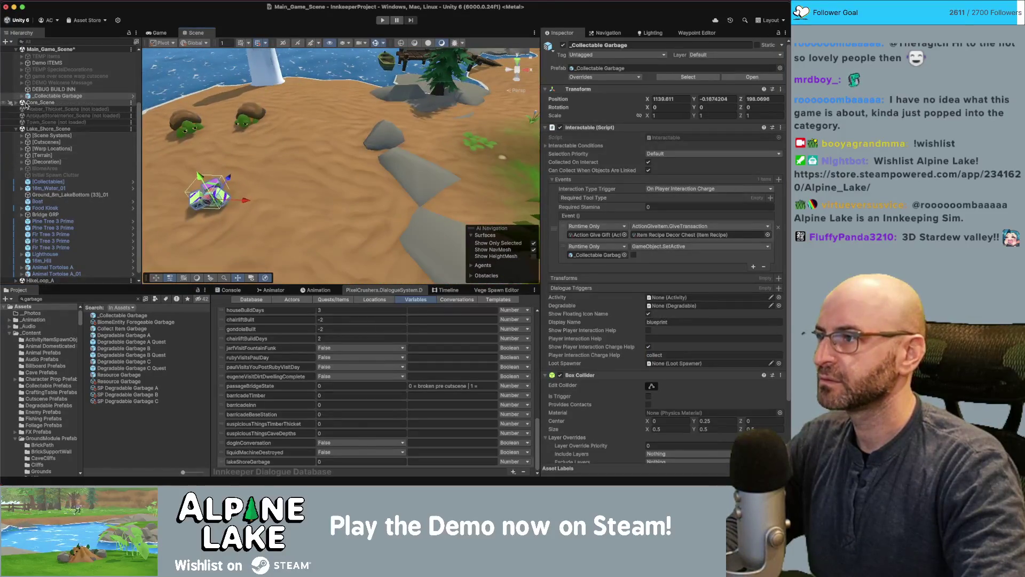
pyautogui.moveTo(30, 96); pyautogui.dragTo(52, 186)
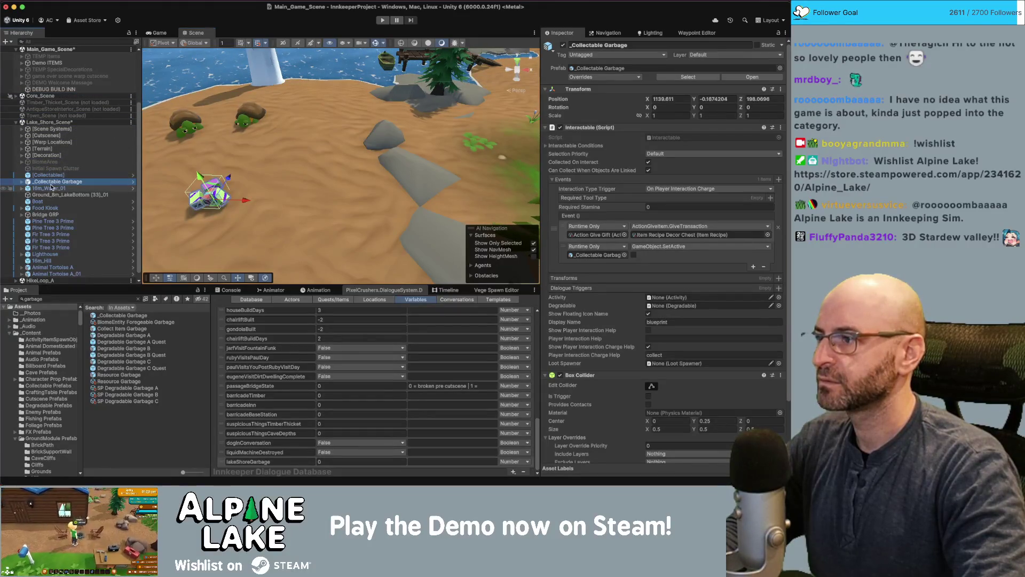
pyautogui.scroll(-1, 55, 190)
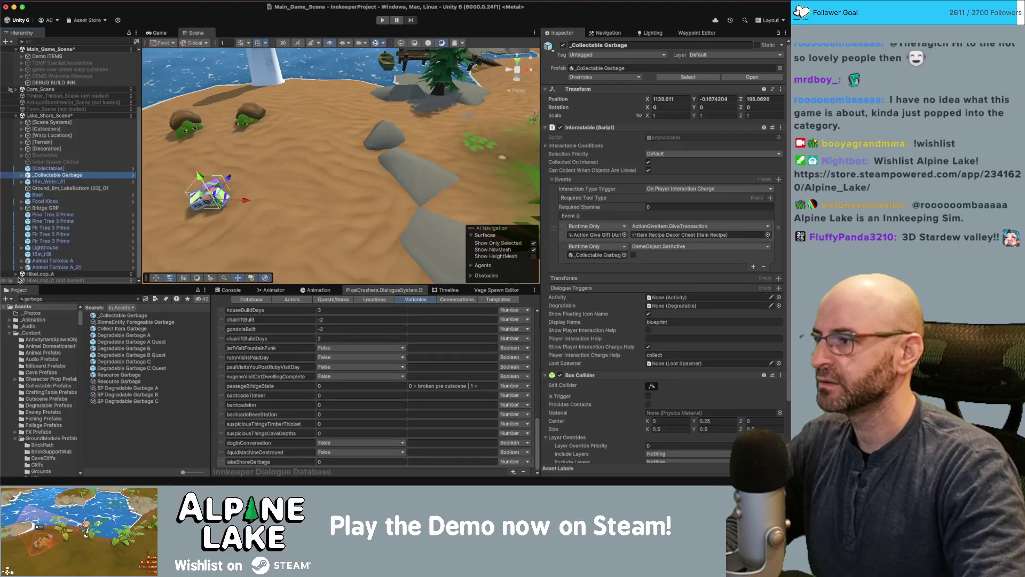
pyautogui.click(16, 274)
pyautogui.scroll(-5, 59, 224)
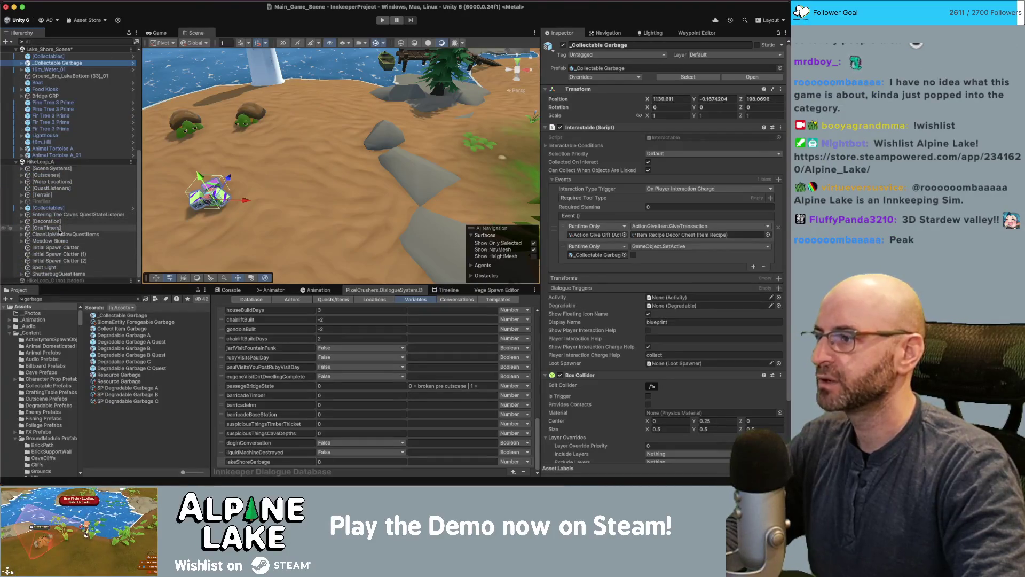
# Copy CleanUpMeadowQuestItems into Lake_Shore_Scene and rename it CleanUpLakeShoreQuestItems
pyautogui.click(63, 233)
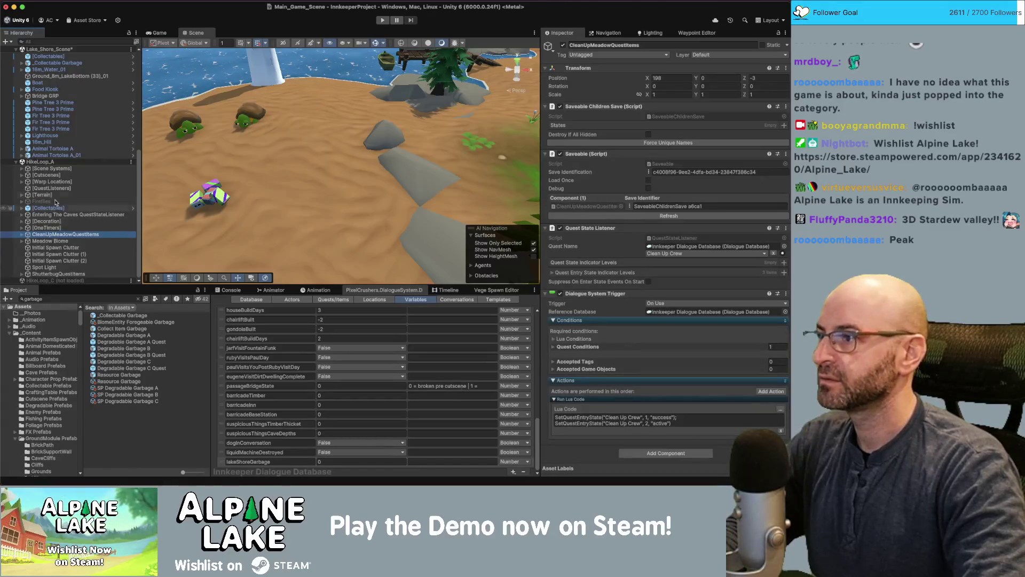
pyautogui.click(66, 89)
pyautogui.scroll(1, 67, 85)
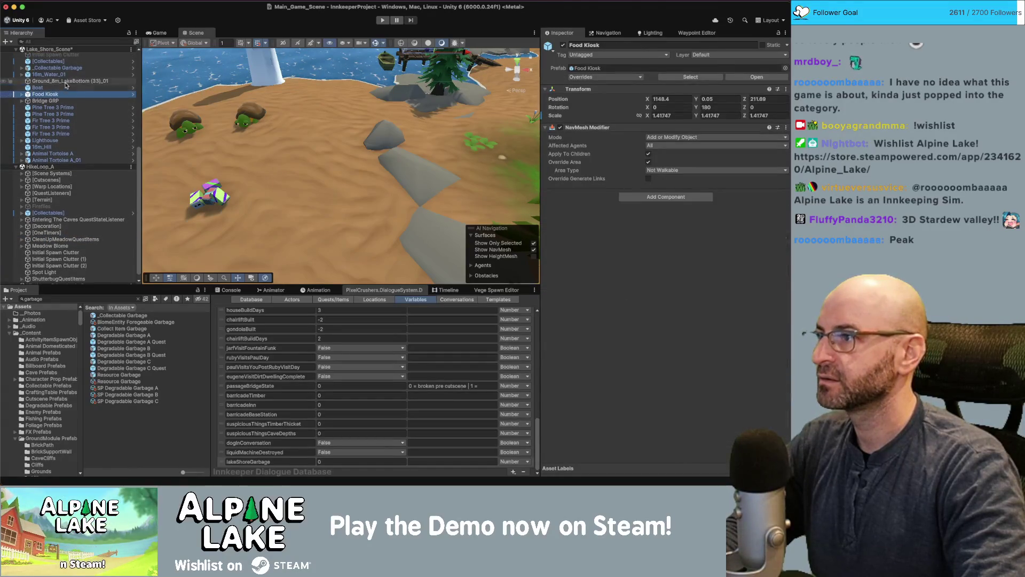
pyautogui.click(66, 74)
pyautogui.moveTo(67, 75); pyautogui.dragTo(58, 78)
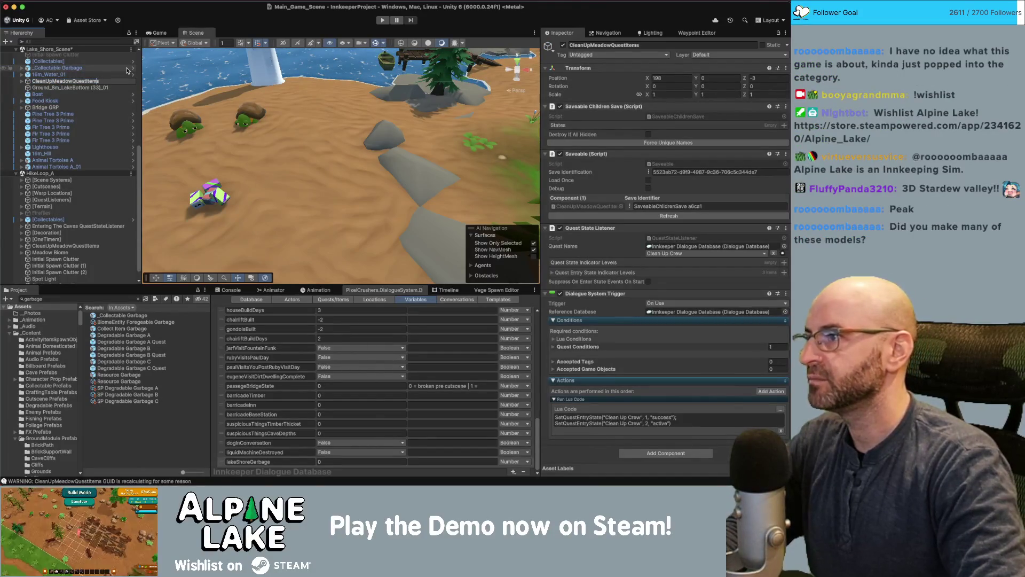
pyautogui.press('BackSpace')
pyautogui.press('BackSpace')
pyautogui.press('BackSpace')
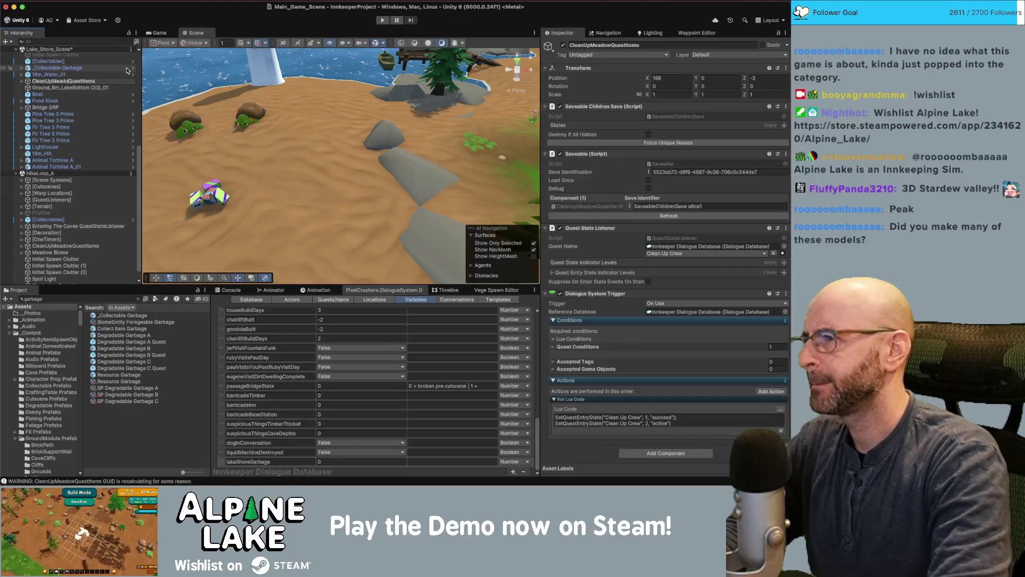
pyautogui.write('La')
pyautogui.write('keShore')
pyautogui.press('Return')
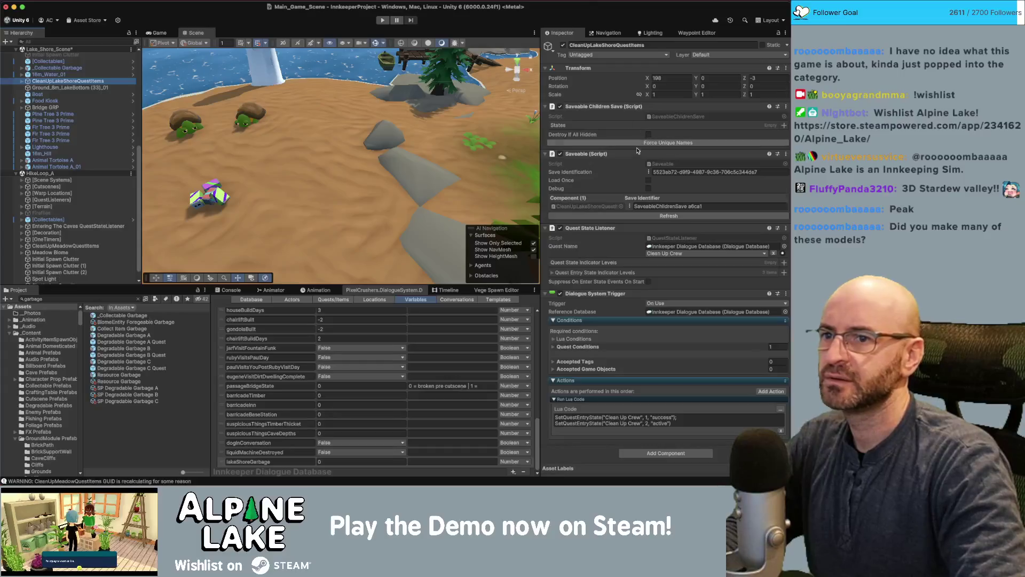
# Reset the Saveable component with a new save ID and move _Collectable Garbage into the group
pyautogui.rightClick(623, 154)
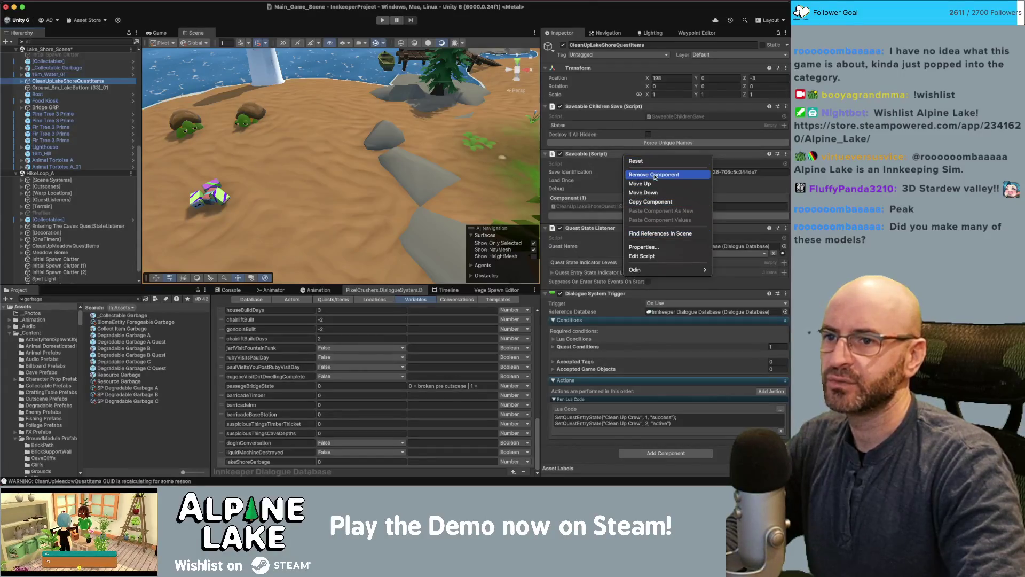
pyautogui.click(656, 161)
pyautogui.click(688, 208)
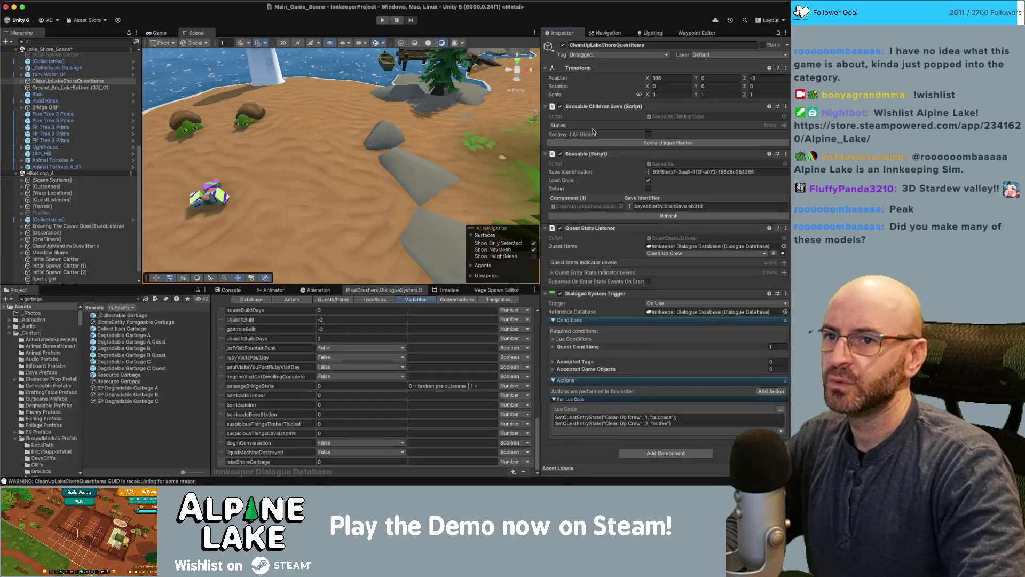
pyautogui.moveTo(48, 75)
pyautogui.mouseDown()
pyautogui.moveTo(55, 90)
pyautogui.moveTo(51, 80)
pyautogui.mouseUp()
pyautogui.click(48, 81)
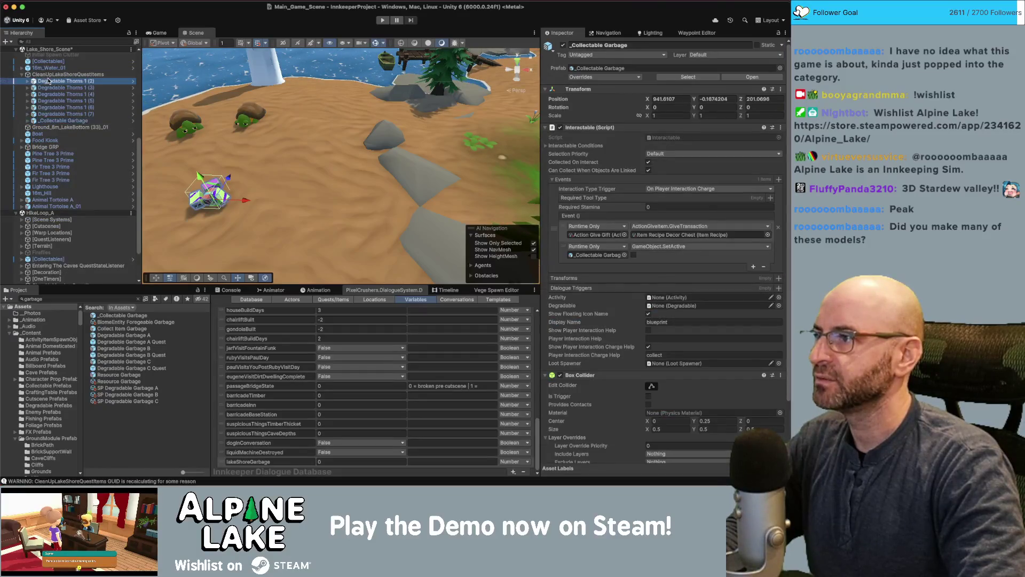
# Delete the Degradable Thorns 1 (2)–(7) copies, then select _Collectable Garbage
pyautogui.keyDown('shift'); pyautogui.click(69, 114); pyautogui.keyUp('shift')
pyautogui.press('Delete')
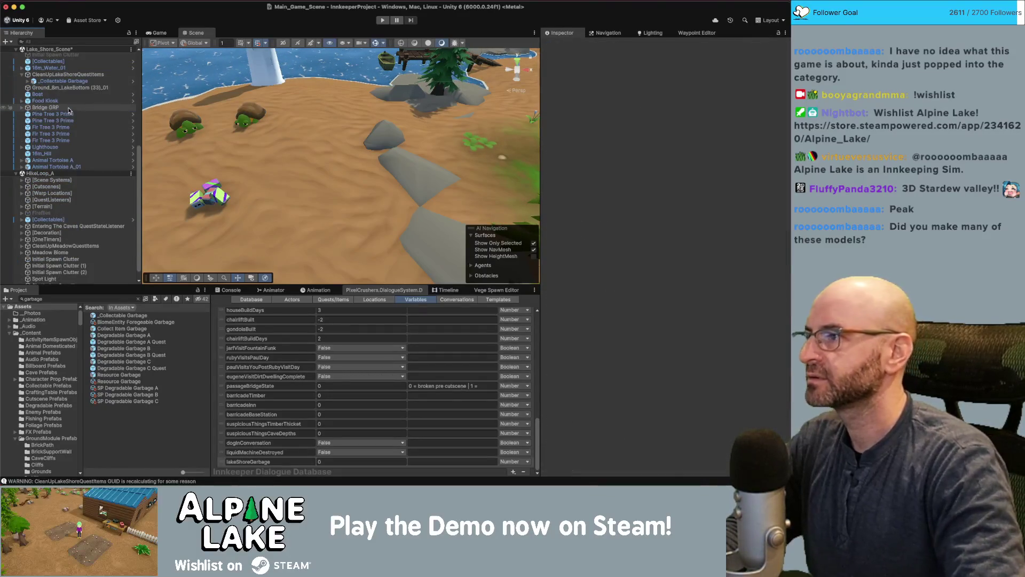
pyautogui.click(63, 80)
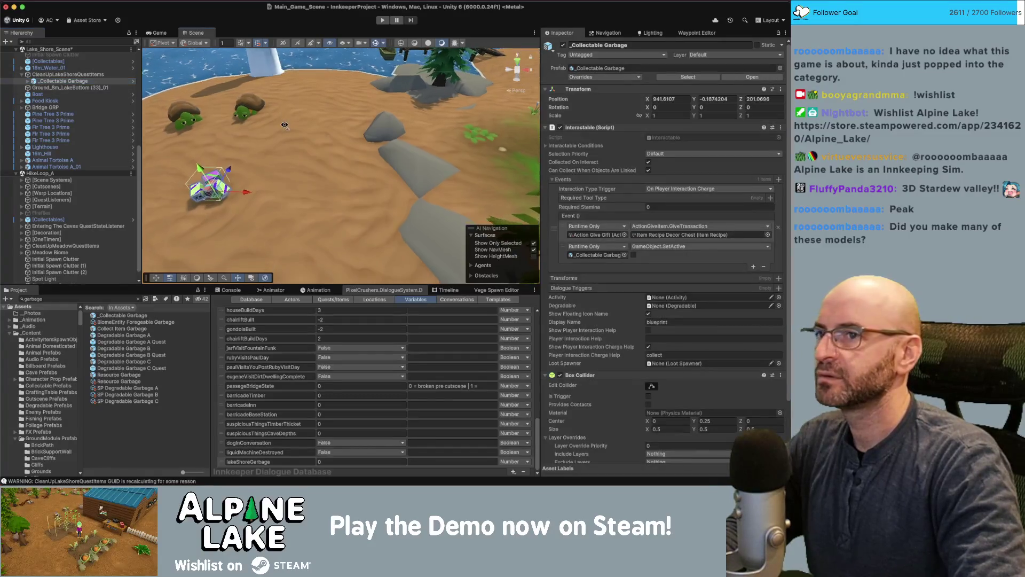
# Fly the Scene view over the island toward the cabin, lighthouse and dock
pyautogui.moveTo(285, 125); pyautogui.dragTo(278, 123)
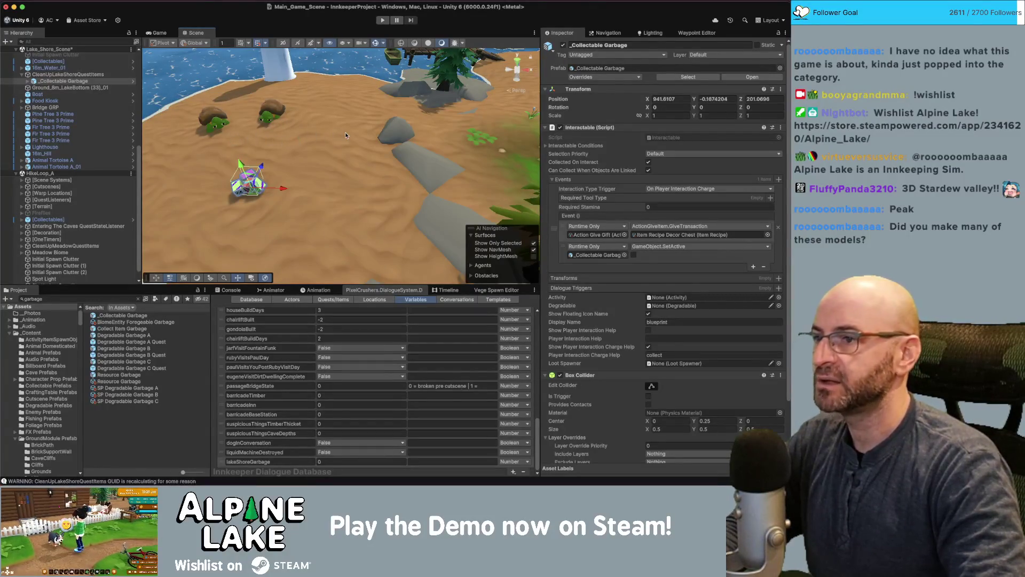
pyautogui.scroll(-10, 287, 136)
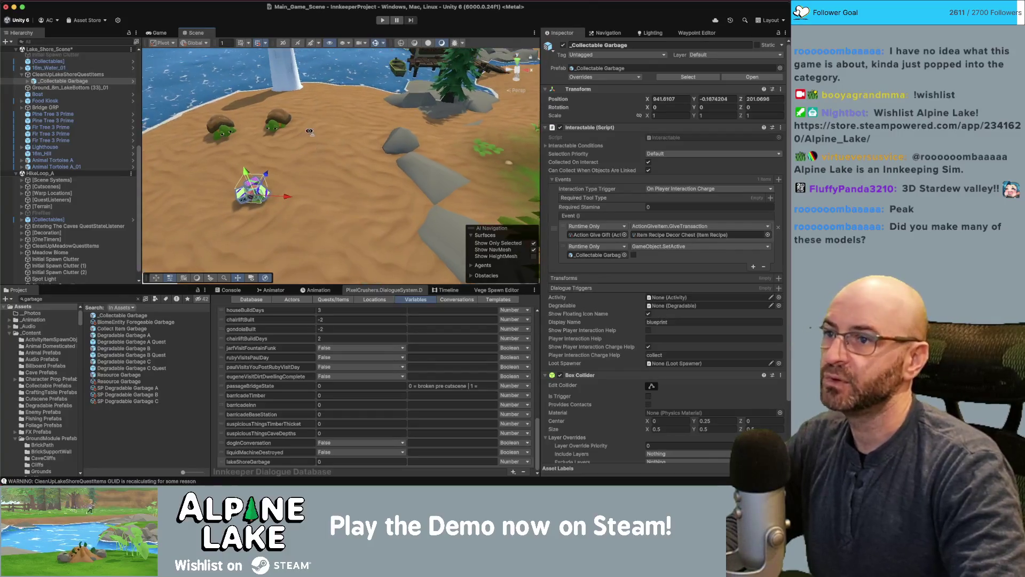
pyautogui.press('w')
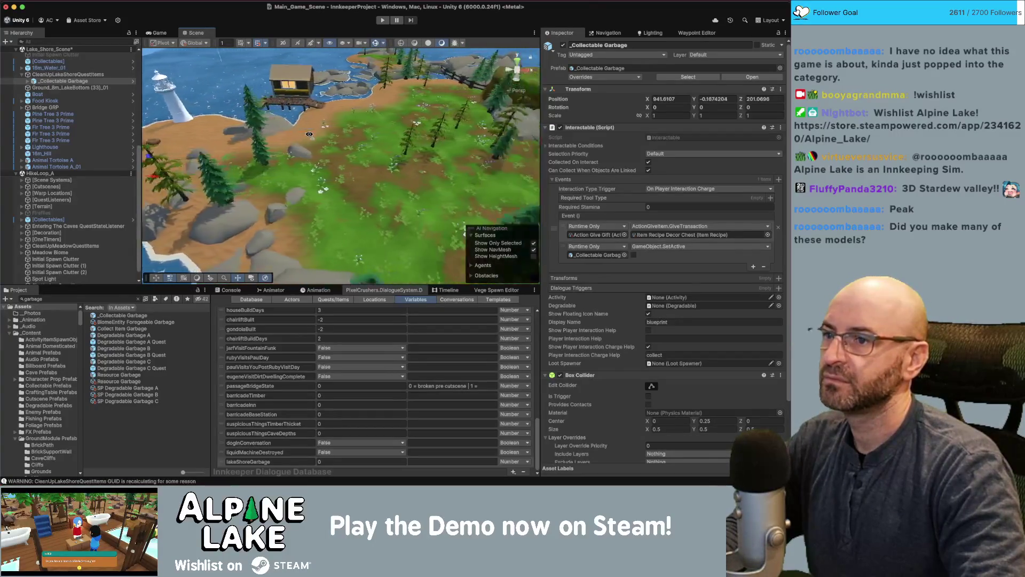
pyautogui.press('s')
pyautogui.press('w')
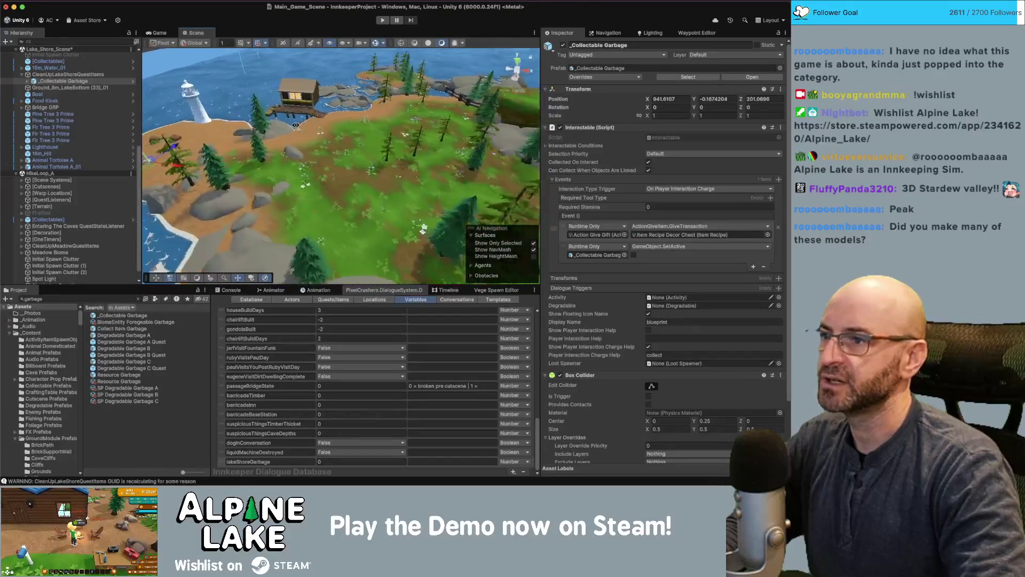
pyautogui.press('w')
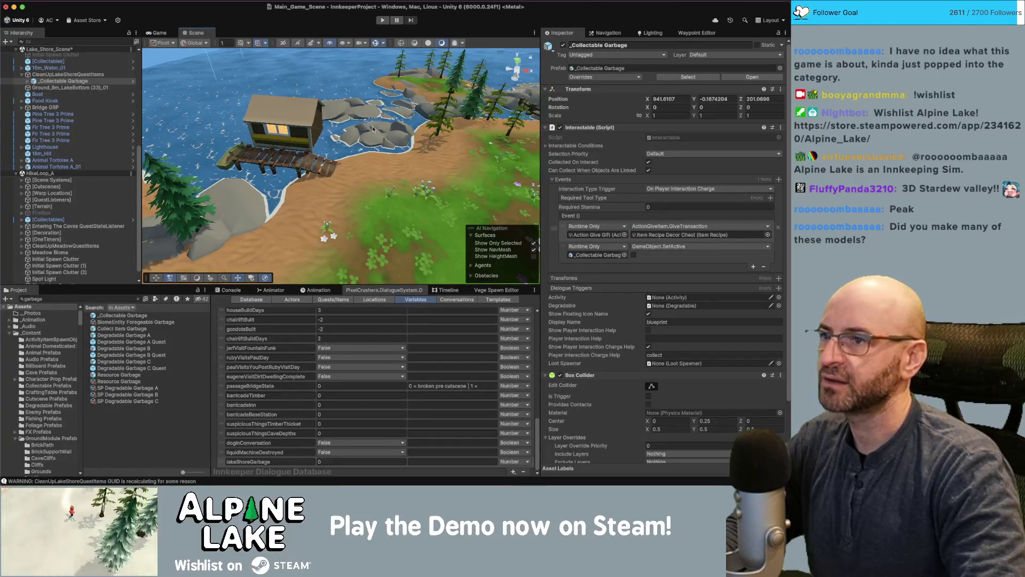
pyautogui.press('w')
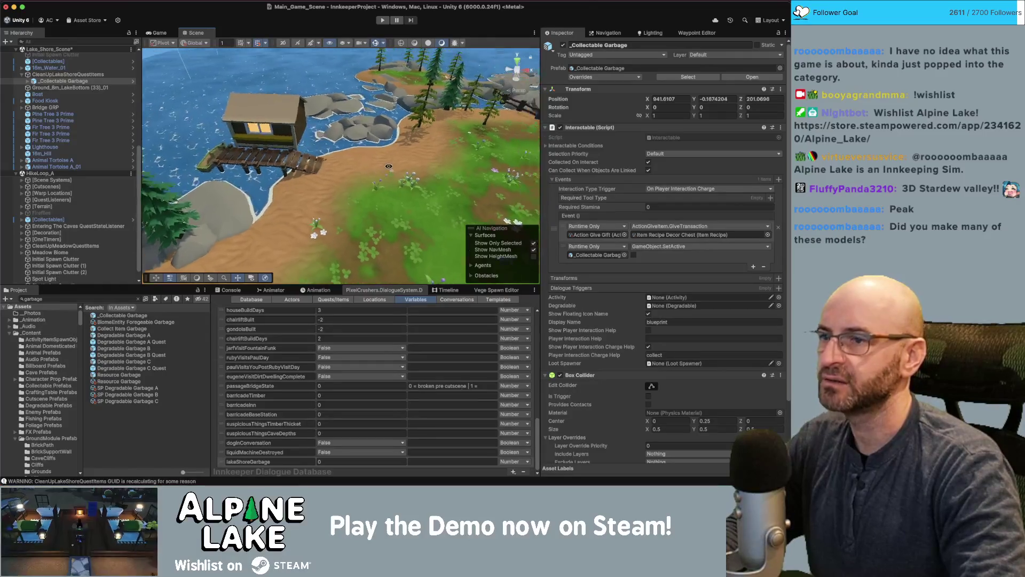
pyautogui.press('w')
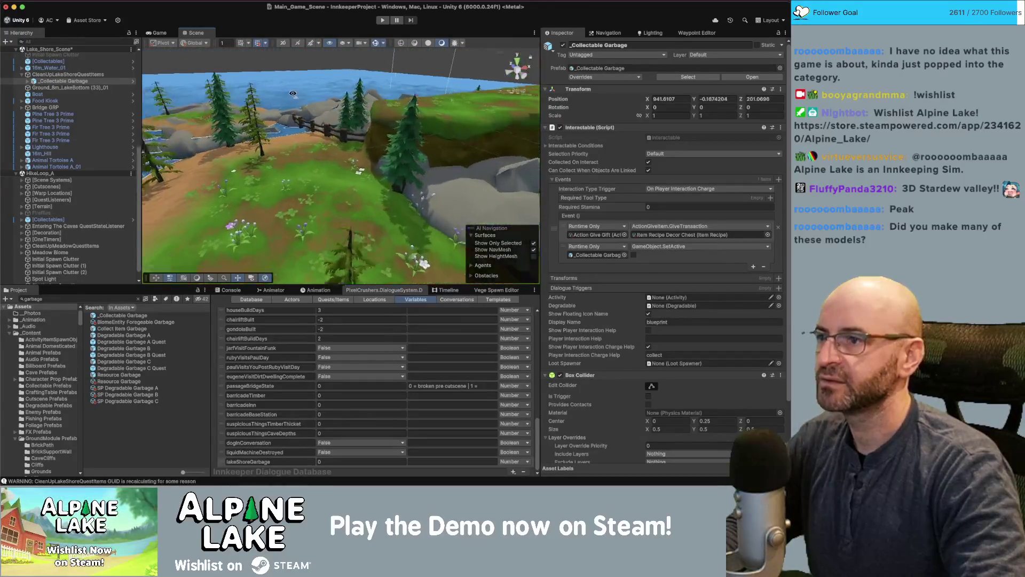
pyautogui.press('w')
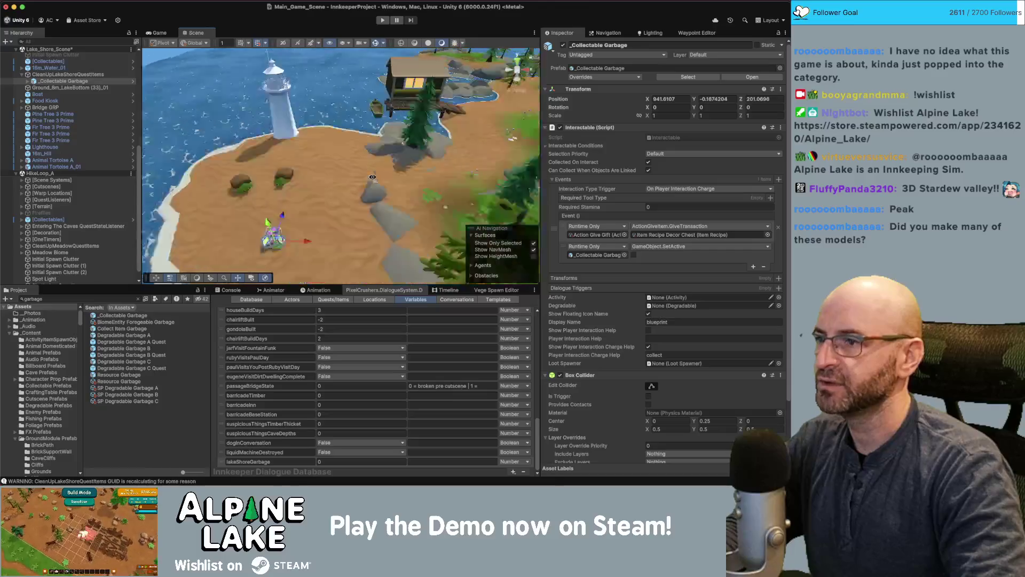
pyautogui.press('a')
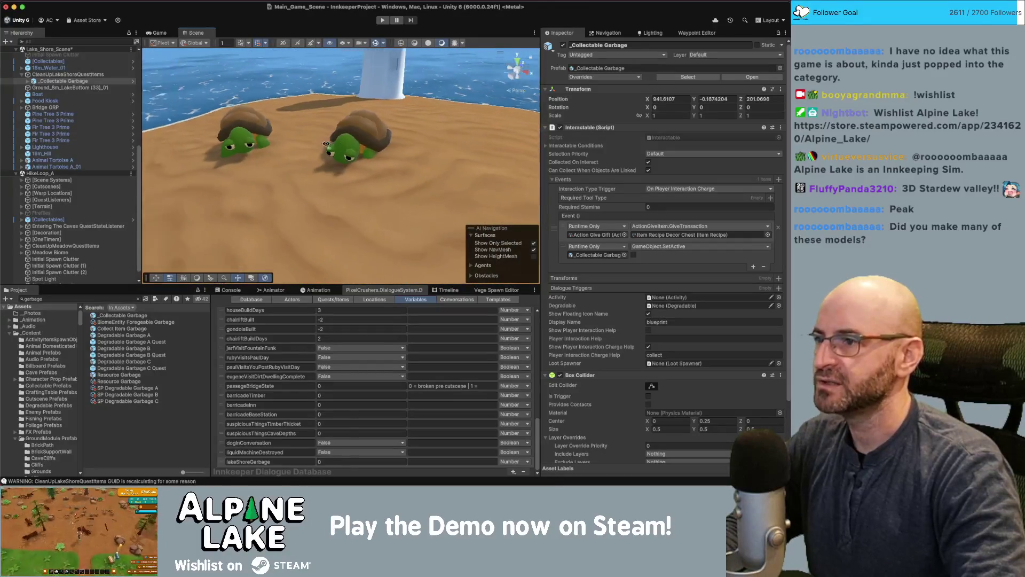
pyautogui.press('a')
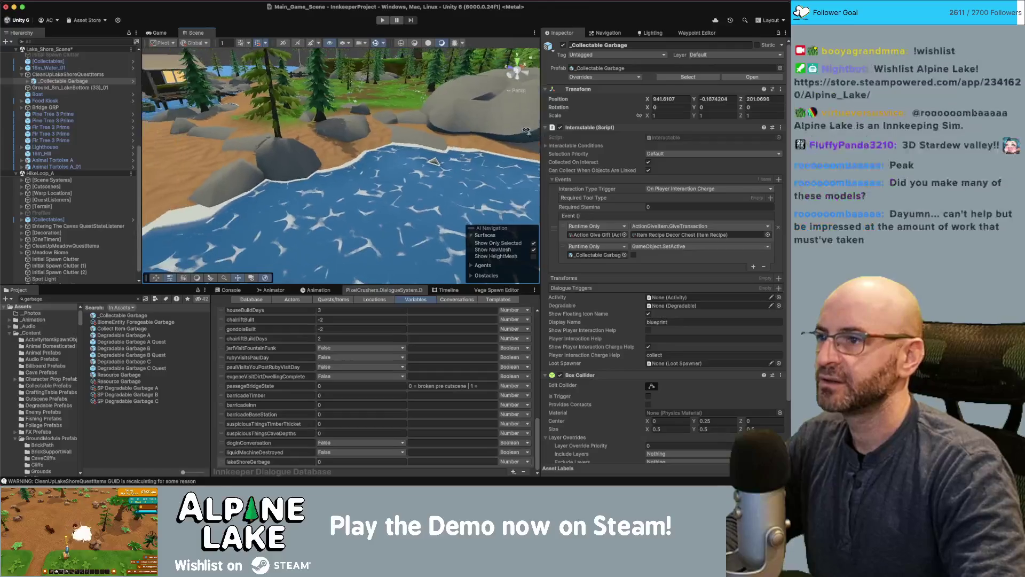
pyautogui.press('w')
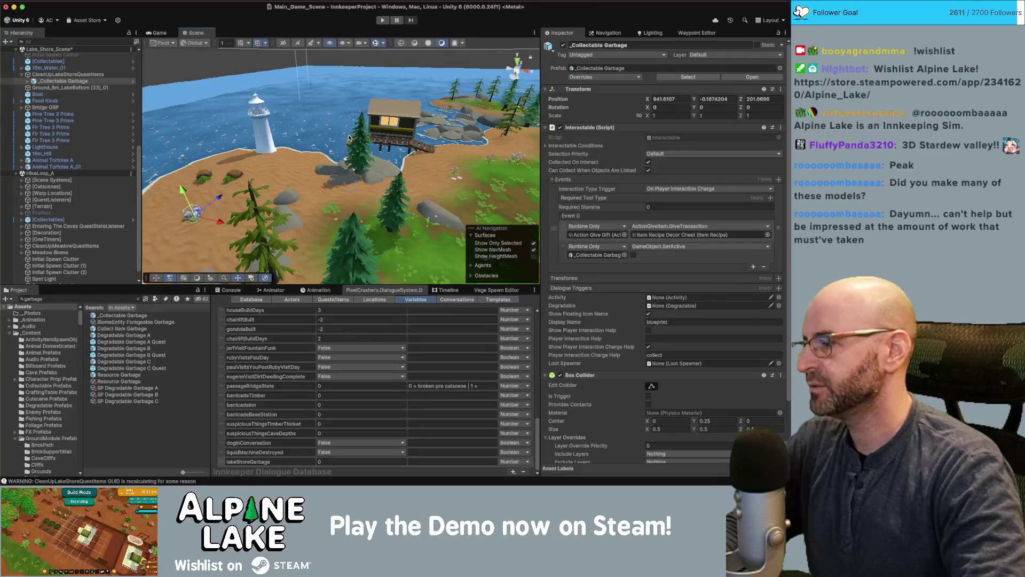
pyautogui.moveTo(349, 137)
pyautogui.mouseDown()
pyautogui.moveTo(393, 148)
pyautogui.moveTo(420, 135)
pyautogui.moveTo(408, 138)
pyautogui.mouseUp()
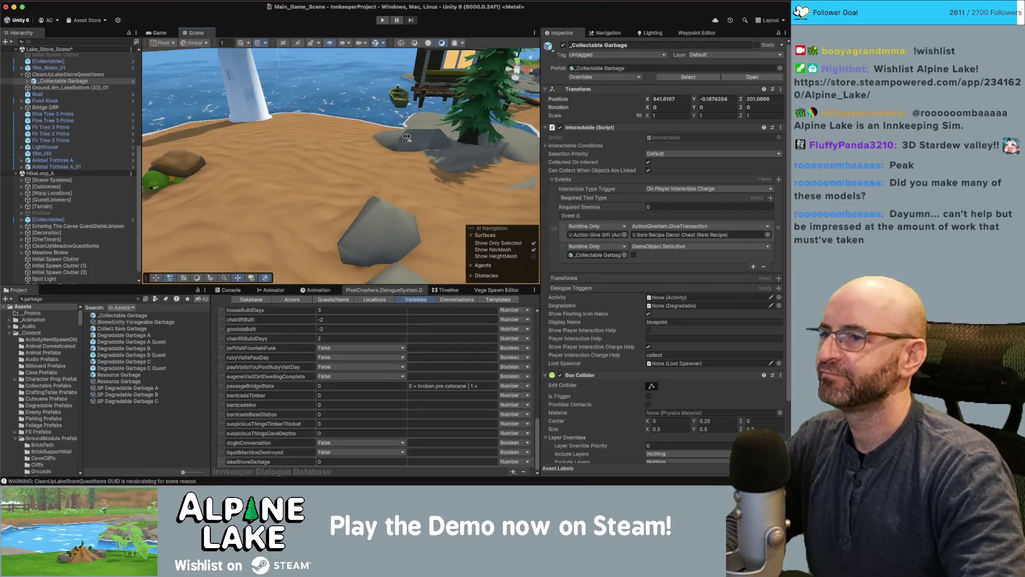
pyautogui.moveTo(406, 136); pyautogui.dragTo(405, 137)
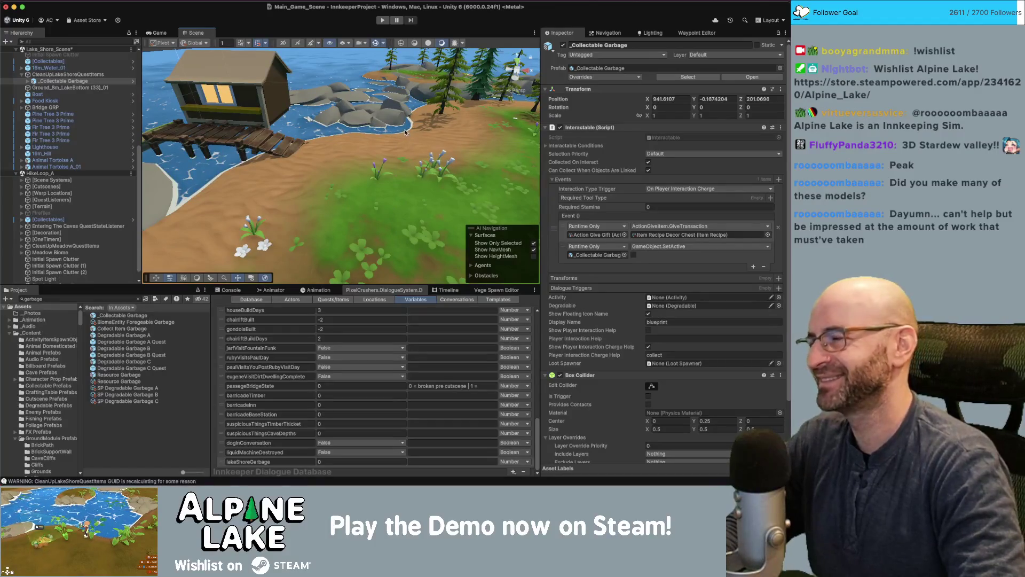
pyautogui.moveTo(376, 149); pyautogui.dragTo(358, 154)
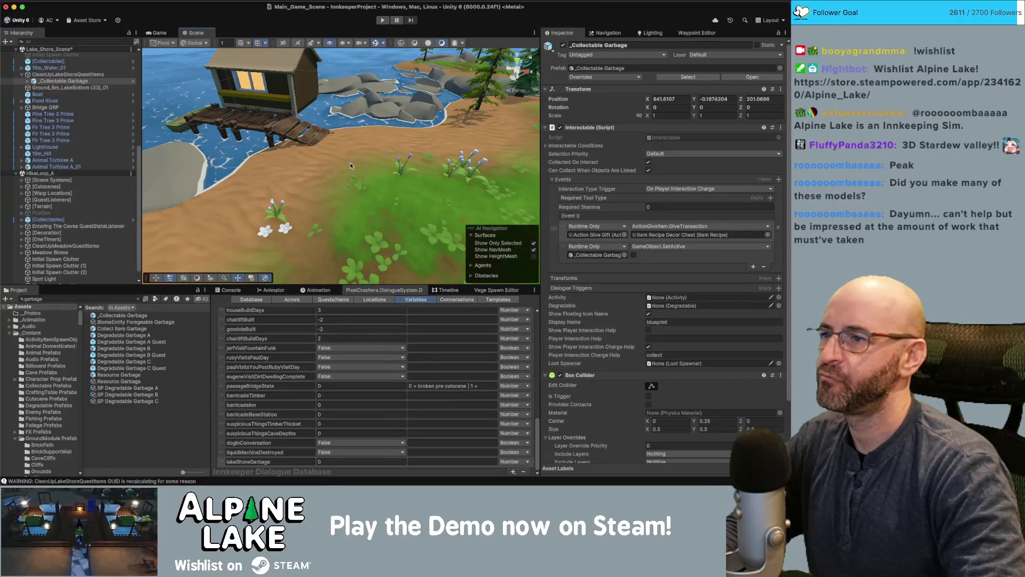
pyautogui.moveTo(351, 166)
pyautogui.mouseDown()
pyautogui.moveTo(469, 143)
pyautogui.moveTo(203, 164)
pyautogui.moveTo(357, 157)
pyautogui.mouseUp()
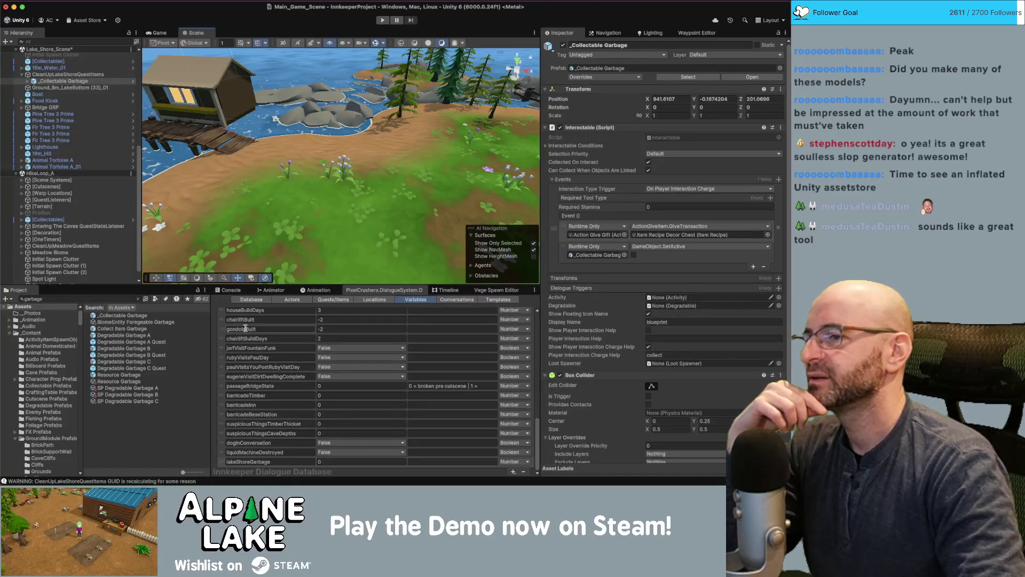
# Select _Collectable Garbage in CleanUpLakeShoreQuestItems and frame it in the Scene view
pyautogui.click(70, 75)
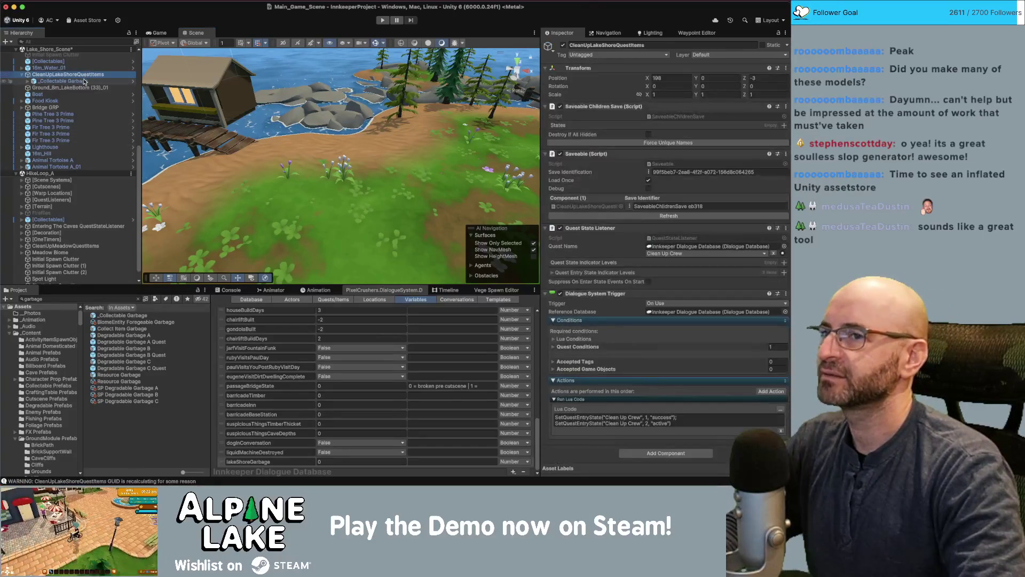
pyautogui.click(84, 81)
pyautogui.doubleClick(84, 81)
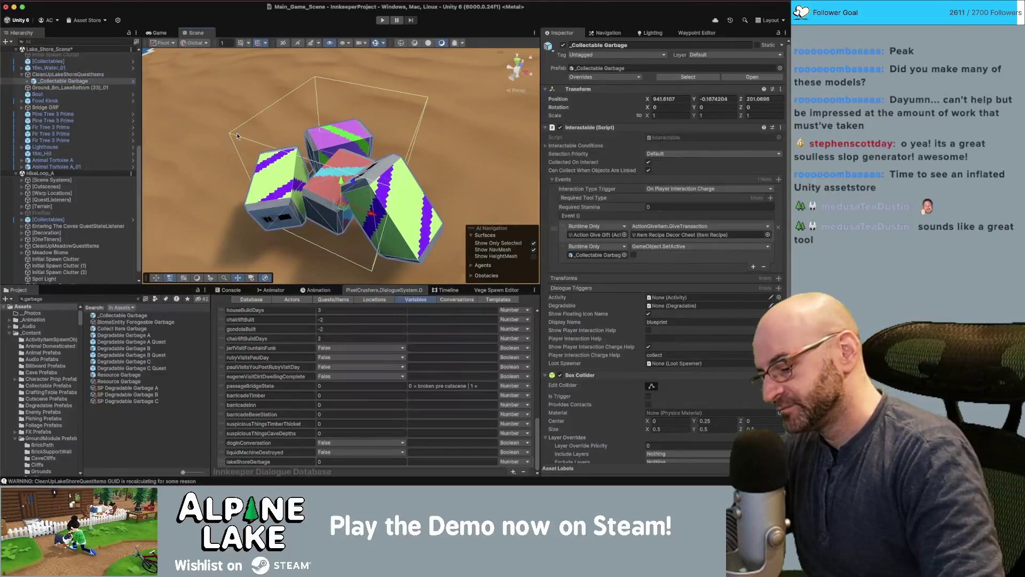
pyautogui.scroll(3, 238, 137)
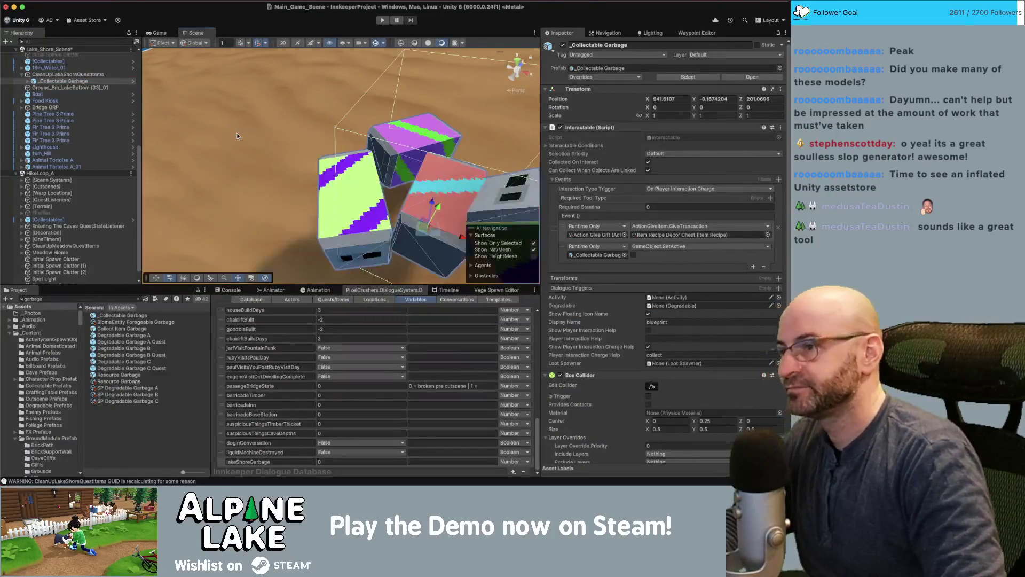
pyautogui.scroll(-10, 238, 137)
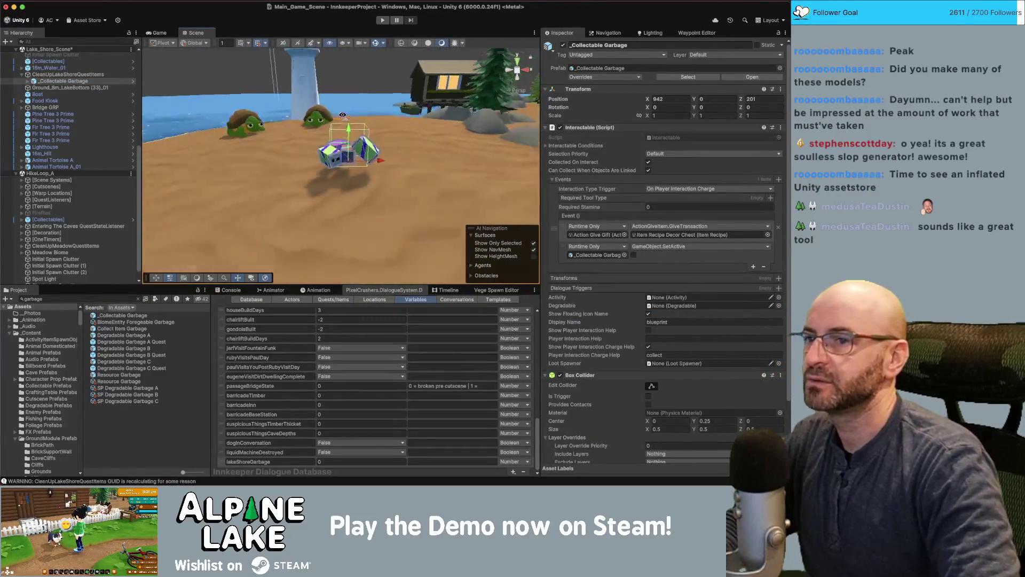
pyautogui.scroll(5, 340, 118)
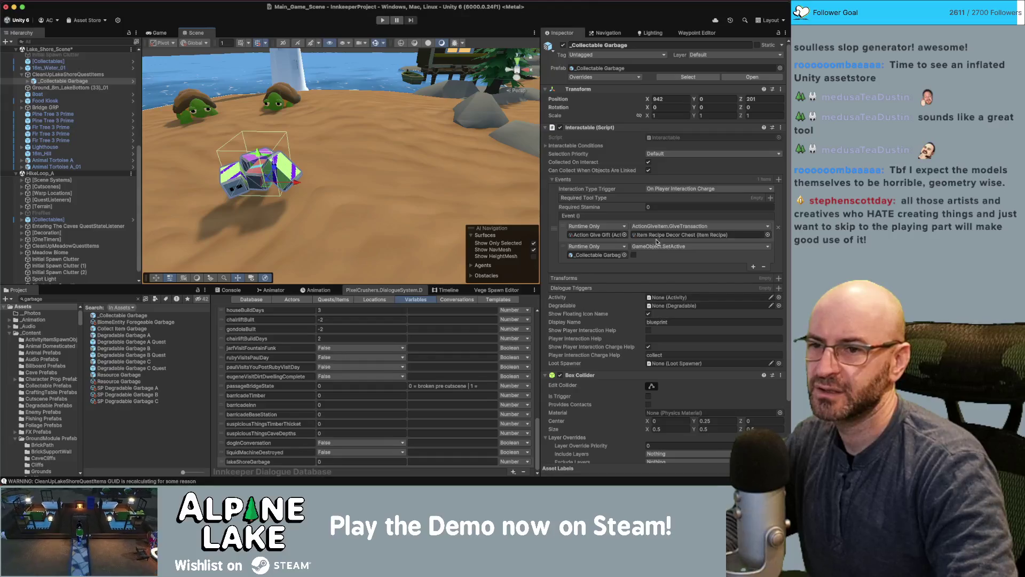
pyautogui.scroll(-3, 613, 257)
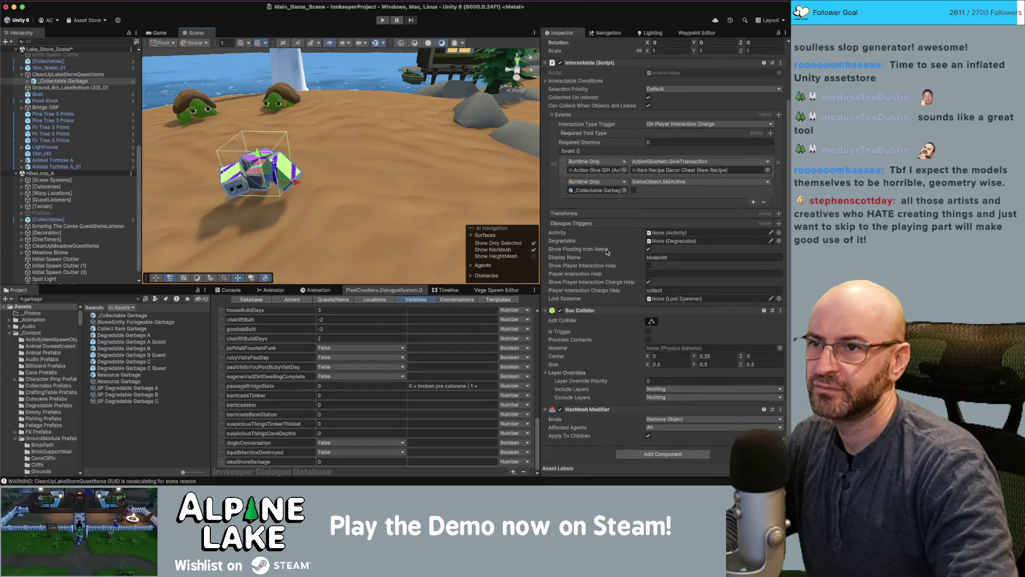
pyautogui.scroll(3, 613, 255)
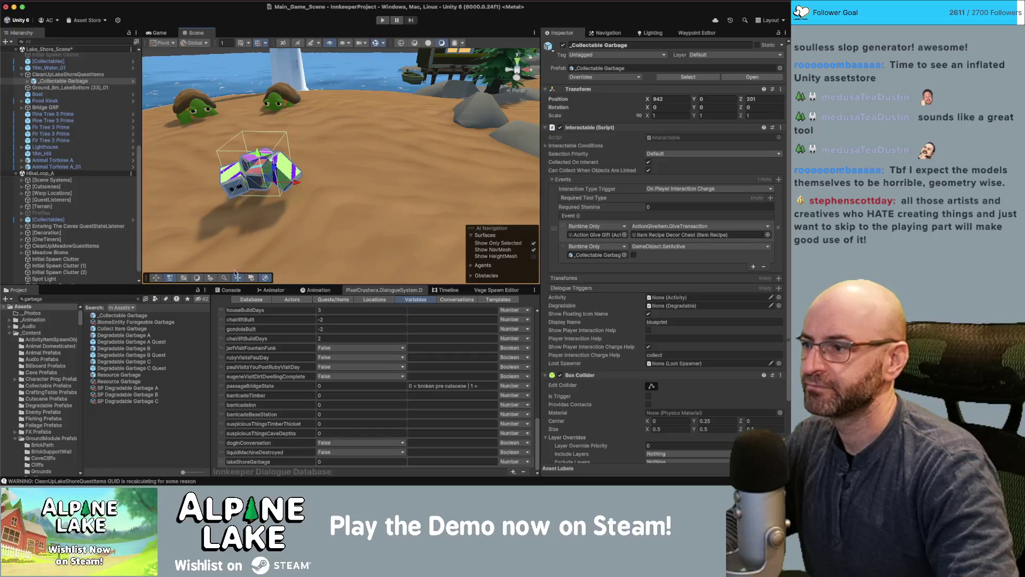
# Inspect the Collect Item Garbage prefab and drag a copy onto the beach
pyautogui.click(122, 315)
pyautogui.click(128, 329)
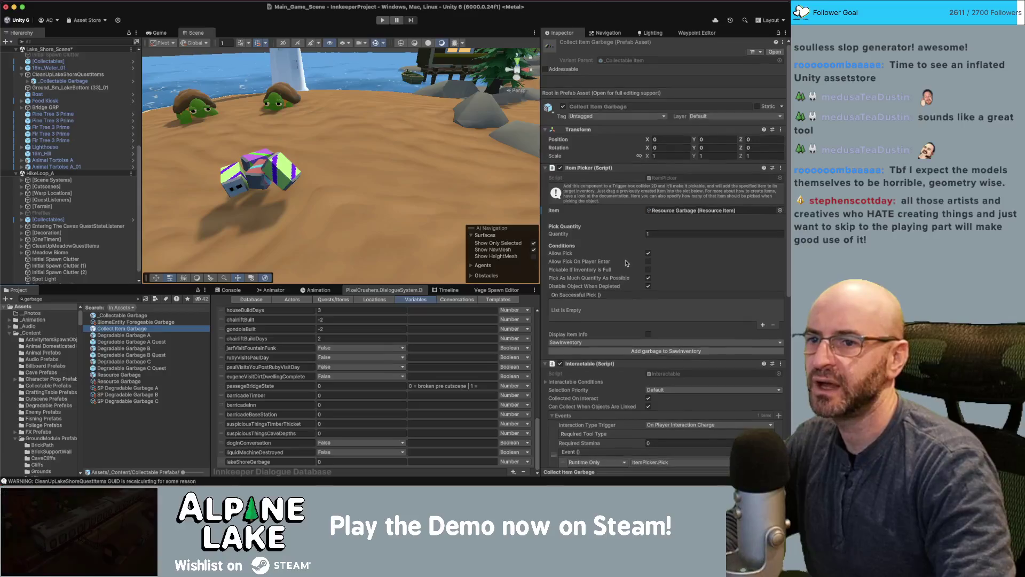
pyautogui.scroll(-6, 666, 226)
pyautogui.scroll(-6, 666, 225)
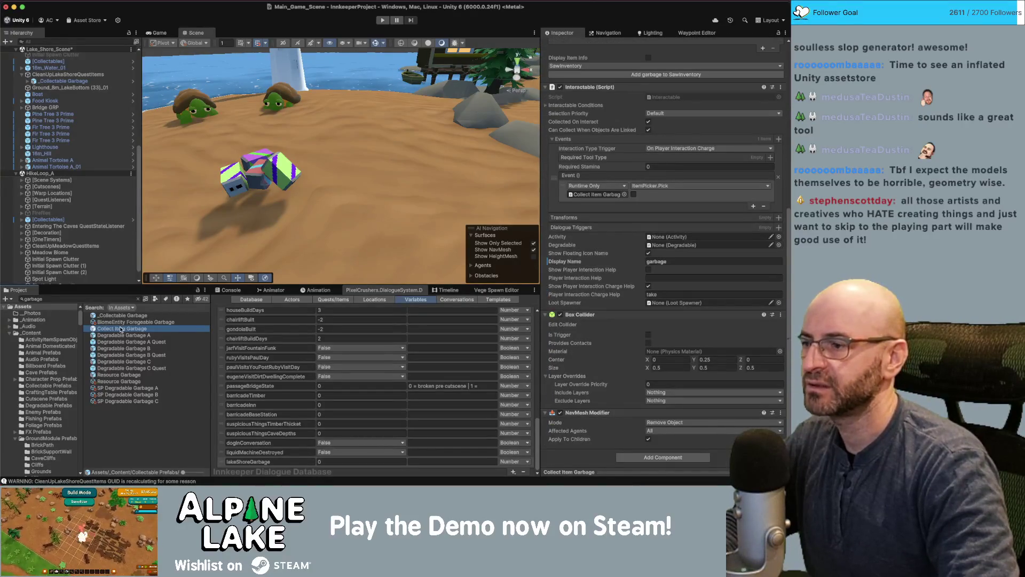
pyautogui.moveTo(120, 330)
pyautogui.mouseDown()
pyautogui.moveTo(160, 319)
pyautogui.moveTo(96, 103)
pyautogui.moveTo(160, 88)
pyautogui.moveTo(314, 152)
pyautogui.moveTo(395, 160)
pyautogui.mouseUp()
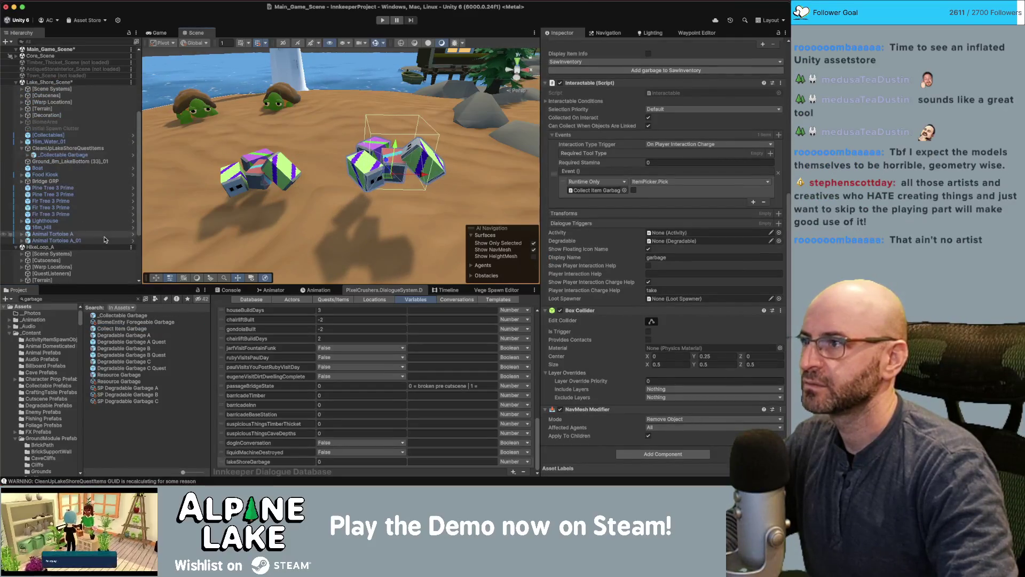
# Add a Collect Item Garbage instance to the CleanUpLakeShoreQuestItems group
pyautogui.scroll(3, 109, 241)
pyautogui.scroll(5, 109, 240)
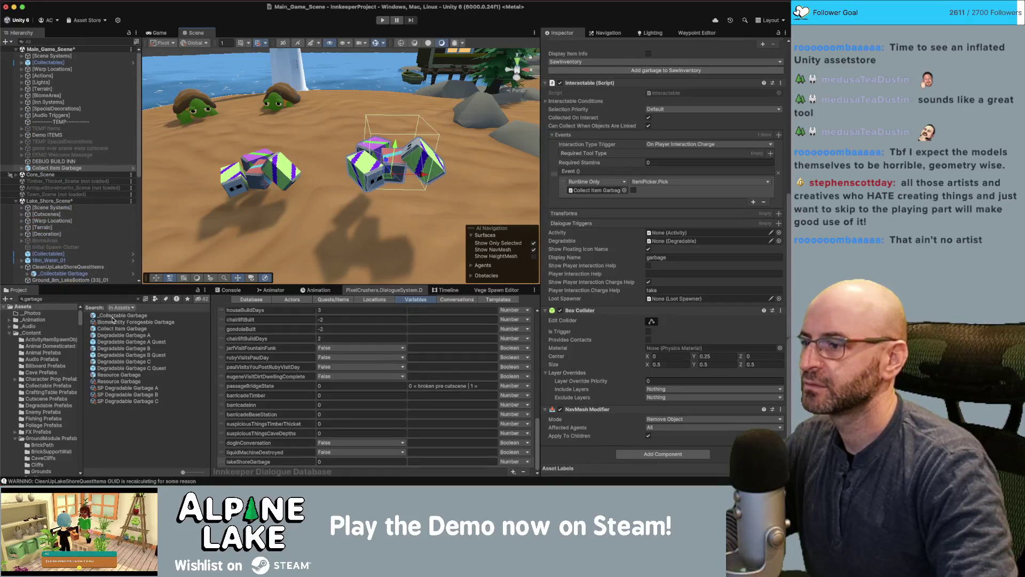
pyautogui.click(112, 335)
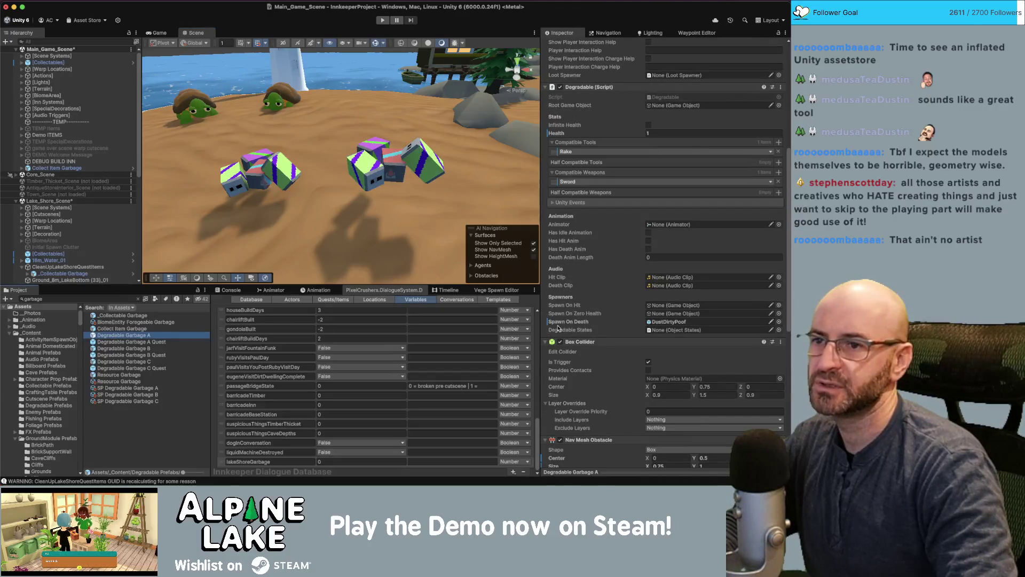
pyautogui.scroll(5, 626, 331)
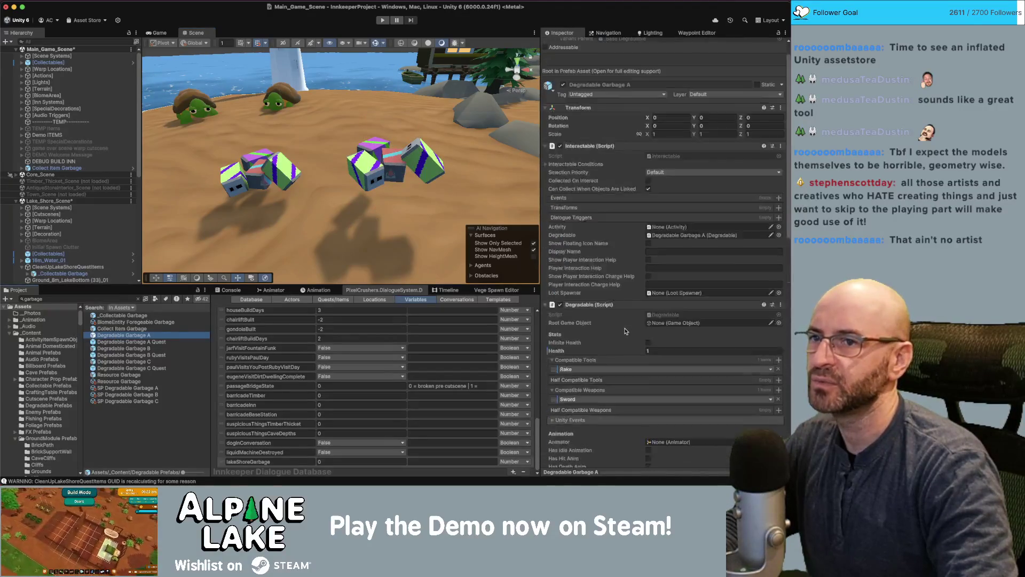
pyautogui.scroll(-3, 625, 331)
pyautogui.scroll(3, 627, 325)
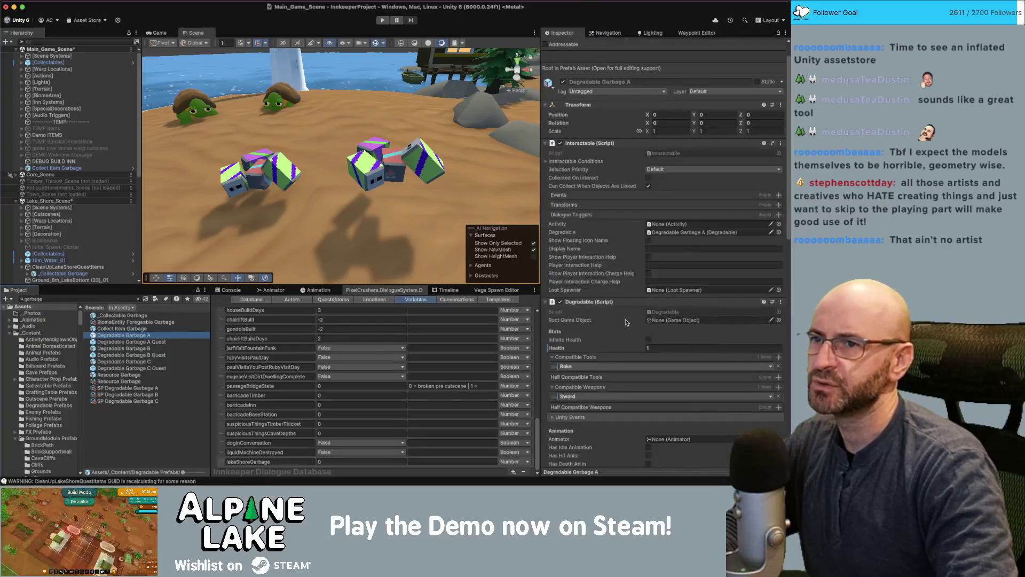
pyautogui.scroll(1, 627, 322)
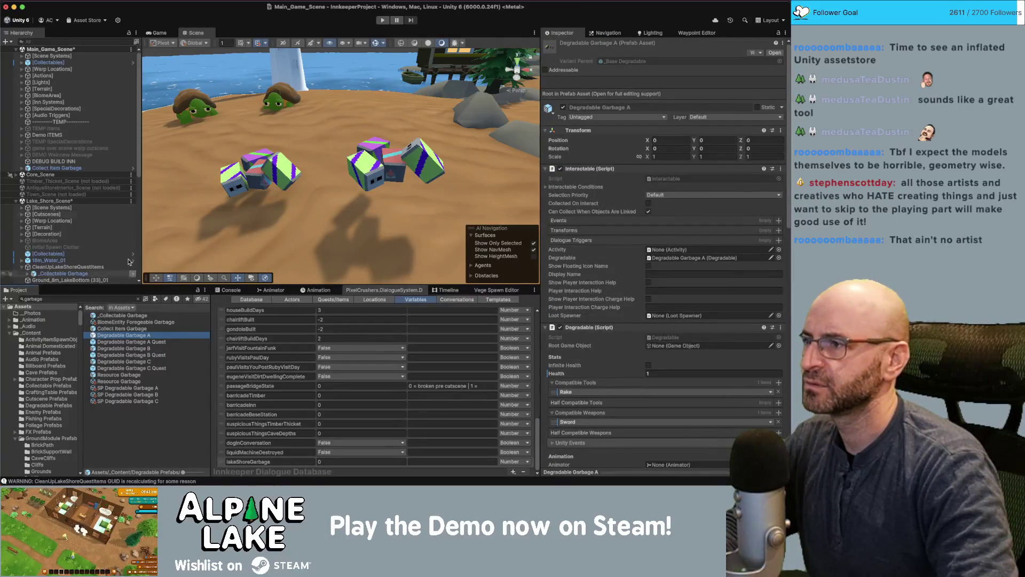
pyautogui.moveTo(80, 168); pyautogui.dragTo(65, 269)
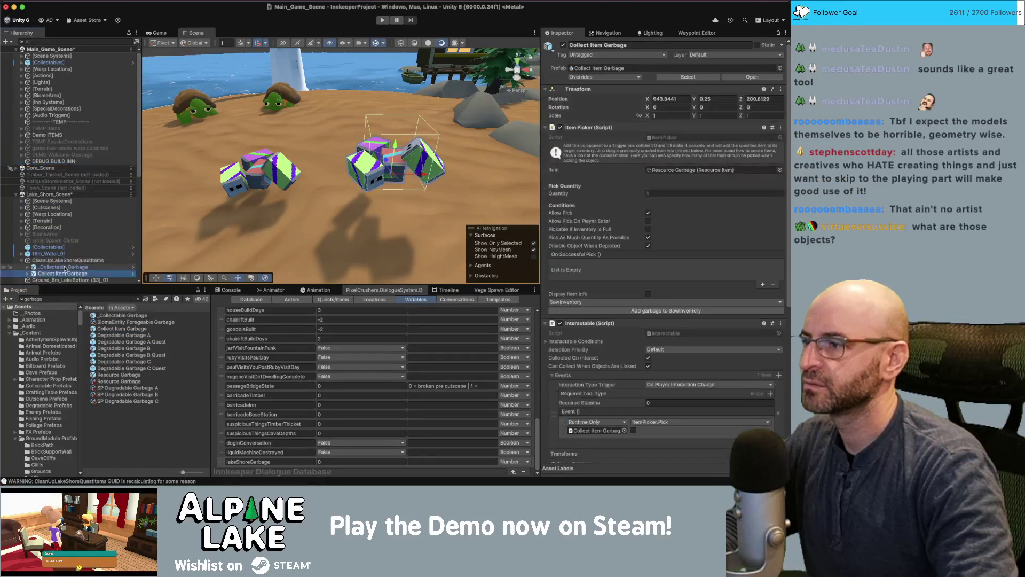
# Delete the old _Collectable Garbage and inspect the new Collect Item Garbage instance
pyautogui.click(65, 266)
pyautogui.press('Delete')
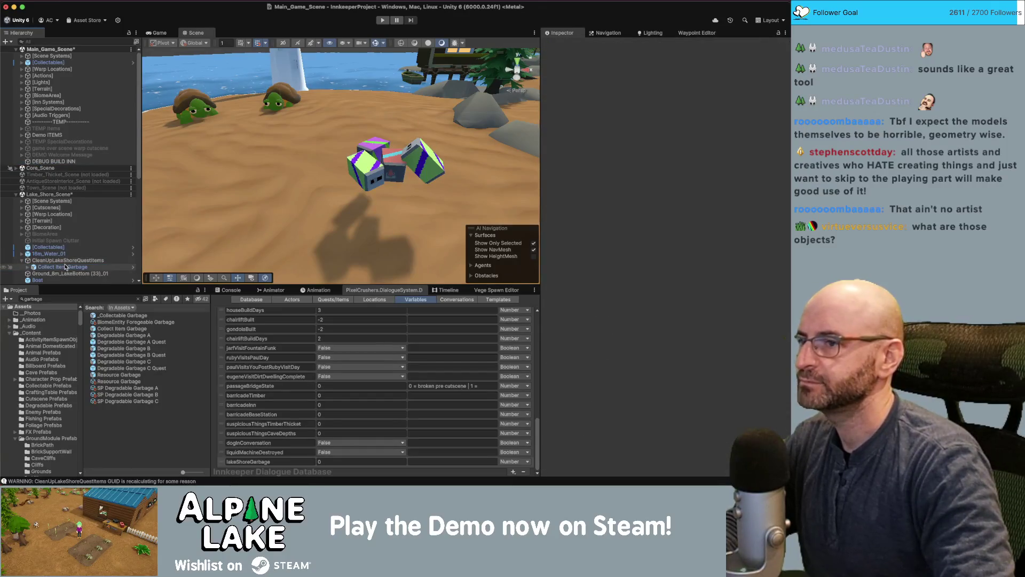
pyautogui.click(65, 267)
pyautogui.click(28, 266)
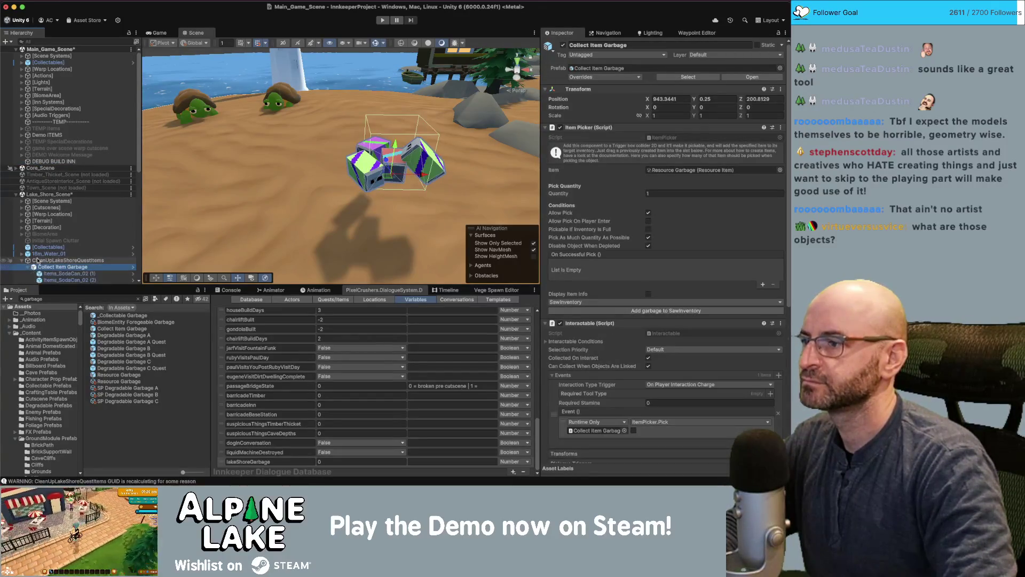
pyautogui.scroll(-3, 38, 261)
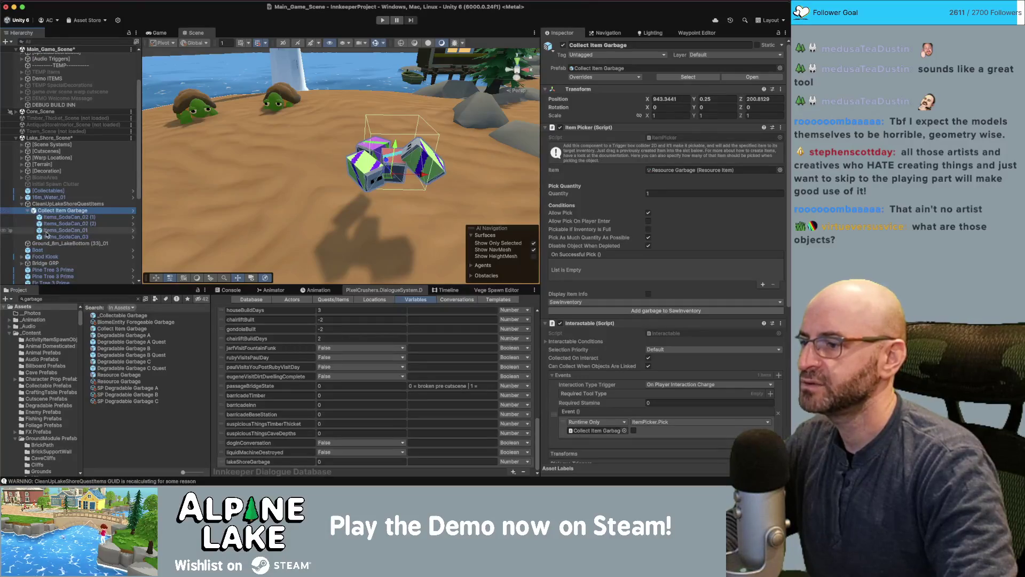
pyautogui.click(140, 342)
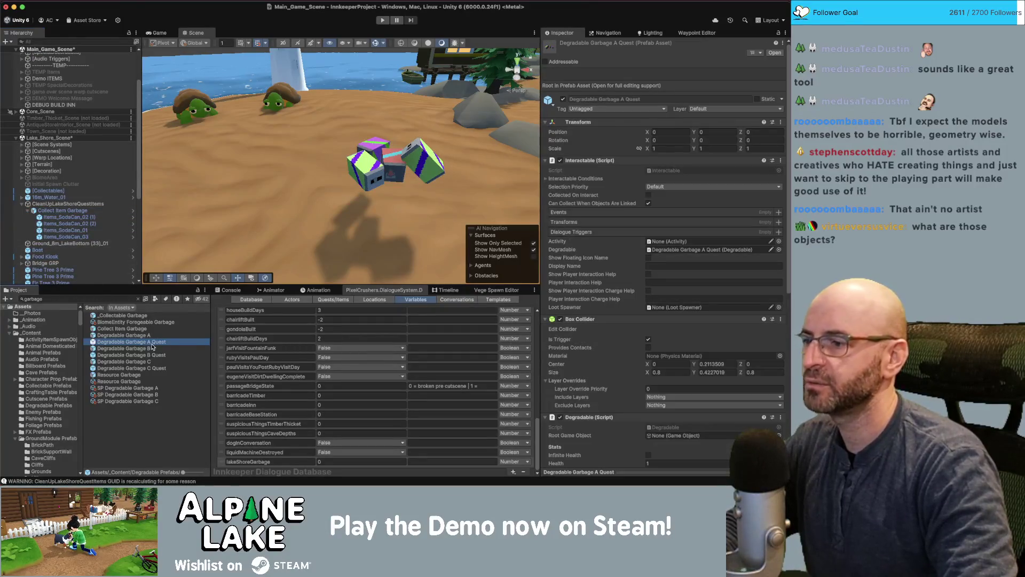
# Collapse the soda cans and select the scene's Collect Item Garbage instance
pyautogui.scroll(-2, 611, 362)
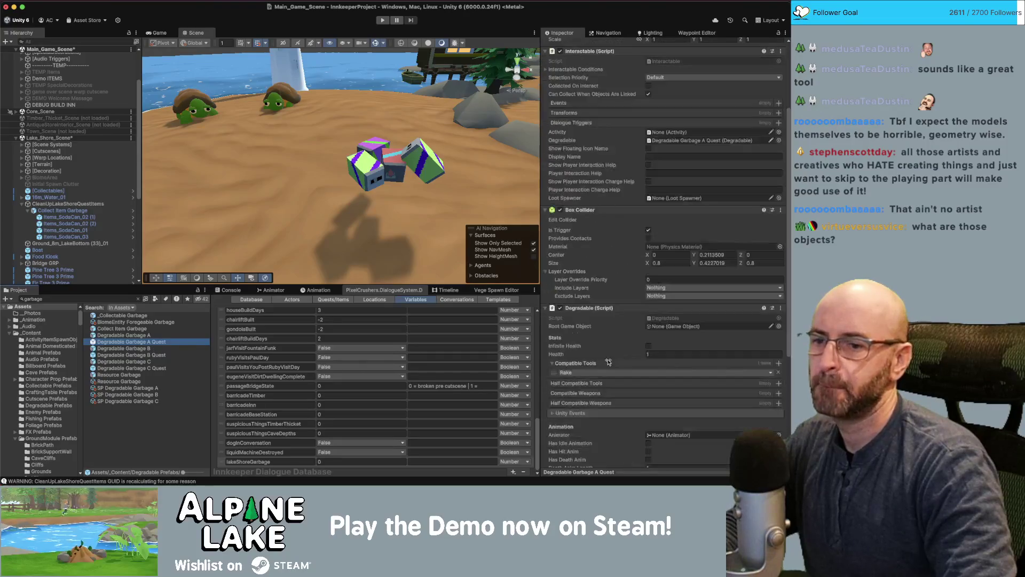
pyautogui.scroll(-2, 610, 362)
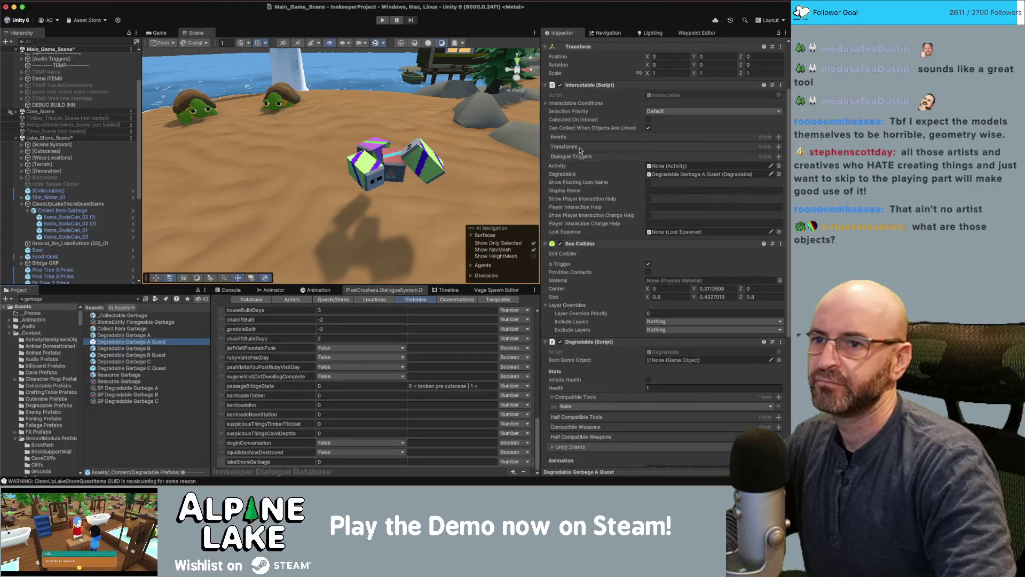
pyautogui.scroll(-5, 582, 155)
pyautogui.scroll(-1, 582, 164)
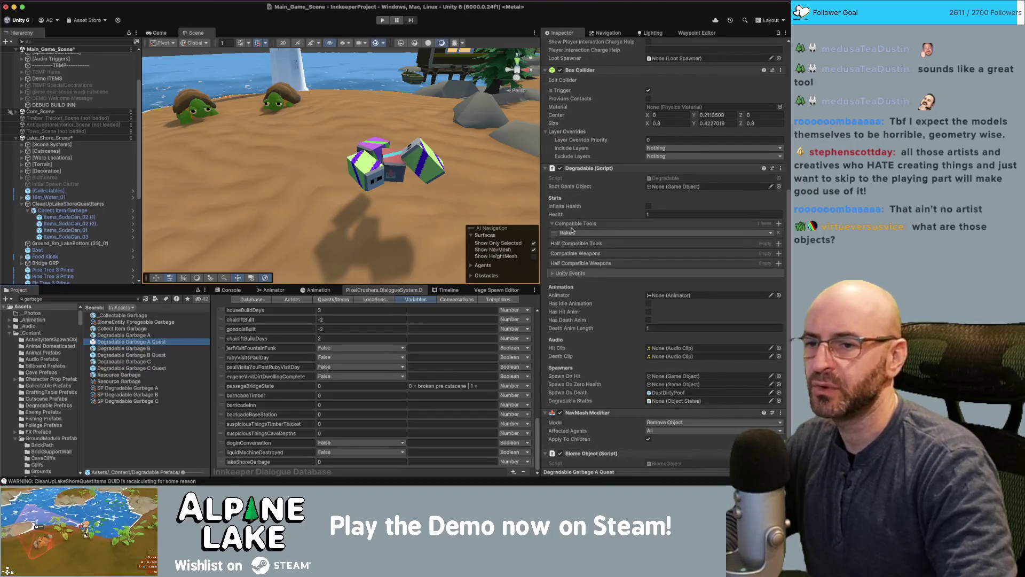
pyautogui.scroll(-1, 566, 229)
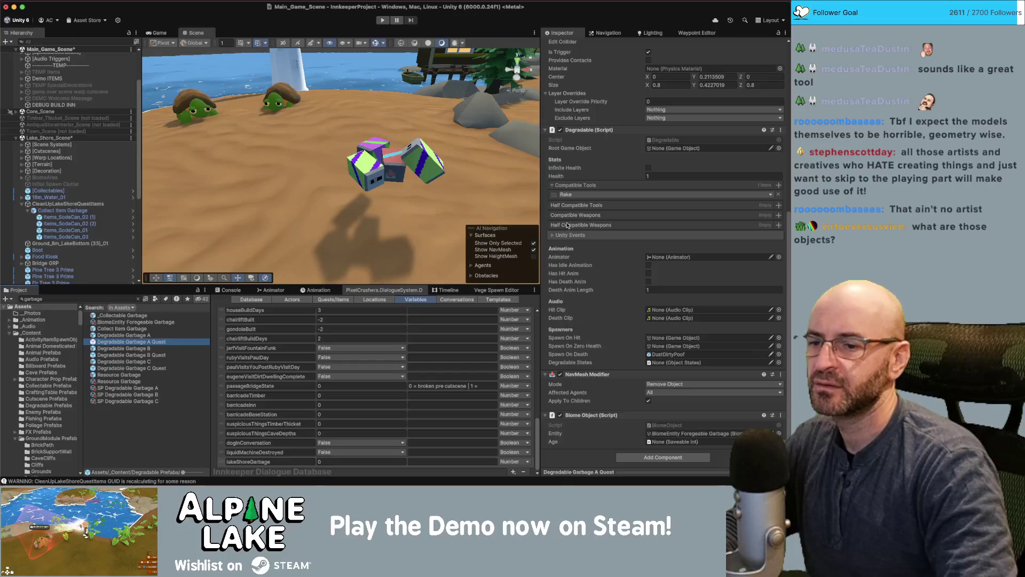
pyautogui.scroll(8, 568, 225)
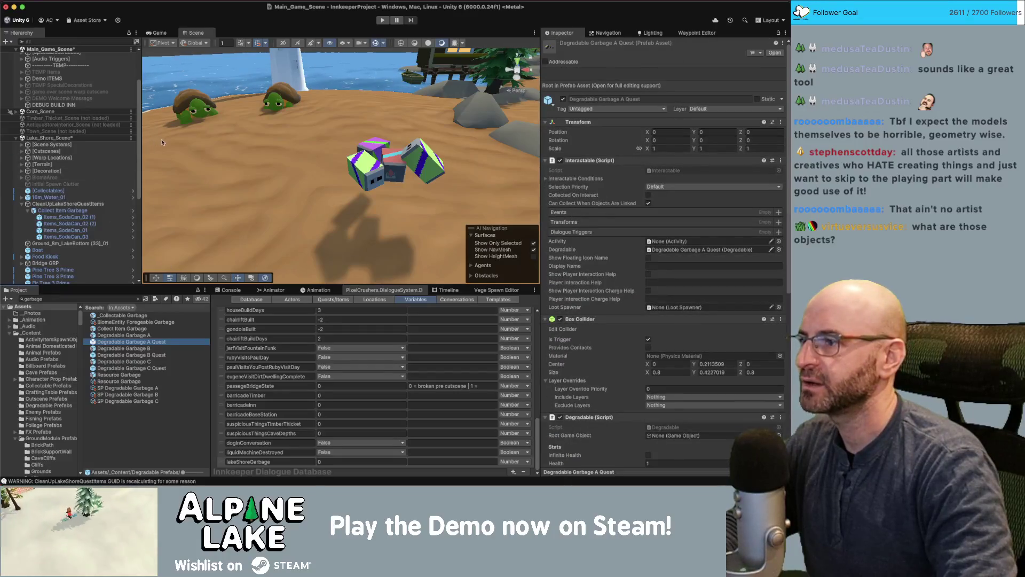
pyautogui.scroll(-2, 89, 198)
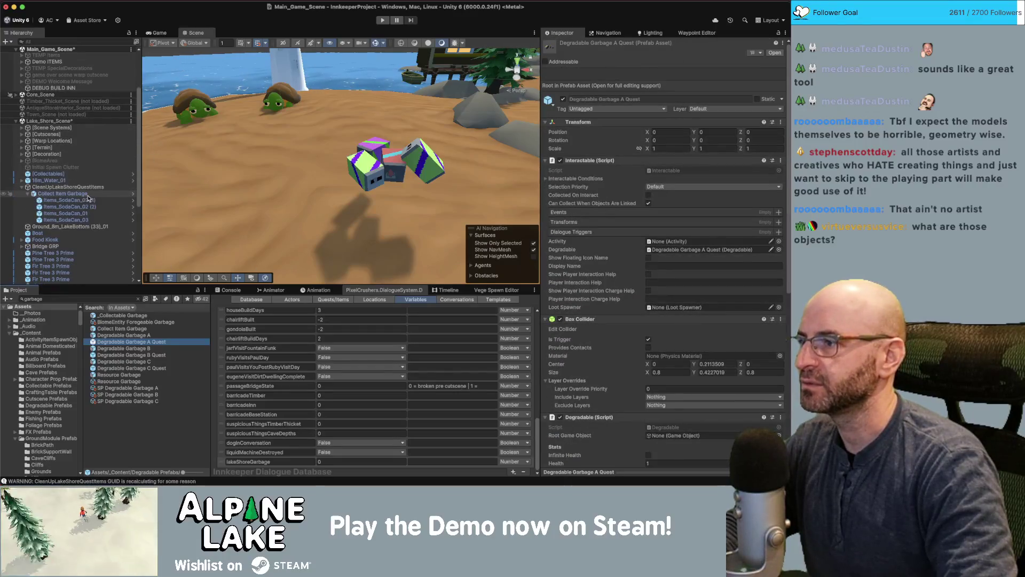
pyautogui.click(27, 194)
pyautogui.click(64, 194)
pyautogui.click(61, 194)
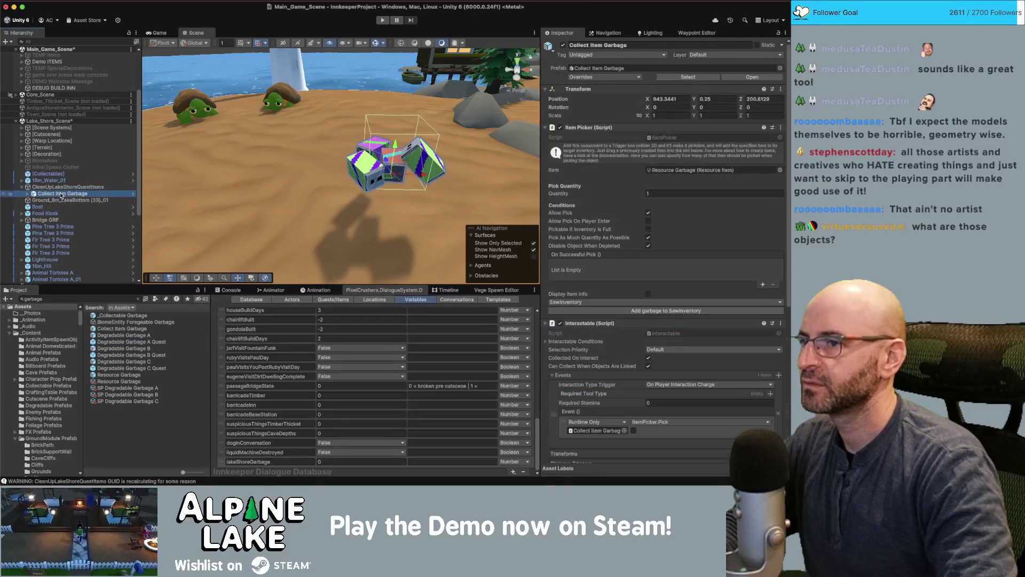
# Compare the Collect Item Garbage and _Collectable Garbage prefab settings in the Inspector
pyautogui.click(128, 328)
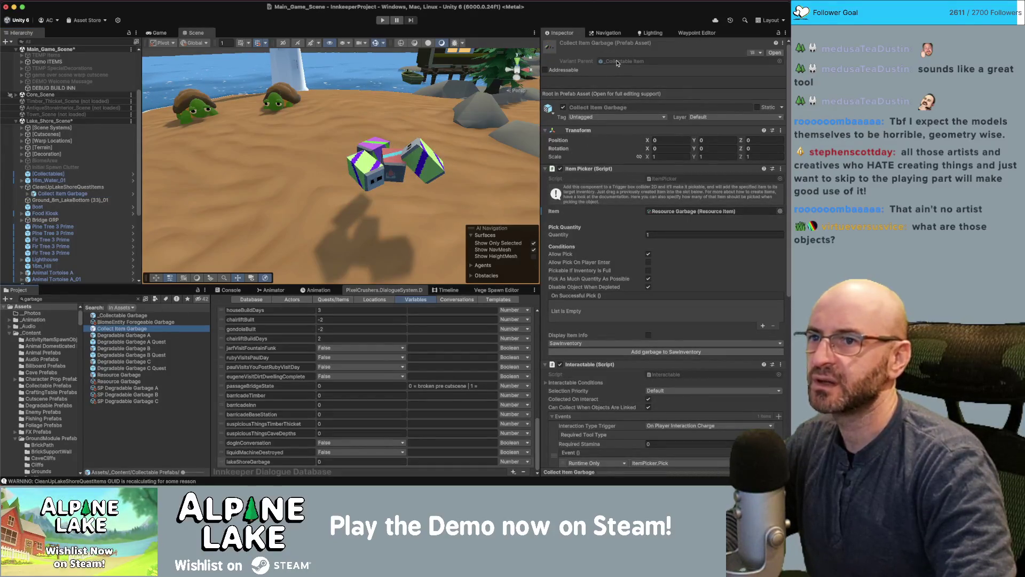
pyautogui.click(140, 316)
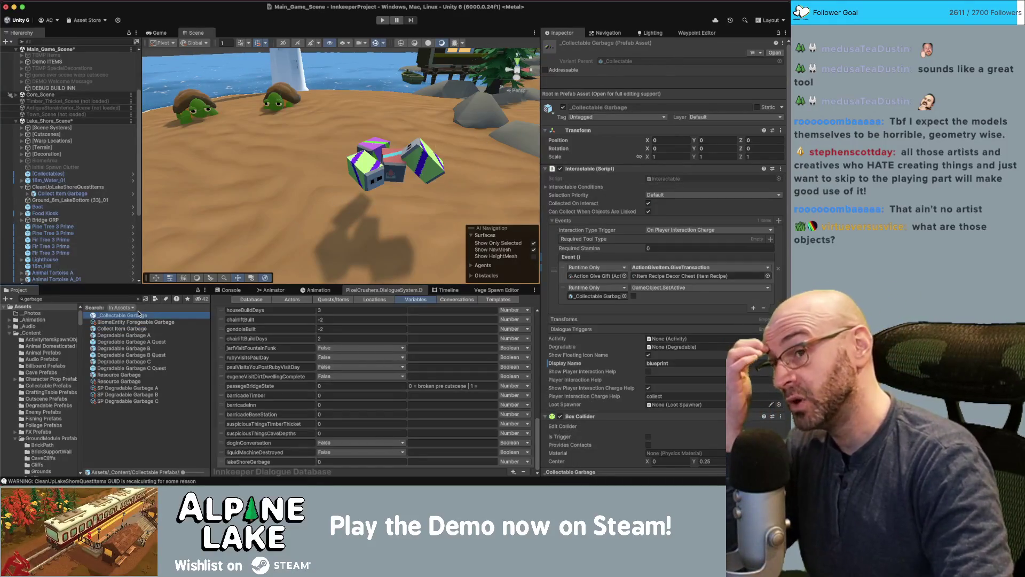
pyautogui.click(126, 330)
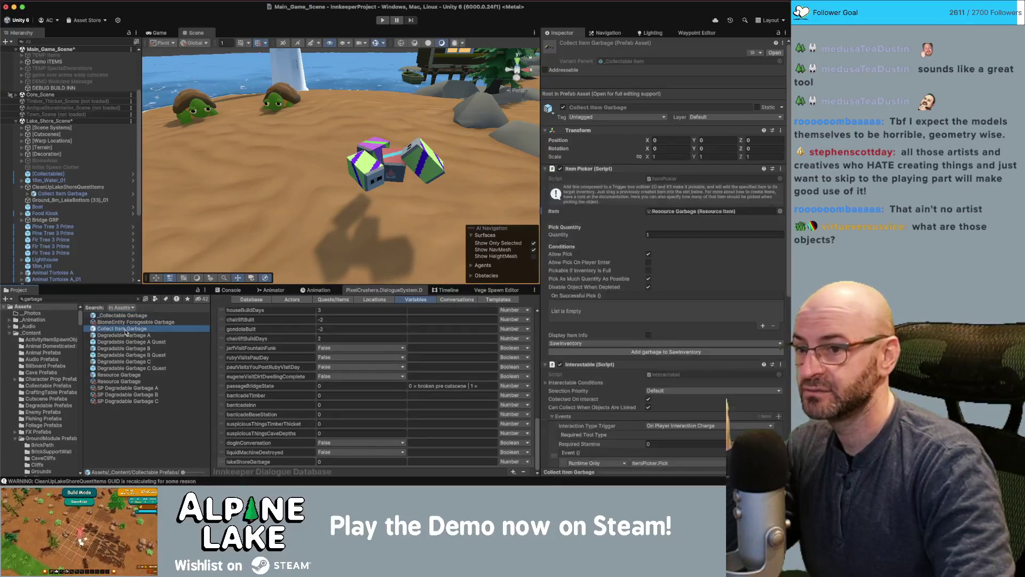
pyautogui.click(127, 316)
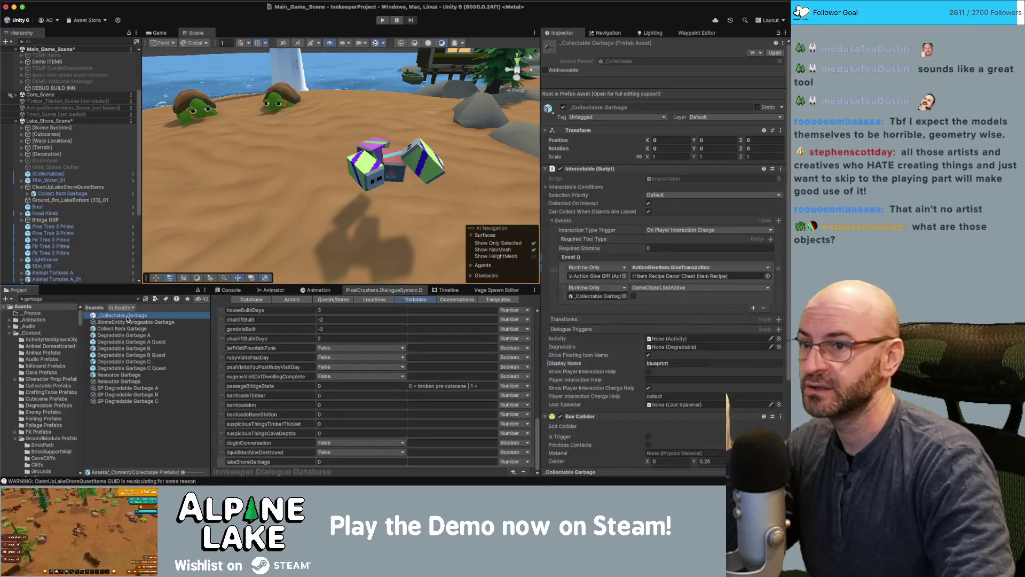
pyautogui.click(127, 329)
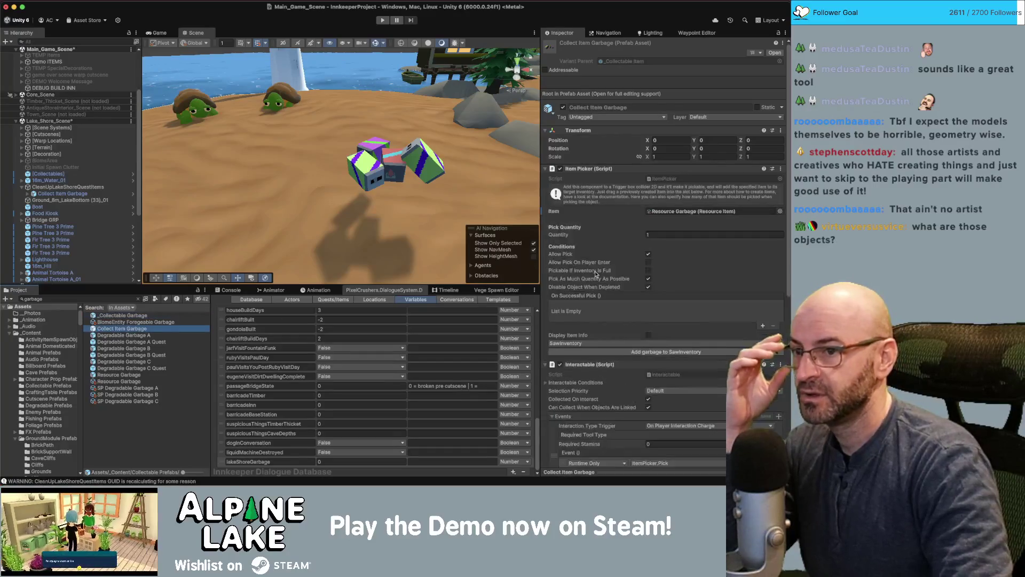
pyautogui.scroll(-5, 594, 268)
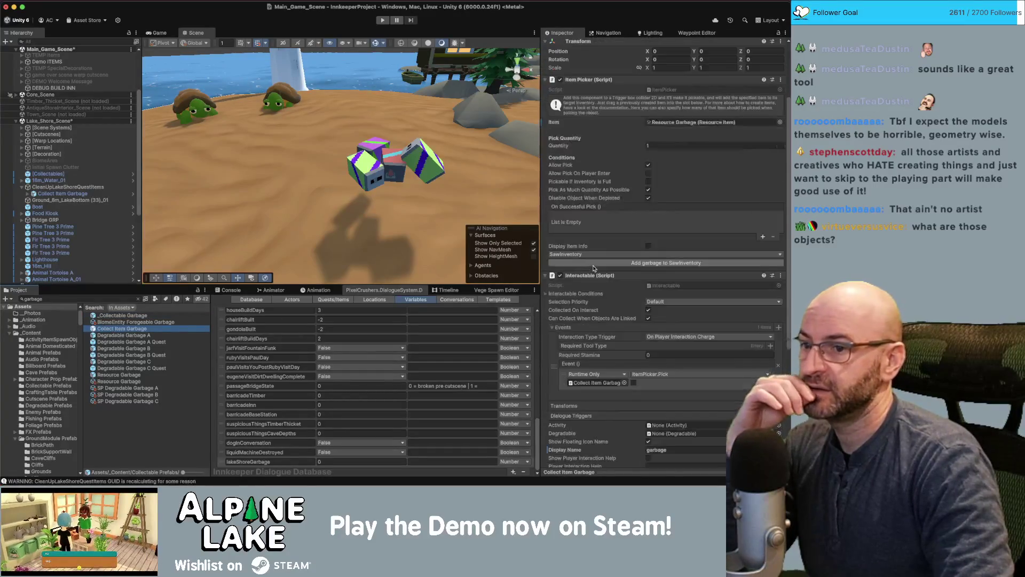
pyautogui.click(145, 316)
pyautogui.scroll(-5, 581, 214)
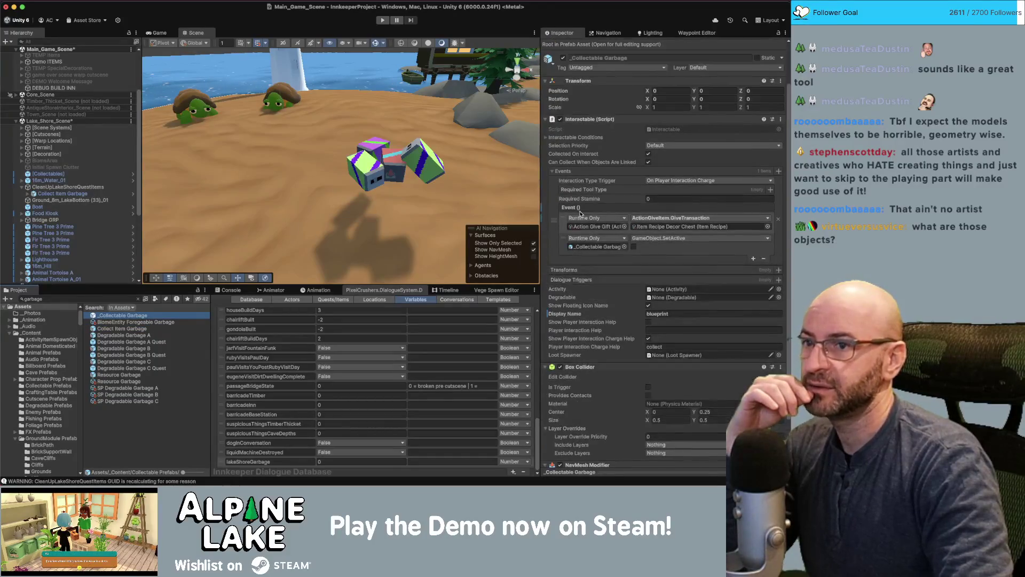
pyautogui.scroll(5, 581, 214)
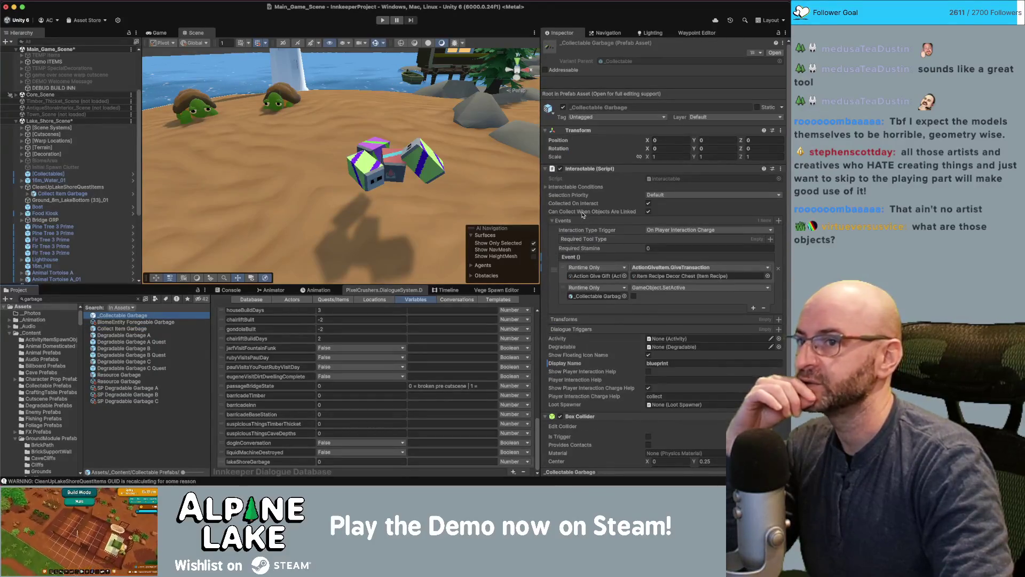
pyautogui.click(549, 169)
pyautogui.click(120, 328)
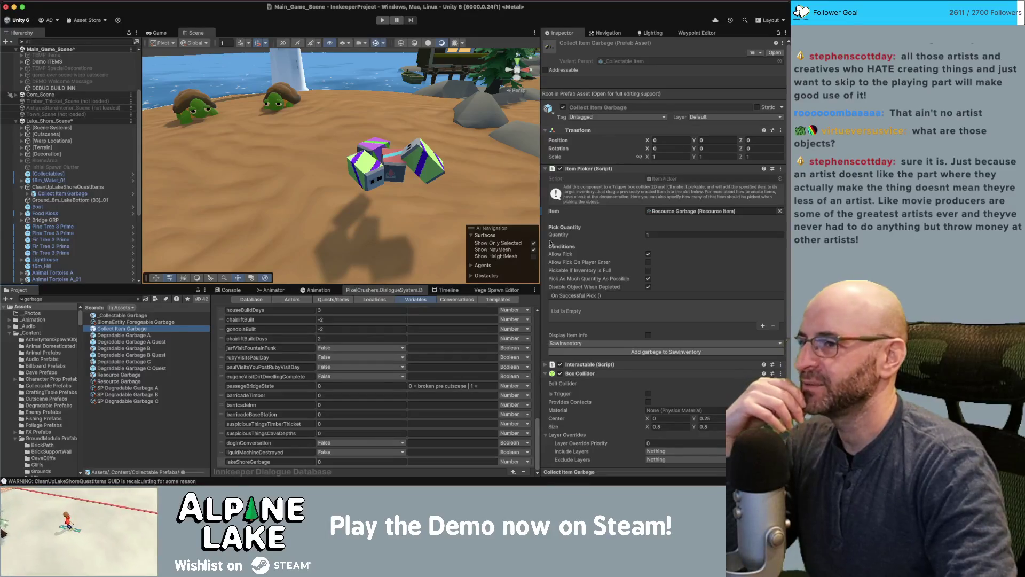
# Review the Degradable Garbage A, B, C Quest, C and Resource Garbage prefabs
pyautogui.moveTo(424, 176); pyautogui.dragTo(431, 199)
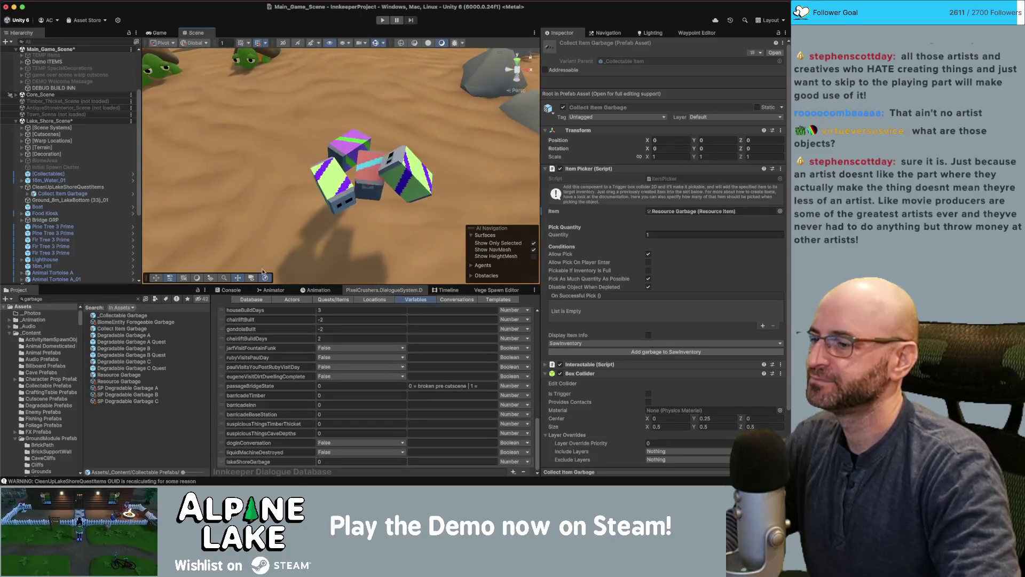
pyautogui.click(150, 342)
pyautogui.click(121, 328)
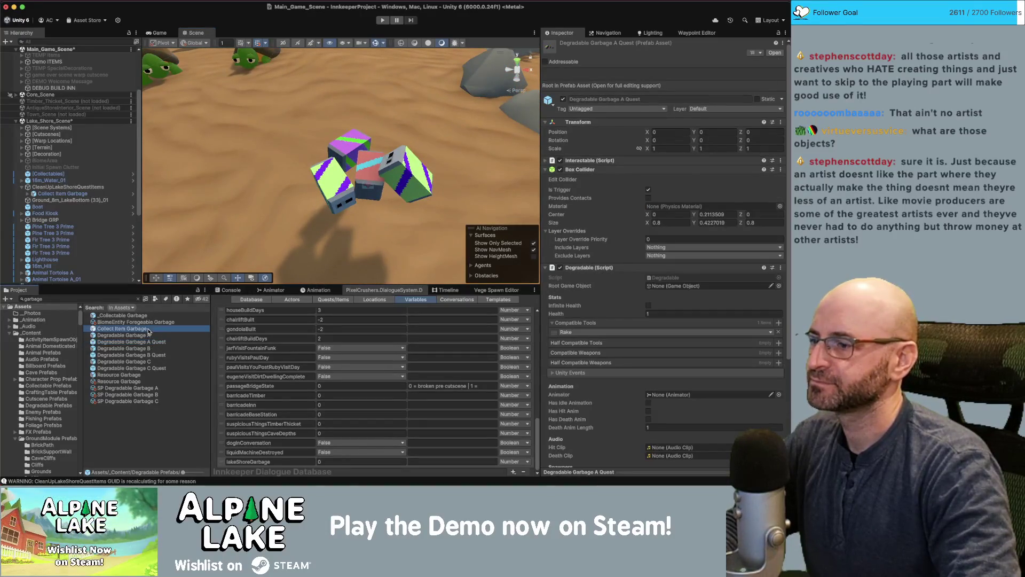
pyautogui.scroll(-5, 76, 195)
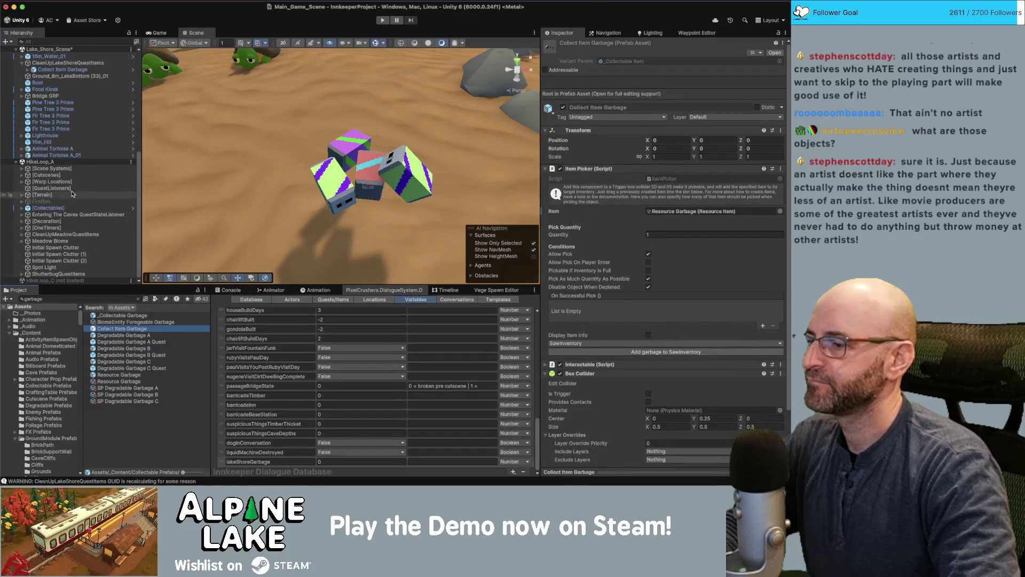
pyautogui.click(157, 342)
pyautogui.click(152, 355)
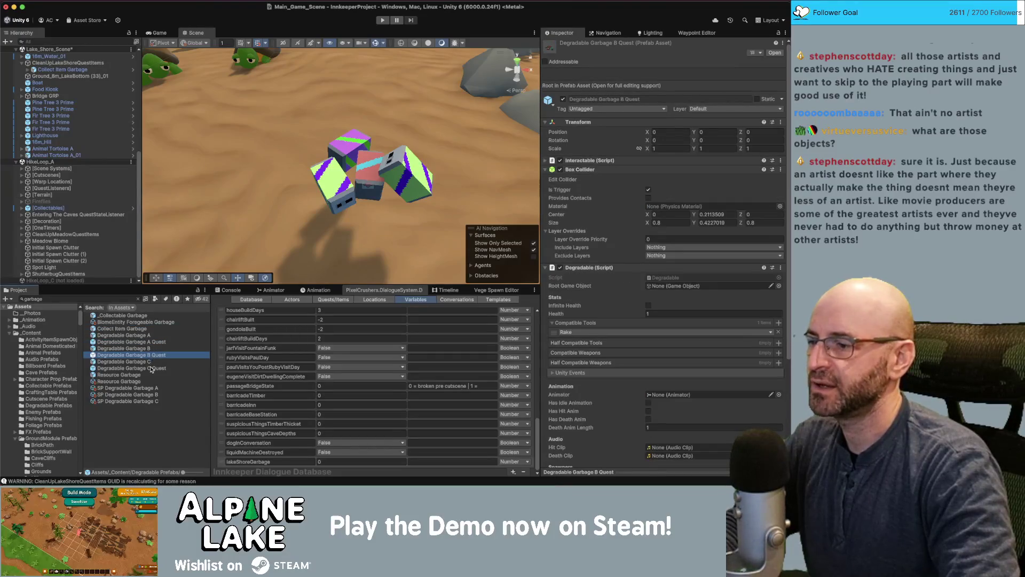
pyautogui.click(152, 368)
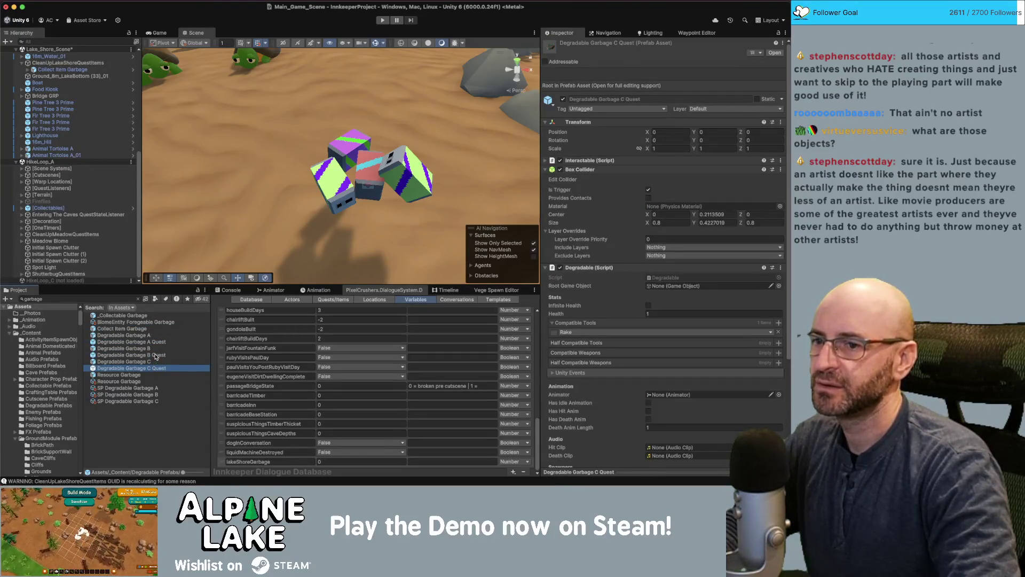
pyautogui.click(149, 362)
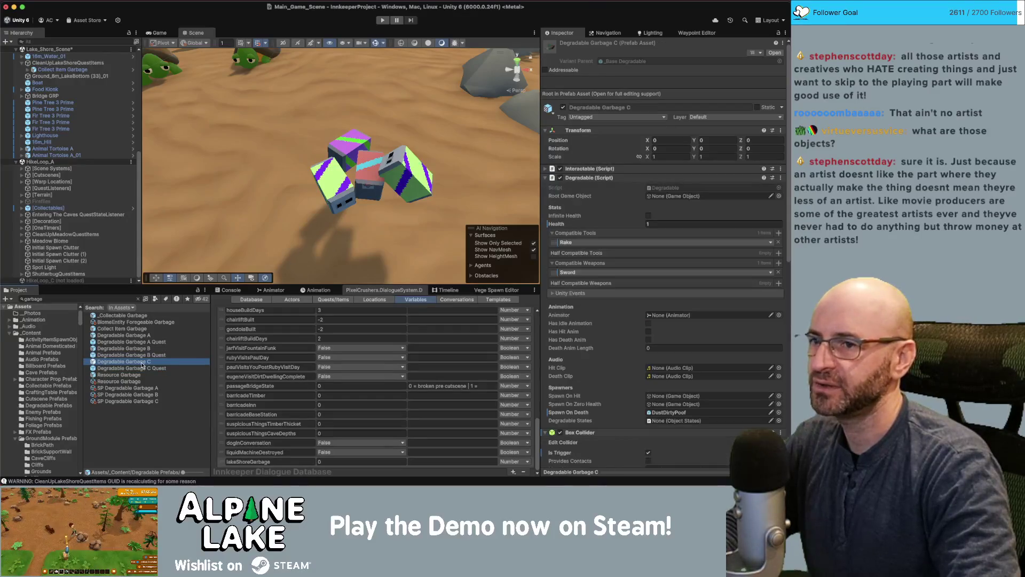
pyautogui.click(145, 367)
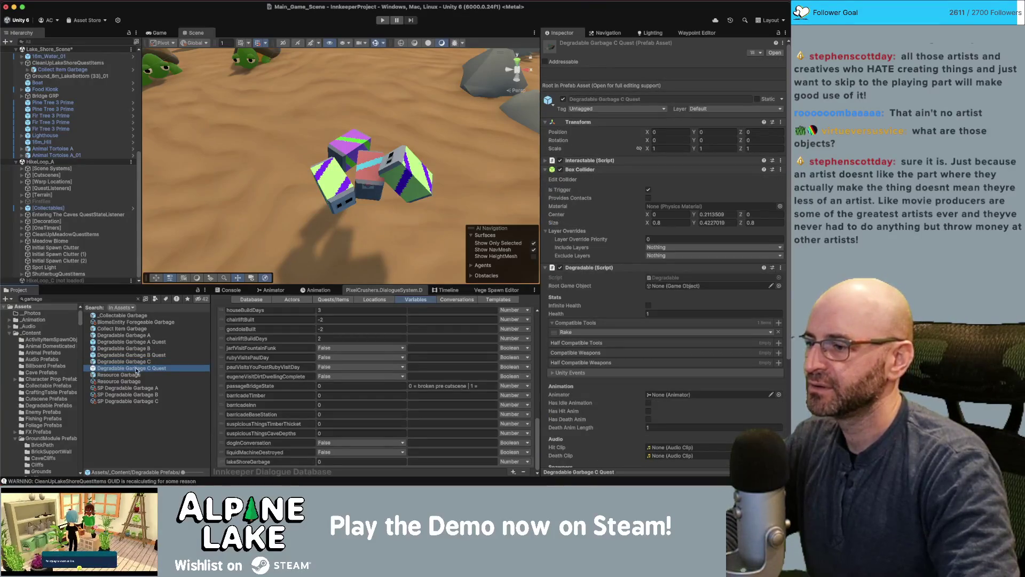
pyautogui.click(136, 374)
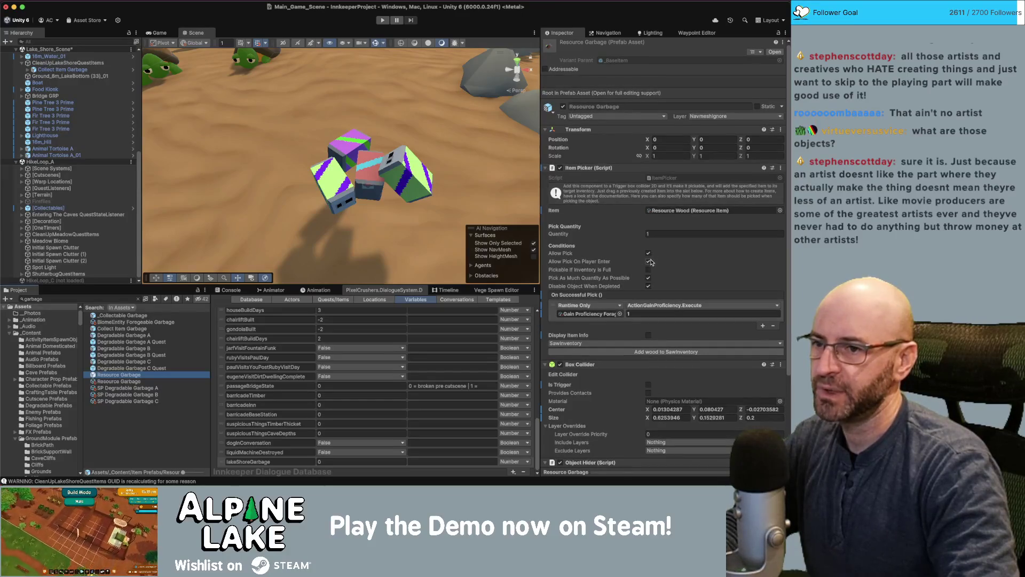
# Expand Collect Item Garbage's Interactable component to show the ItemPicker.Pick event, then select it in the scene
pyautogui.scroll(-3, 647, 267)
pyautogui.scroll(-2, 650, 264)
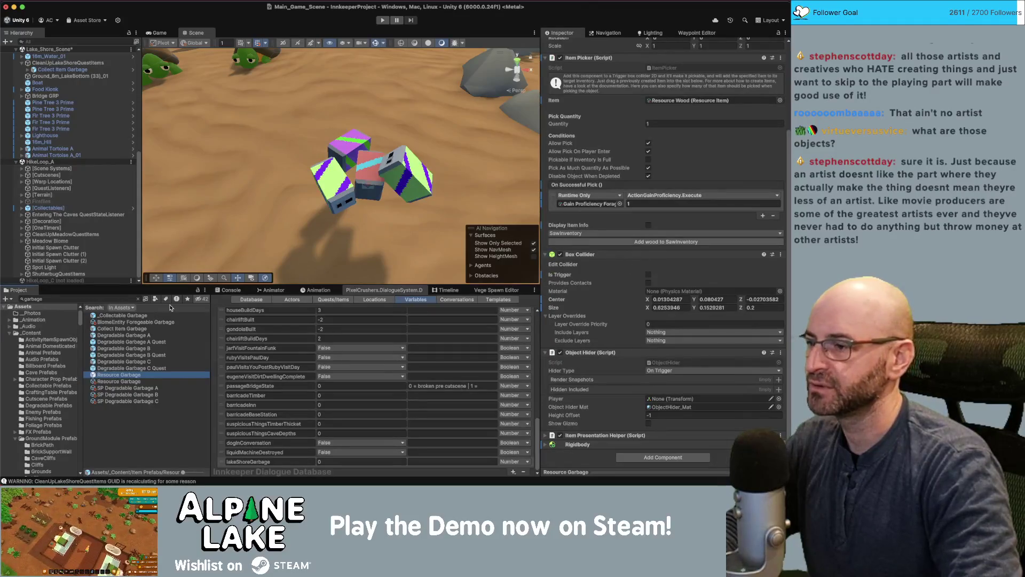
pyautogui.click(138, 329)
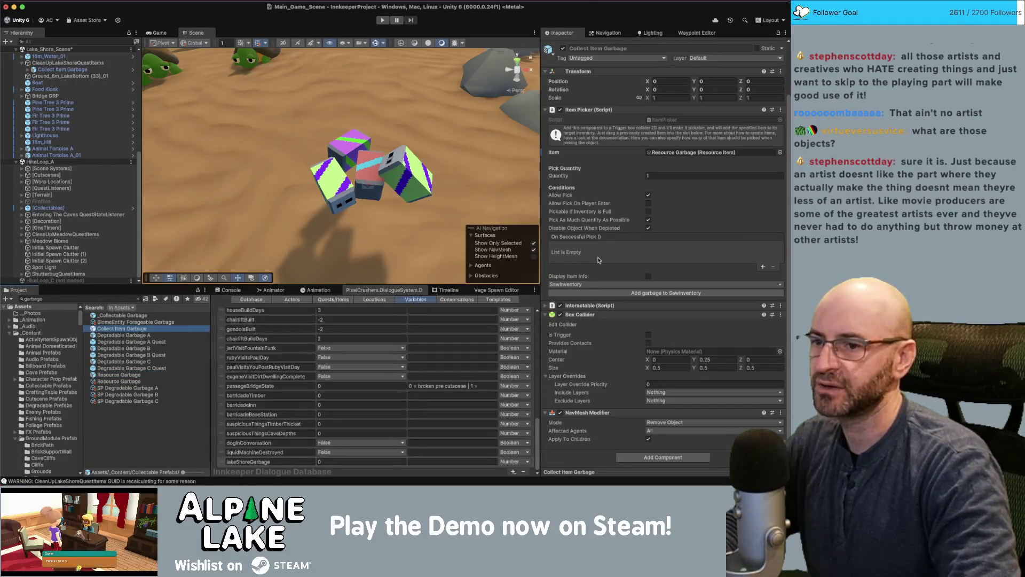
pyautogui.click(545, 310)
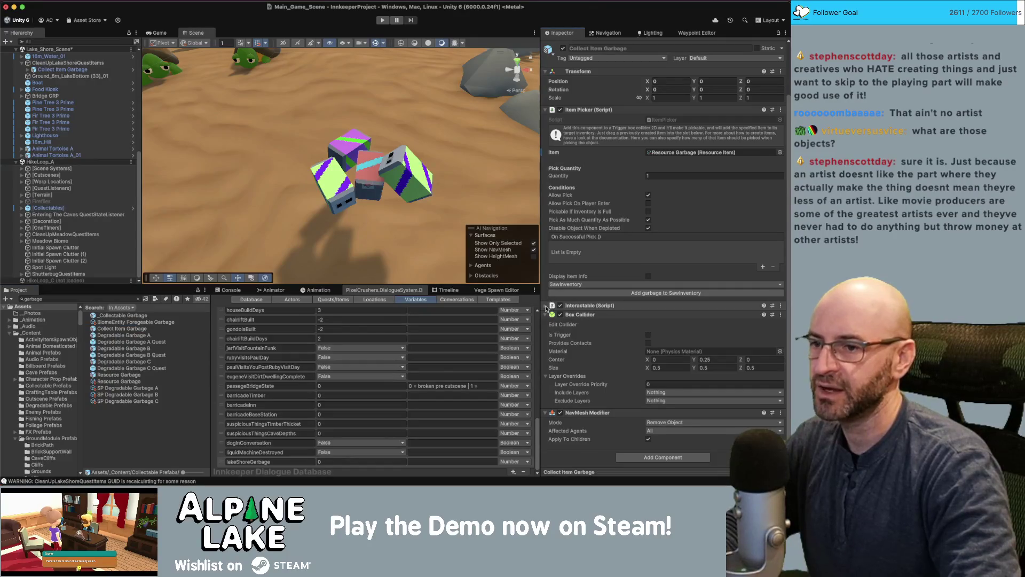
pyautogui.click(546, 308)
pyautogui.scroll(-1, 548, 306)
pyautogui.scroll(-4, 681, 353)
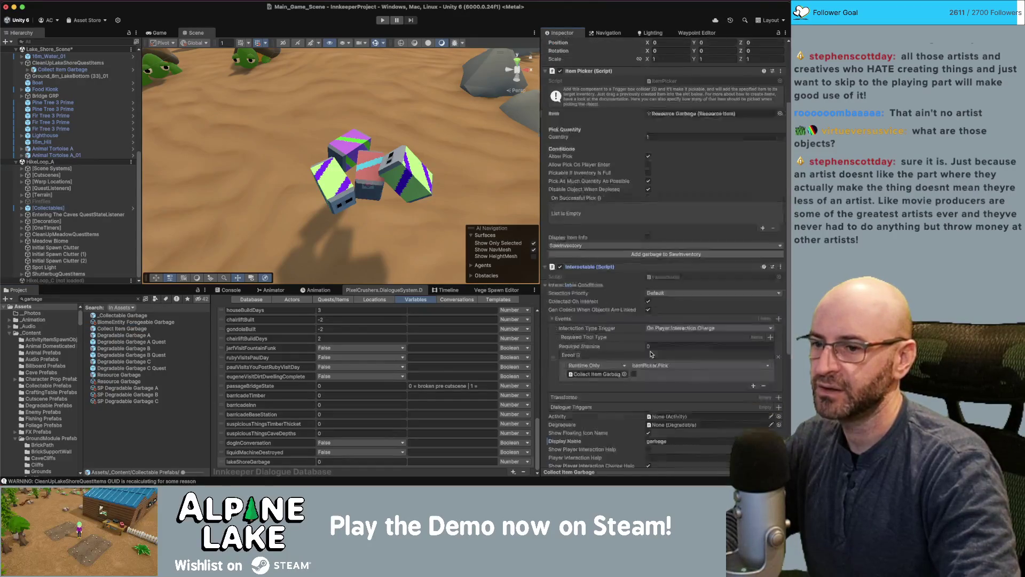
pyautogui.scroll(-5, 678, 343)
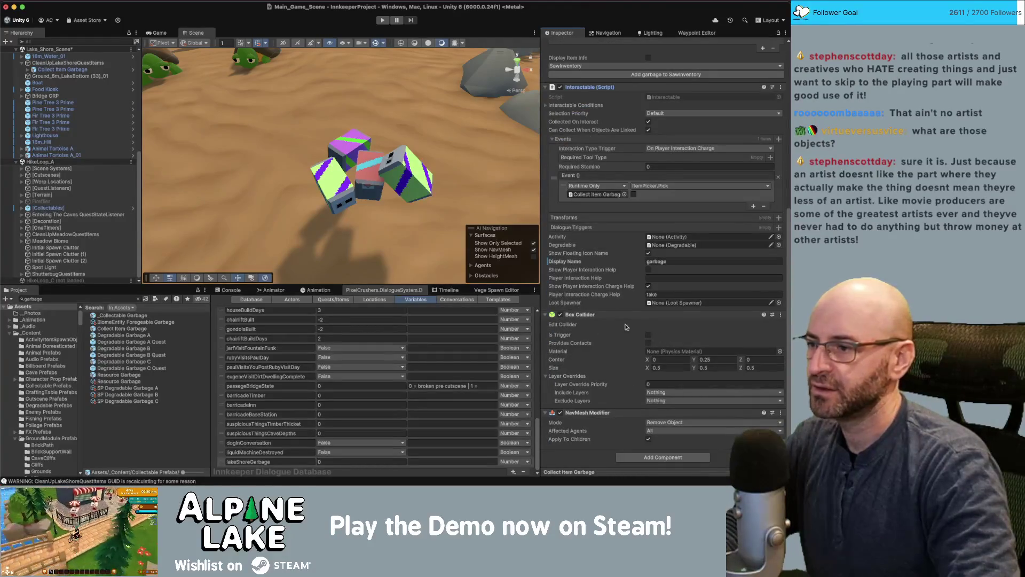
pyautogui.click(369, 145)
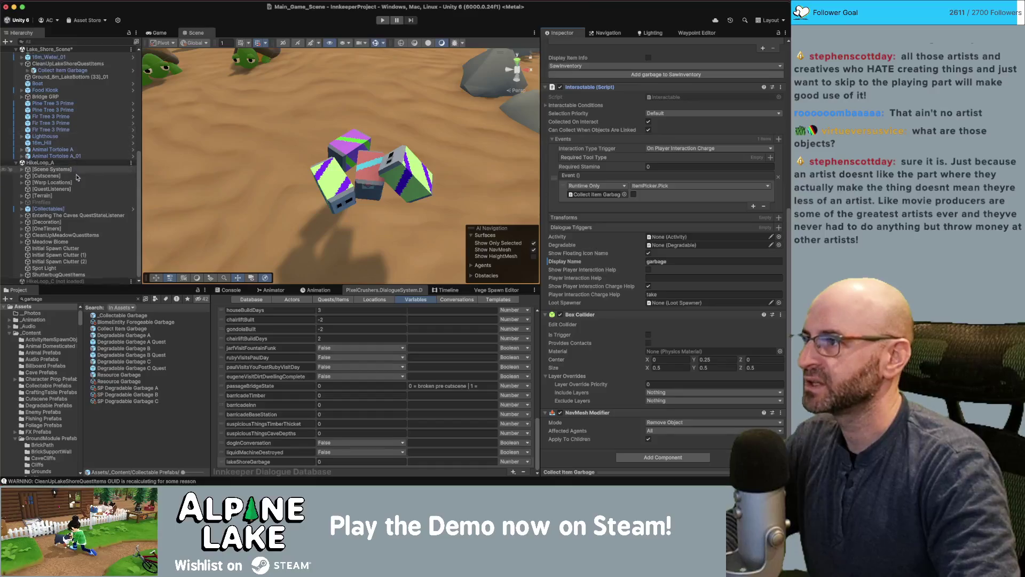
# Snap Collect Item Garbage to position 943/0/201
pyautogui.moveTo(369, 145); pyautogui.dragTo(370, 131)
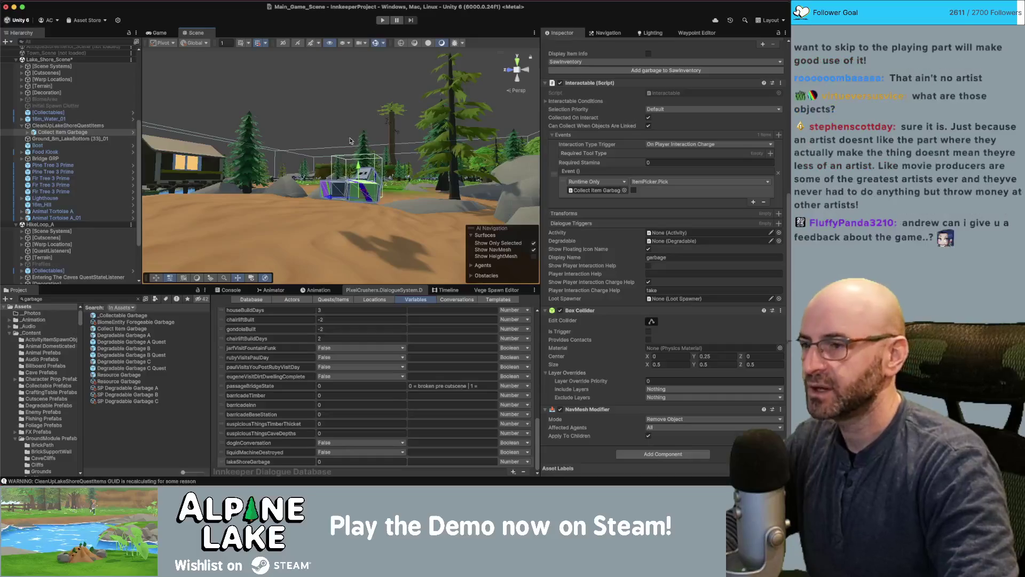
pyautogui.scroll(10, 677, 119)
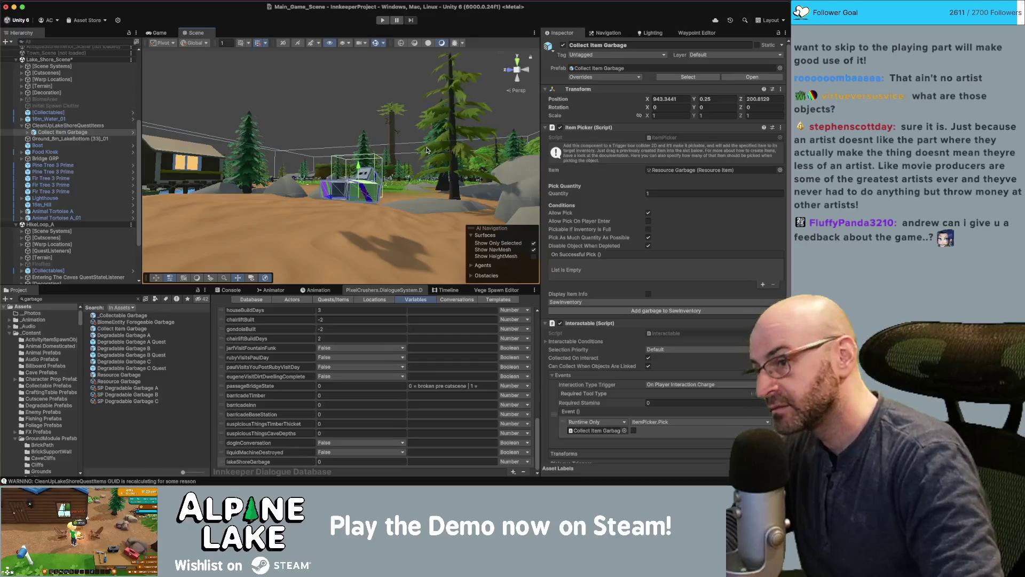
pyautogui.press('super+backslash')
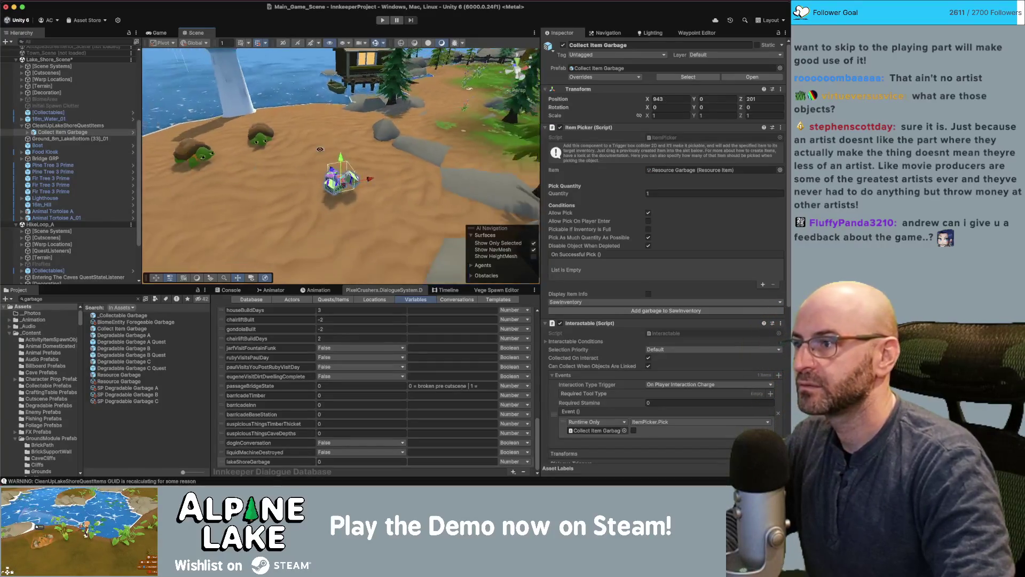
# Make two duplicates, Collect Item Garbage_01 and _02, and spread them along the beach
pyautogui.press('super+d')
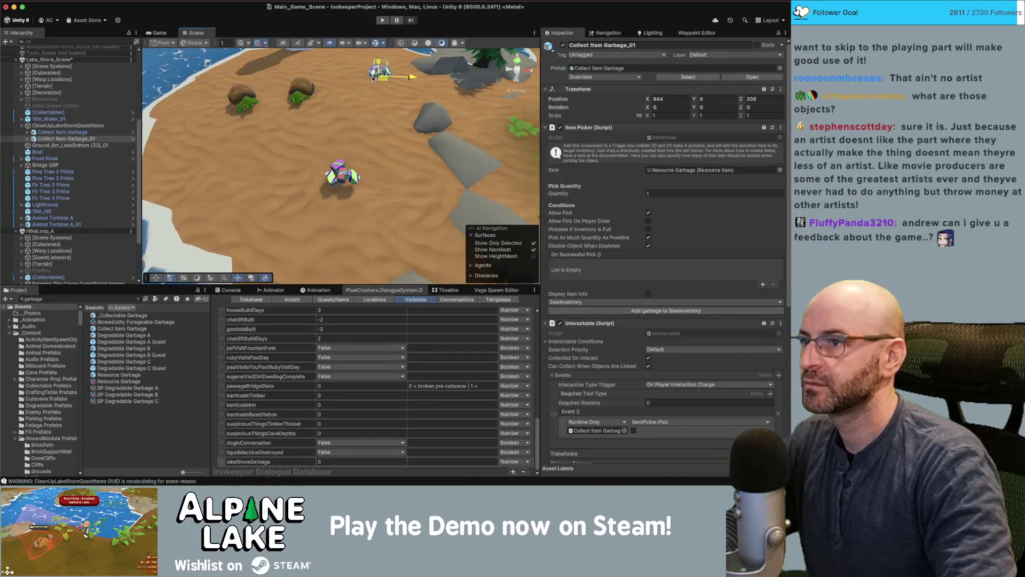
pyautogui.scroll(-3, 344, 188)
pyautogui.moveTo(344, 187)
pyautogui.mouseDown()
pyautogui.moveTo(372, 149)
pyautogui.moveTo(344, 164)
pyautogui.mouseUp()
pyautogui.press('super+d')
pyautogui.press('f')
pyautogui.scroll(-3, 336, 127)
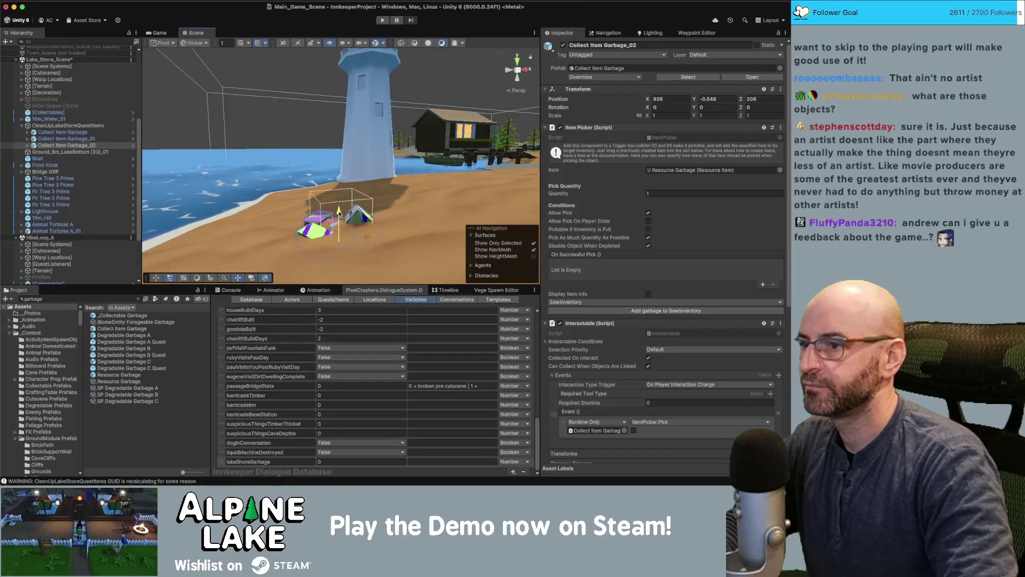
pyautogui.moveTo(350, 191); pyautogui.dragTo(389, 164)
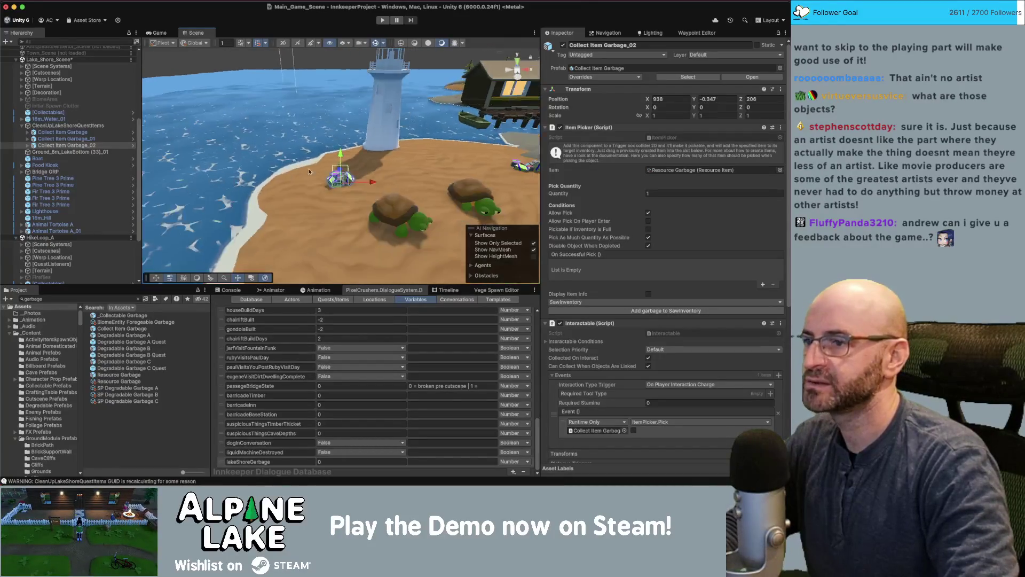
pyautogui.scroll(3, 389, 164)
pyautogui.scroll(-5, 389, 163)
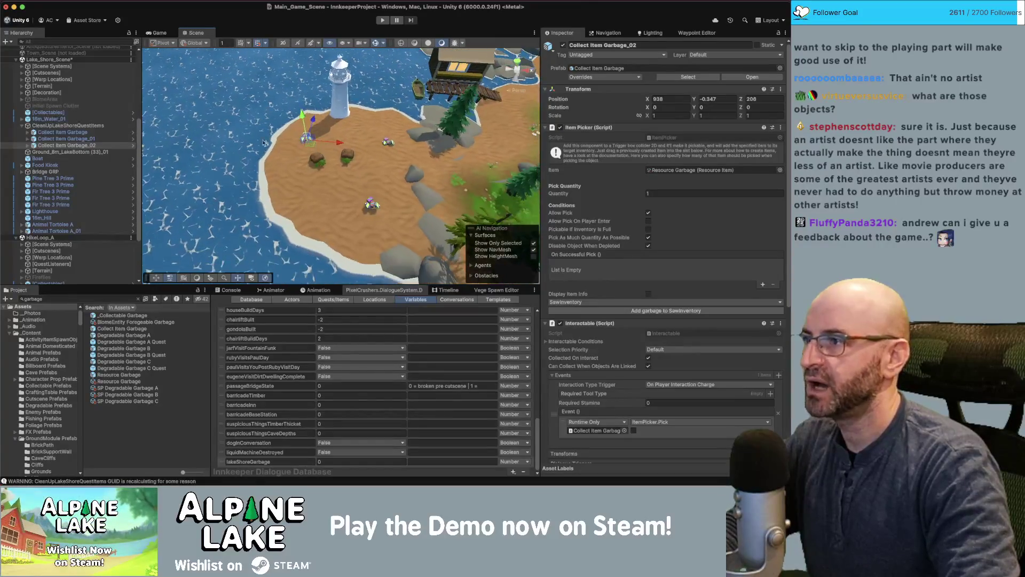
# Lower the original Collect Item Garbage to Y -0.124 so it sinks into the sand
pyautogui.click(372, 205)
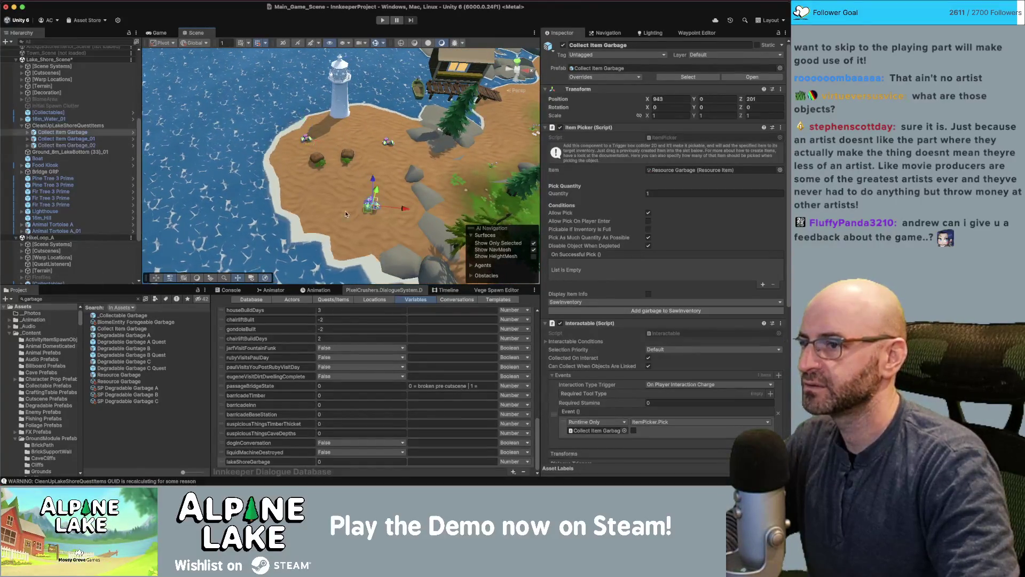
pyautogui.press('f')
pyautogui.moveTo(372, 206); pyautogui.dragTo(399, 140)
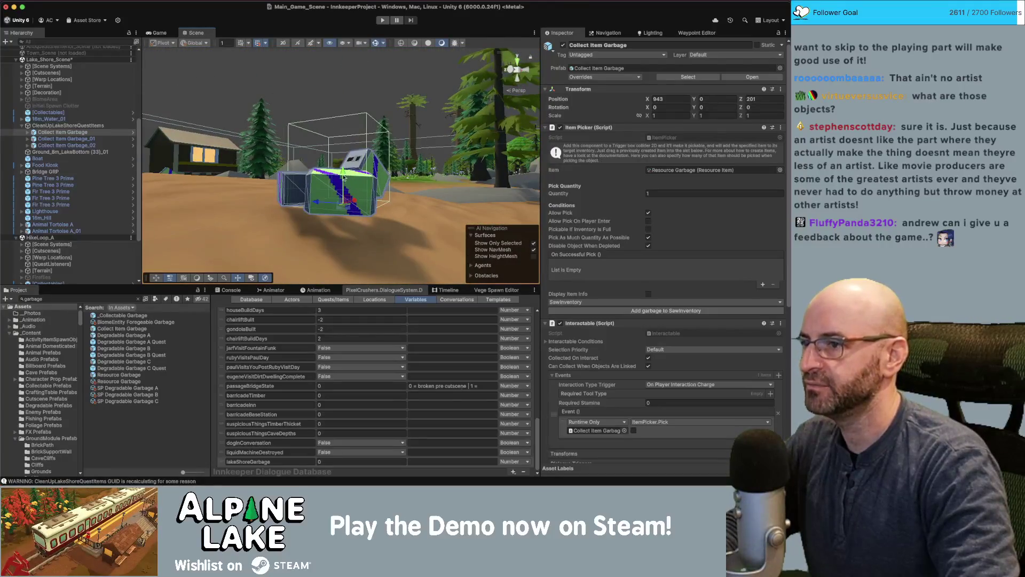
pyautogui.moveTo(344, 177)
pyautogui.mouseDown()
pyautogui.moveTo(332, 134)
pyautogui.moveTo(317, 158)
pyautogui.mouseUp()
pyautogui.click(88, 297)
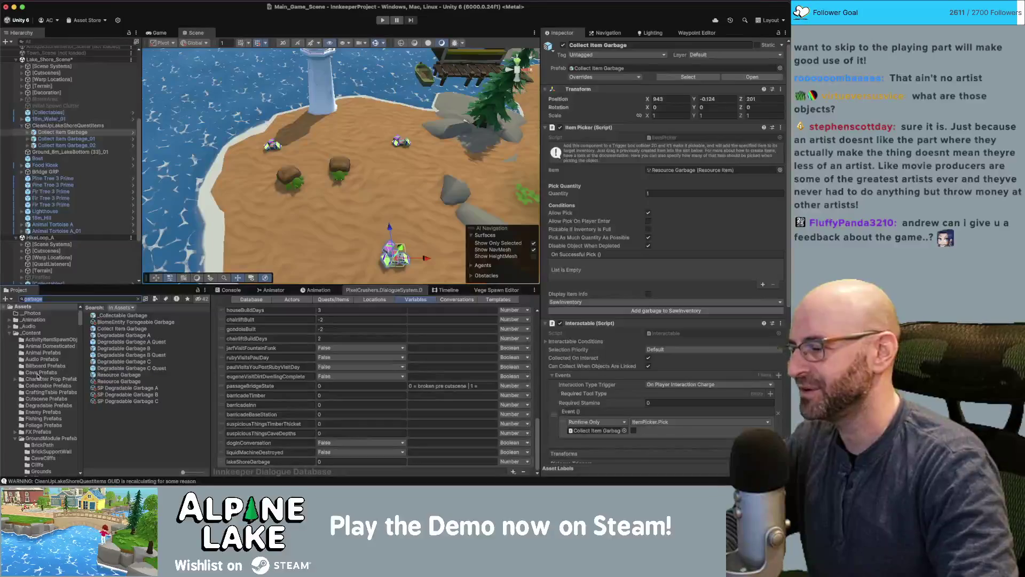
pyautogui.moveTo(199, 258)
pyautogui.mouseDown()
pyautogui.moveTo(327, 184)
pyautogui.moveTo(342, 187)
pyautogui.moveTo(284, 171)
pyautogui.mouseUp()
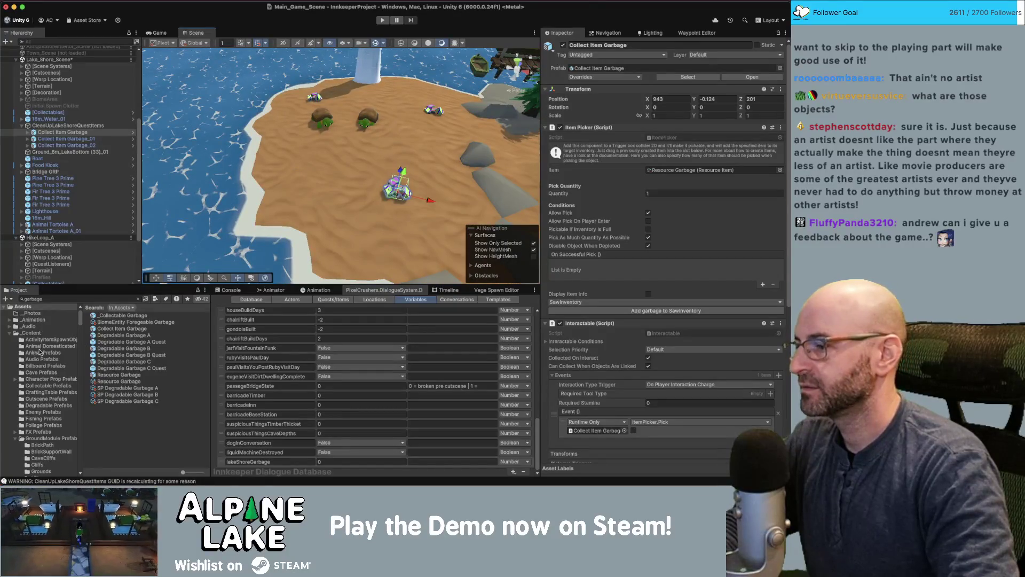
# Search the Project for 'degradable' and select the Degradable Factory Debris Barrel prefab
pyautogui.scroll(-1, 42, 354)
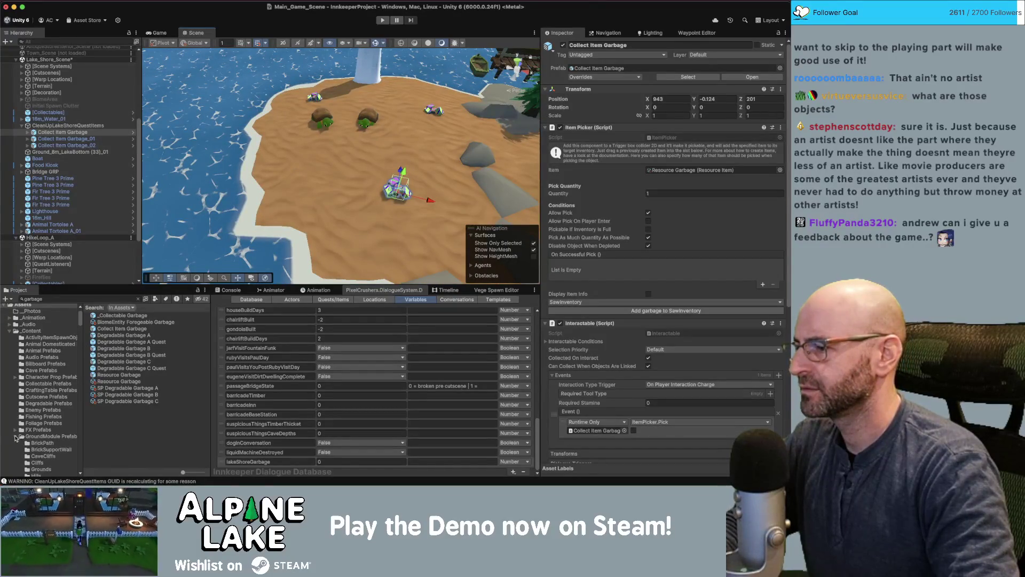
pyautogui.scroll(-5, 15, 437)
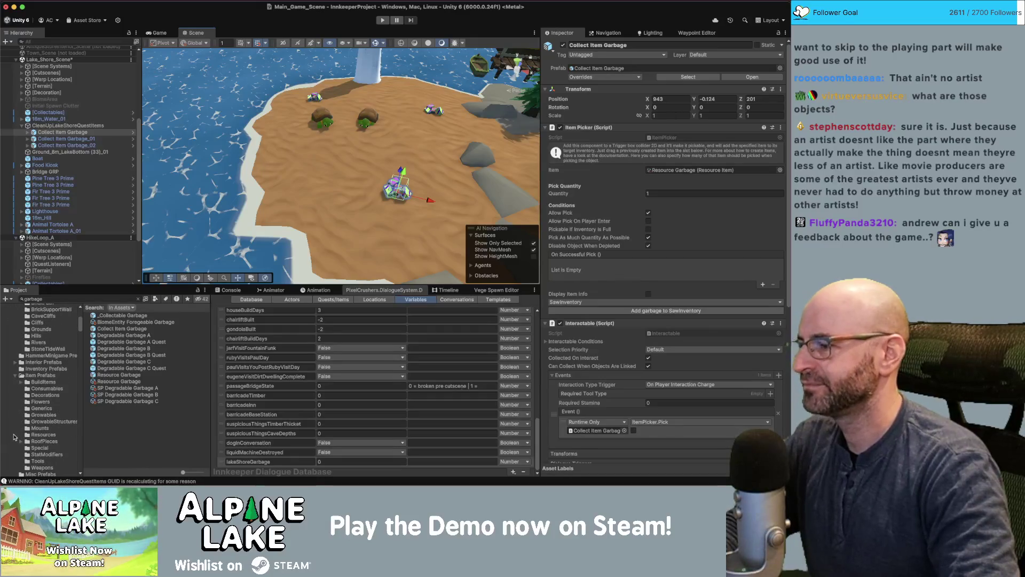
pyautogui.scroll(-3, 31, 410)
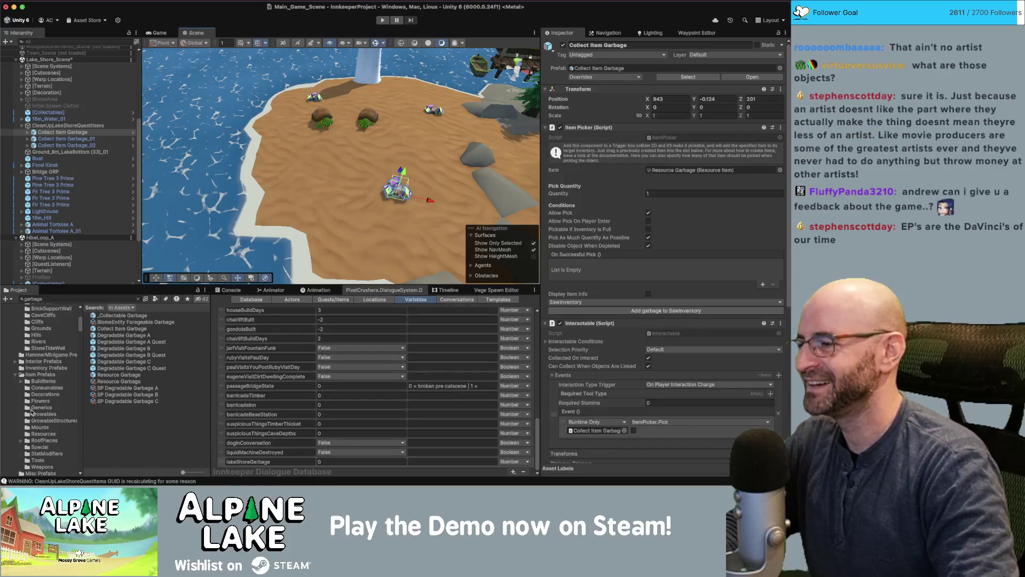
pyautogui.scroll(-4, 31, 411)
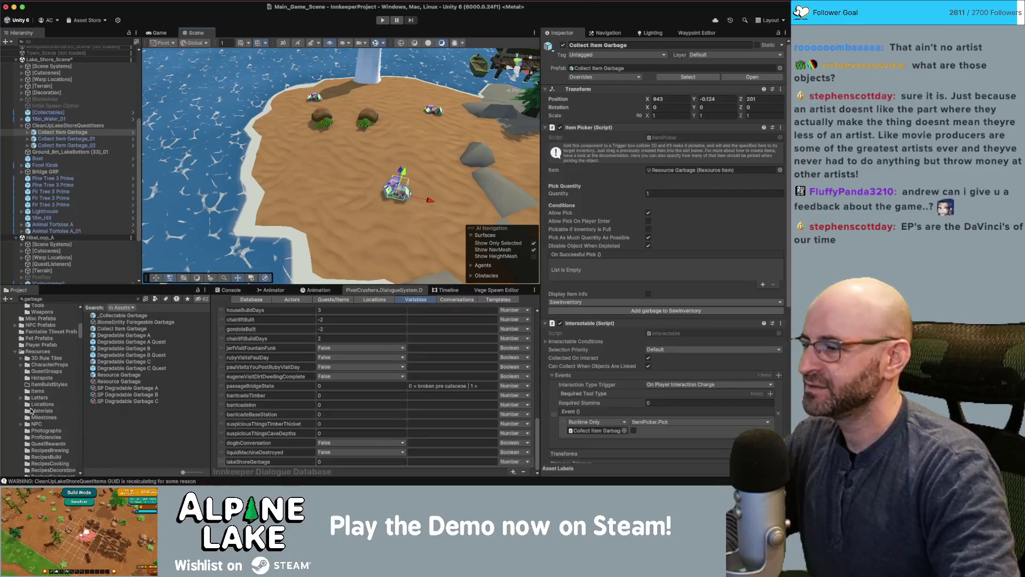
pyautogui.scroll(-1, 31, 410)
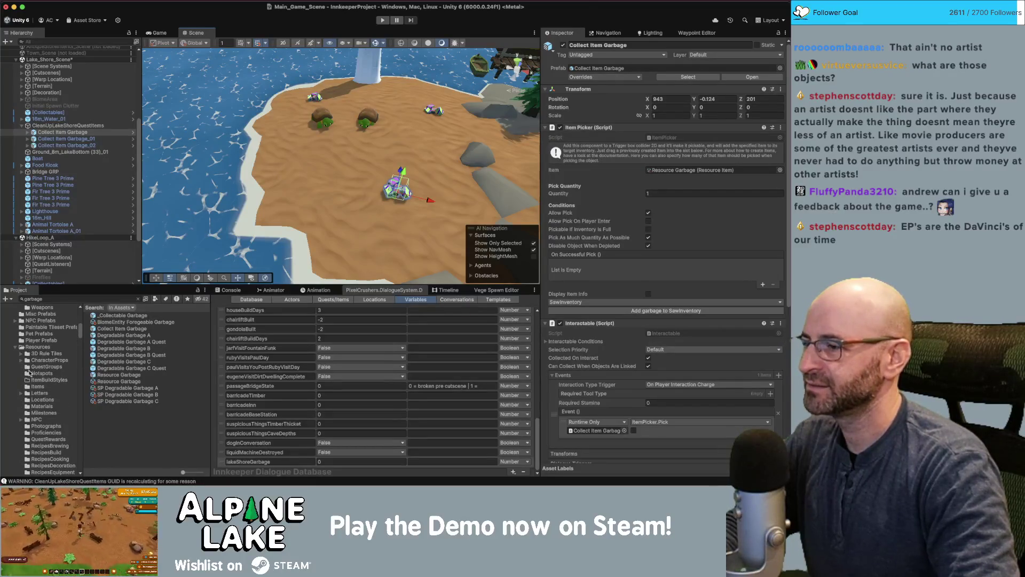
pyautogui.scroll(6, 34, 347)
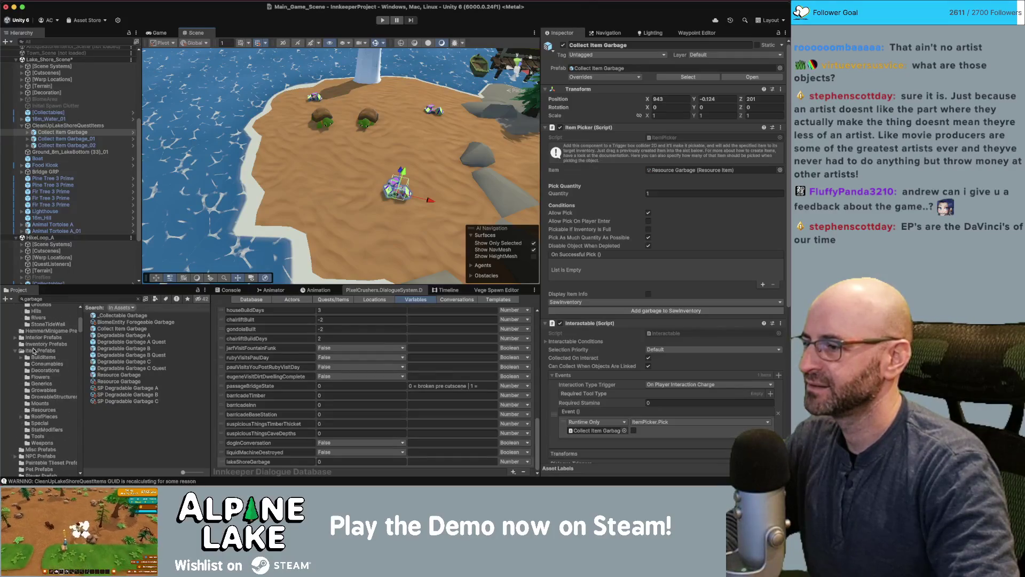
pyautogui.click(16, 352)
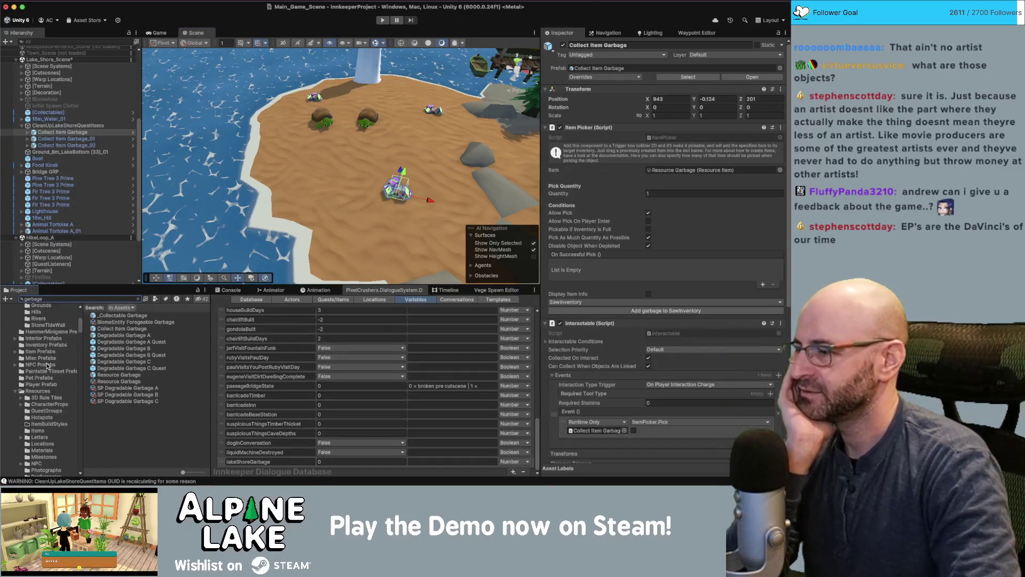
pyautogui.scroll(-10, 47, 366)
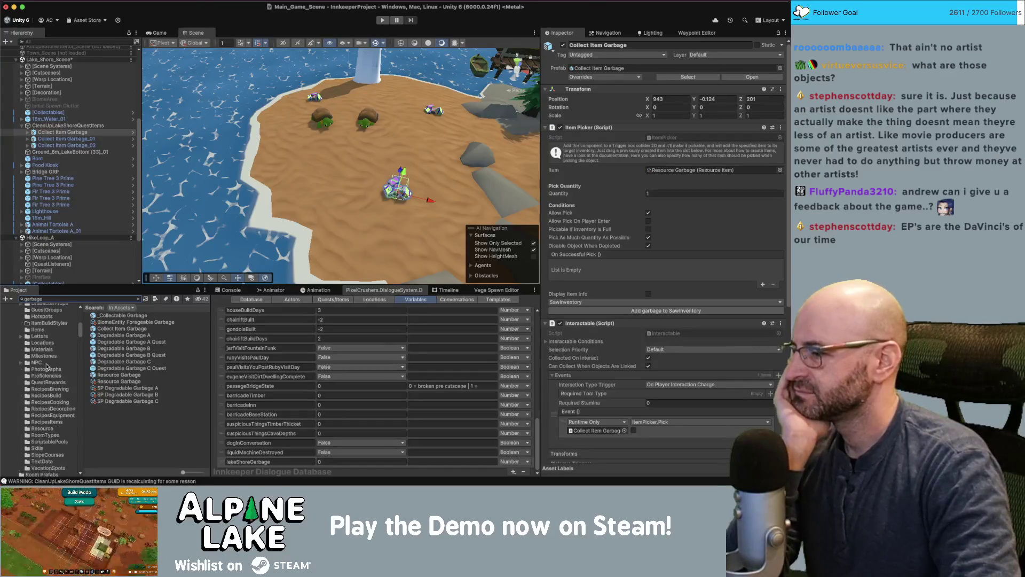
pyautogui.scroll(-10, 47, 367)
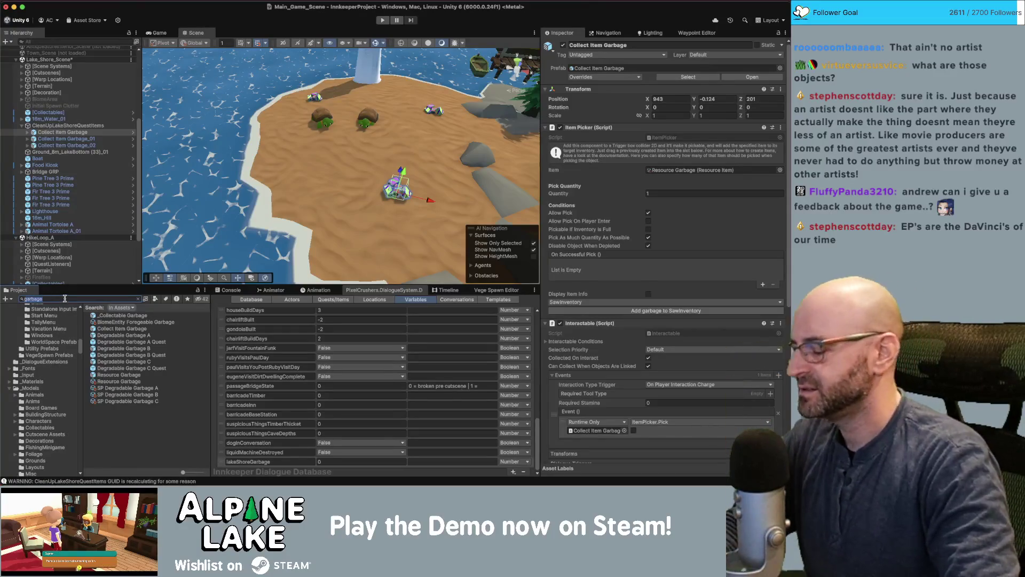
pyautogui.write('degradable')
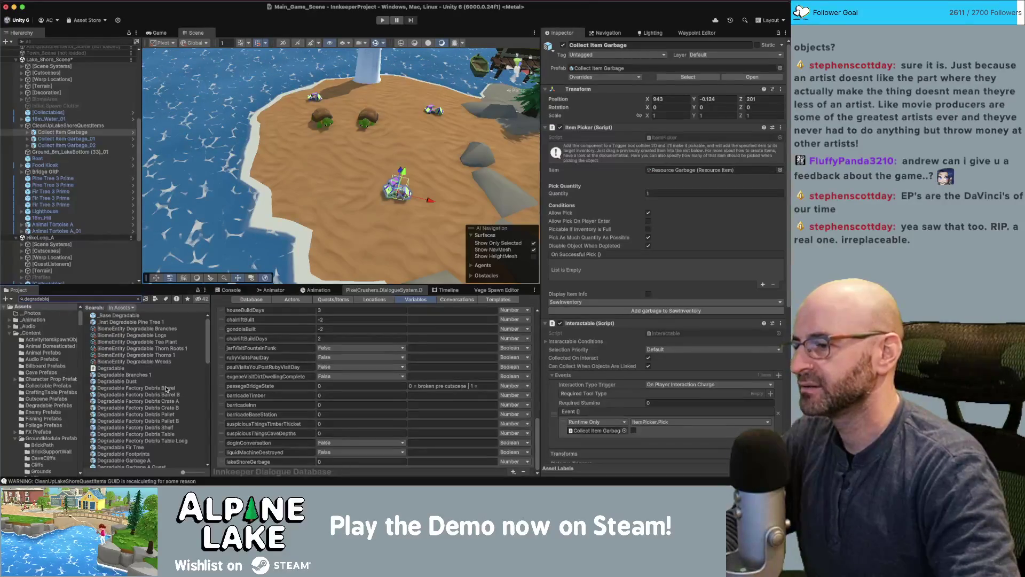
pyautogui.click(166, 388)
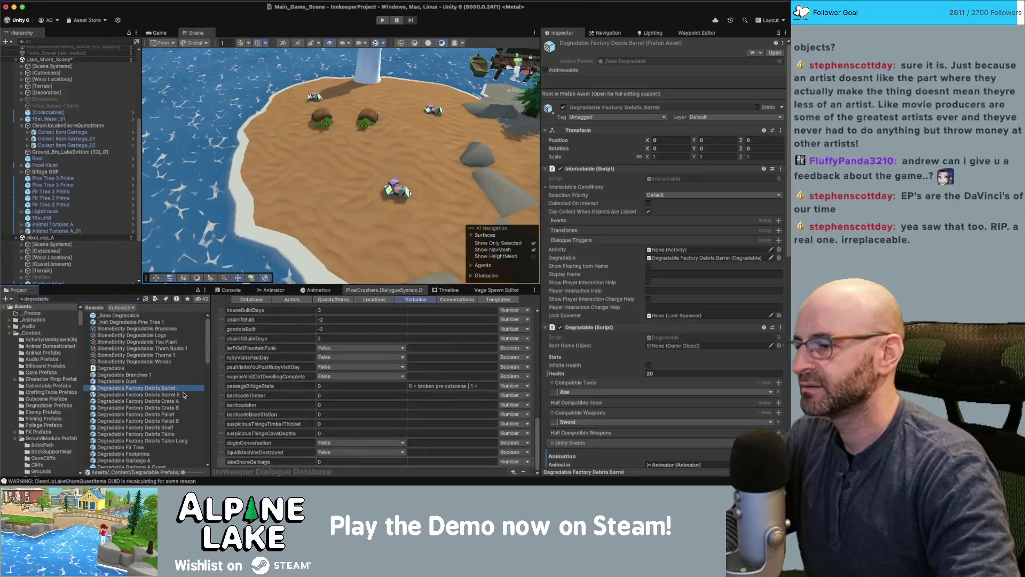
# Place Debris Crate A, Crate B, Barrel and Barrel B on the beach under CleanUpLakeShoreQuestItems
pyautogui.keyDown('shift'); pyautogui.click(173, 408); pyautogui.keyUp('shift')
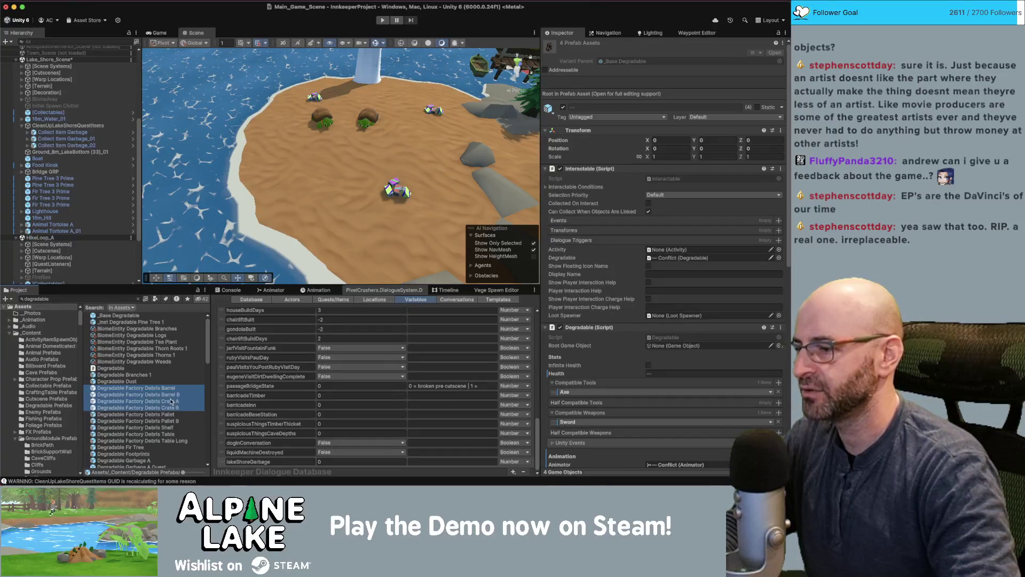
pyautogui.moveTo(171, 402); pyautogui.dragTo(345, 179)
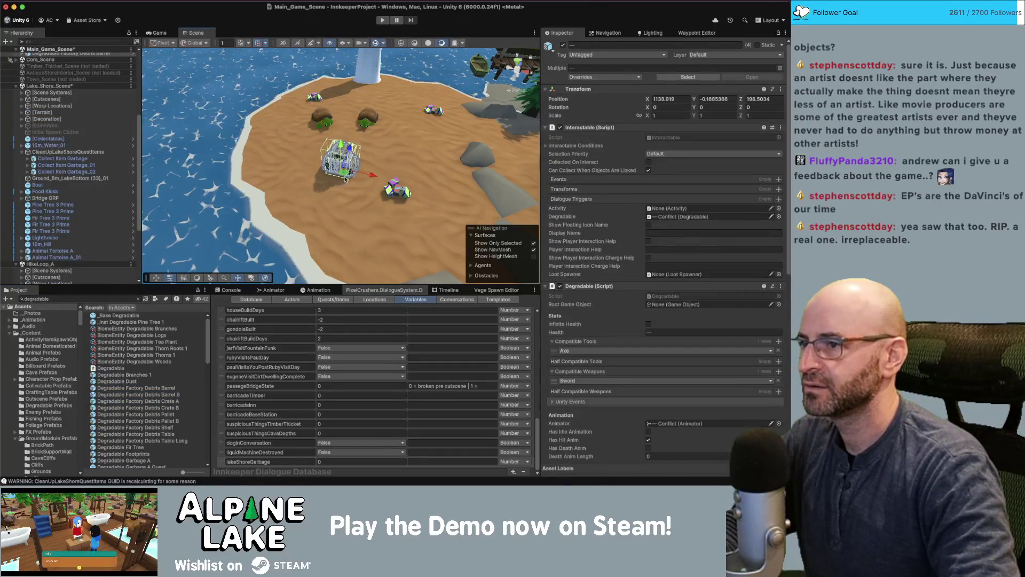
pyautogui.press('f')
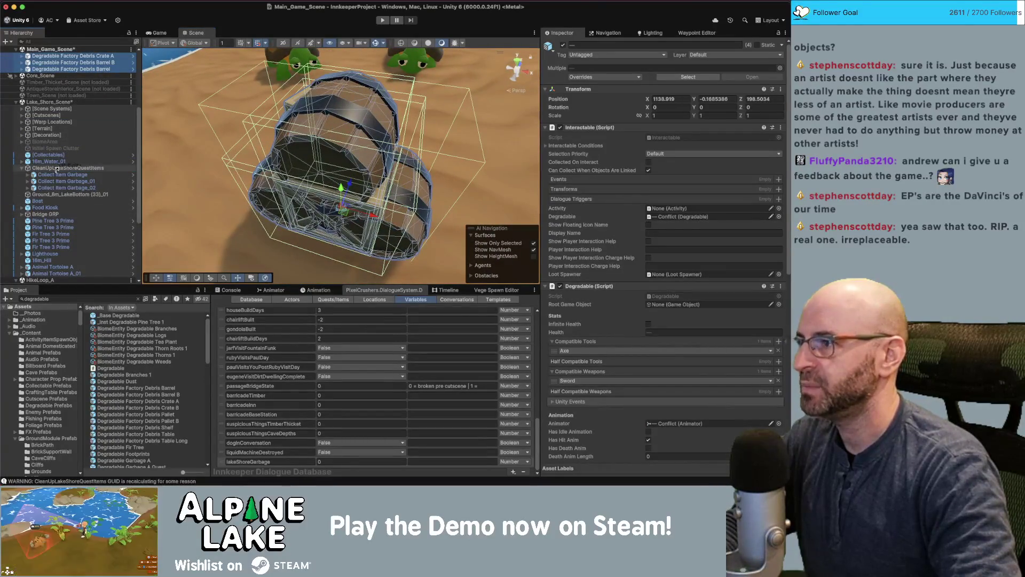
pyautogui.moveTo(57, 169); pyautogui.dragTo(56, 170)
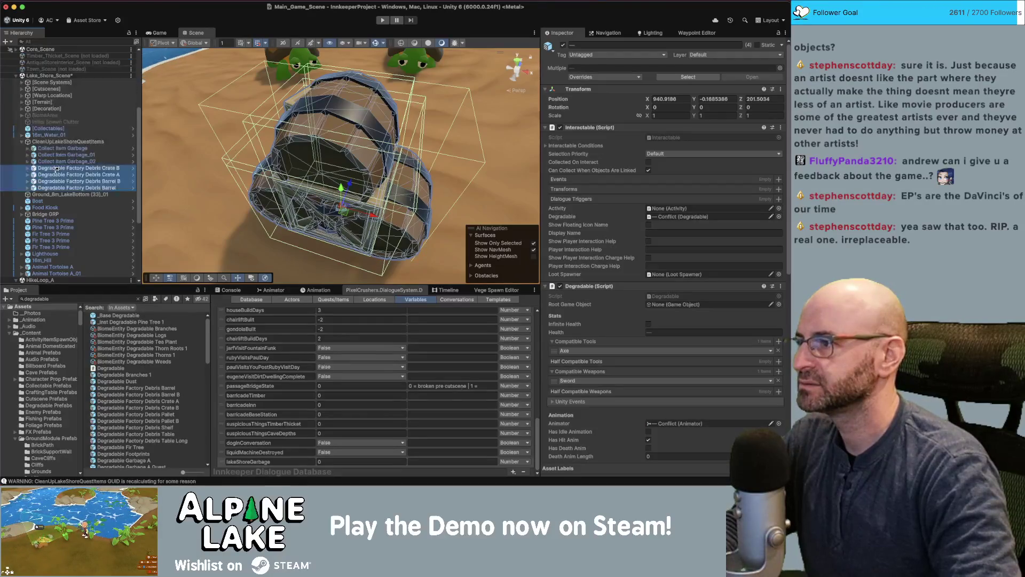
pyautogui.scroll(-3, 299, 156)
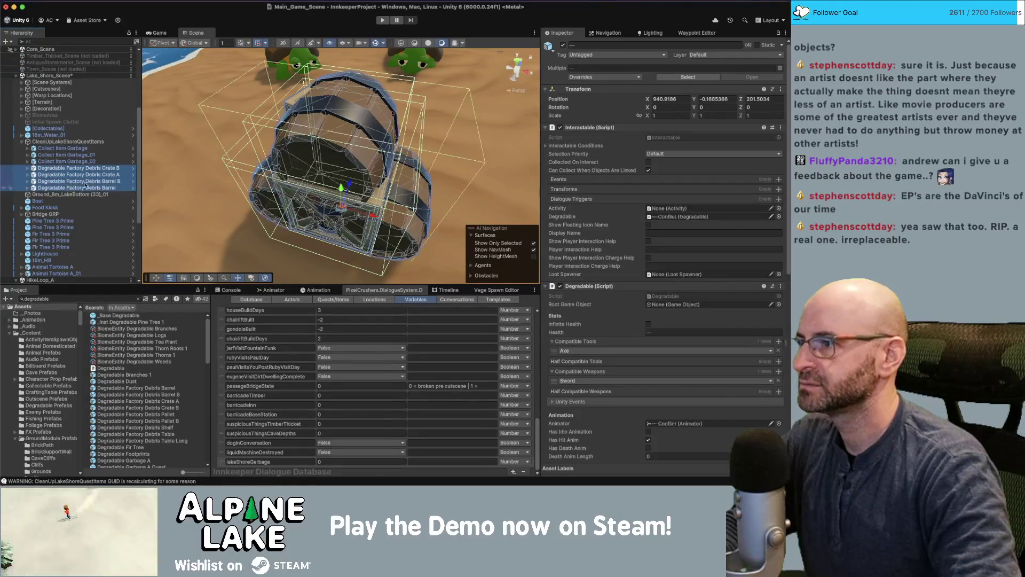
pyautogui.scroll(-3, 299, 156)
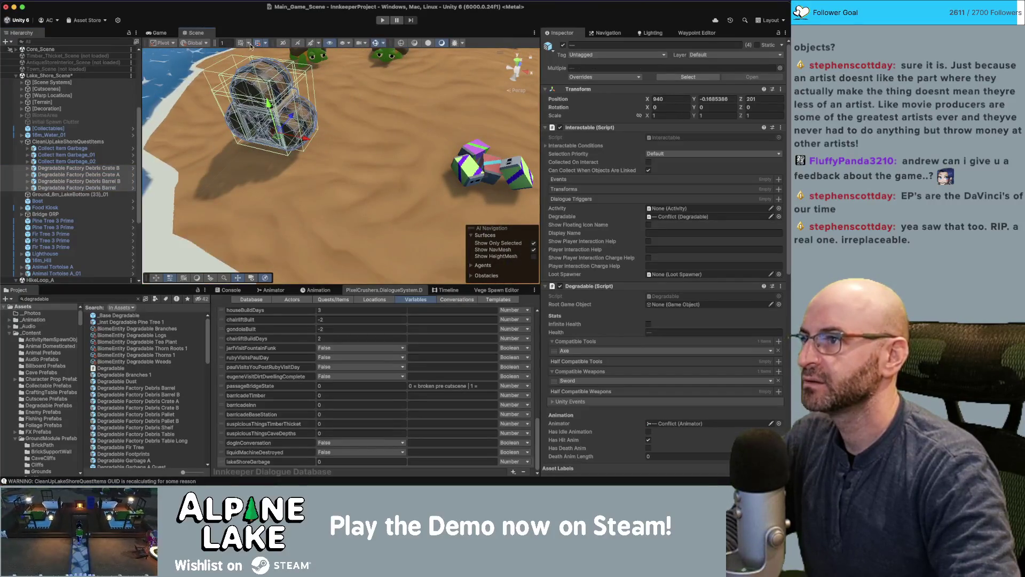
pyautogui.click(302, 117)
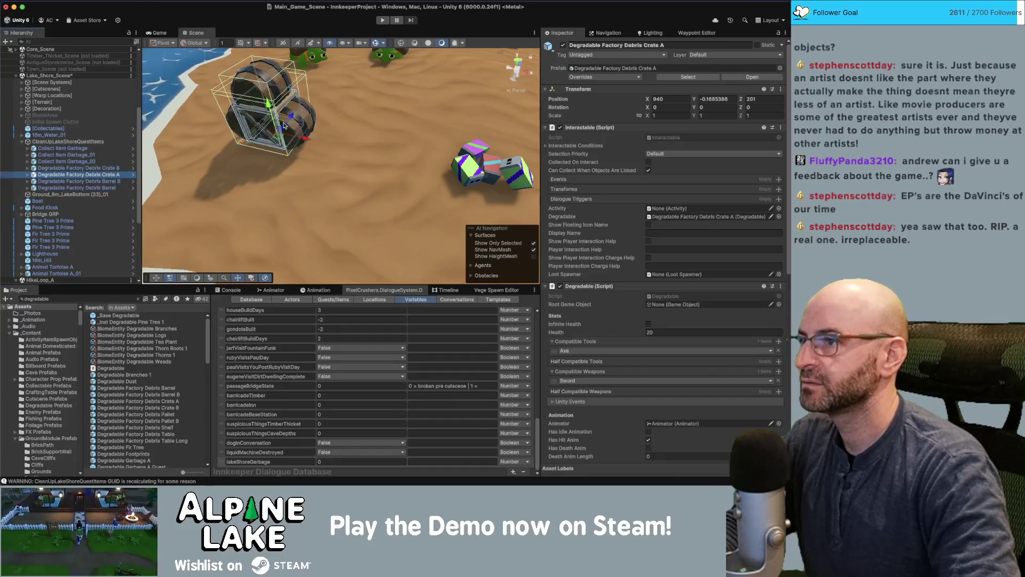
pyautogui.click(329, 108)
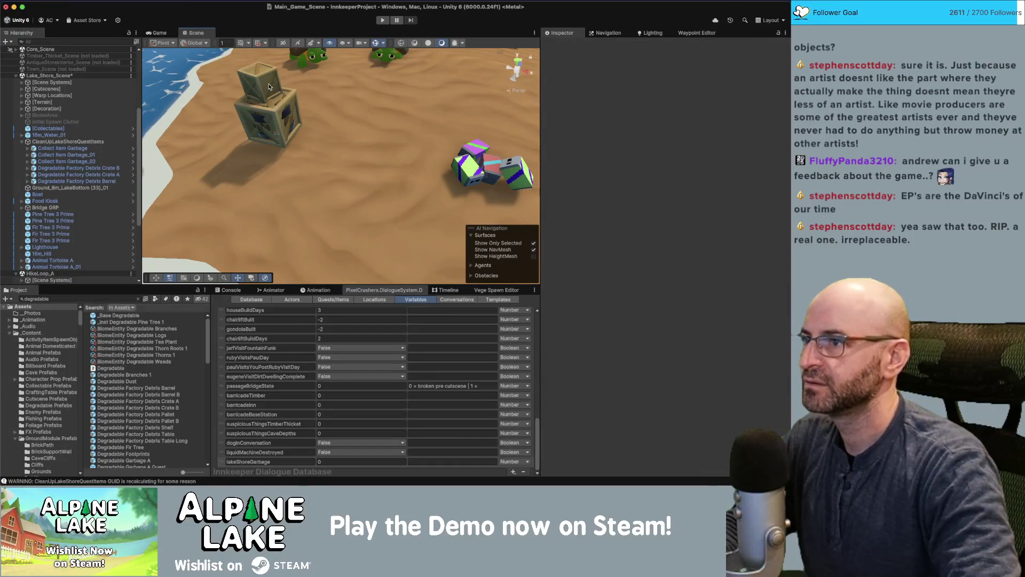
# Delete Degradable Factory Debris Crate B
pyautogui.click(251, 137)
pyautogui.moveTo(251, 136)
pyautogui.mouseDown()
pyautogui.moveTo(363, 123)
pyautogui.moveTo(470, 129)
pyautogui.mouseUp()
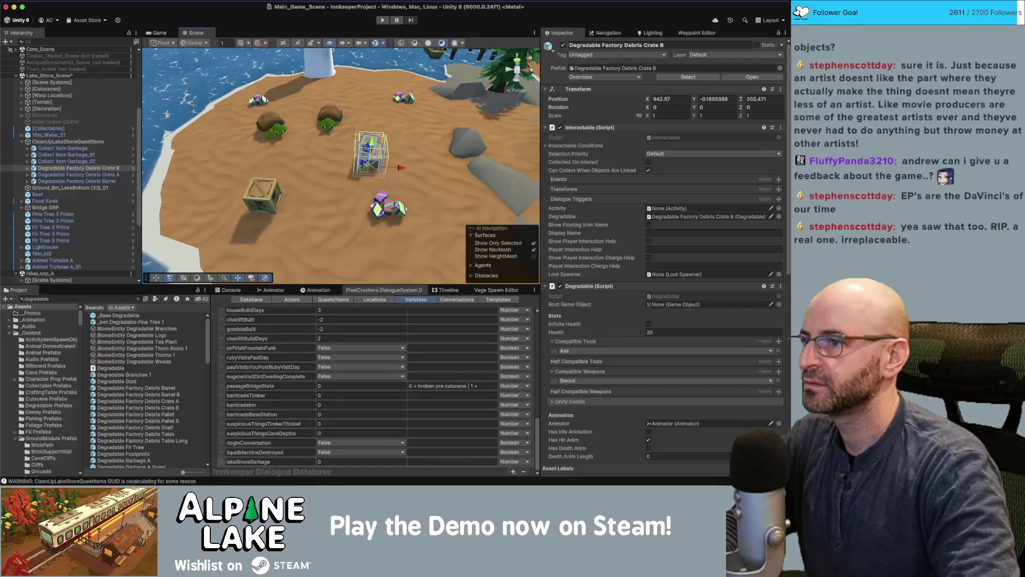
pyautogui.press('super+BackSpace')
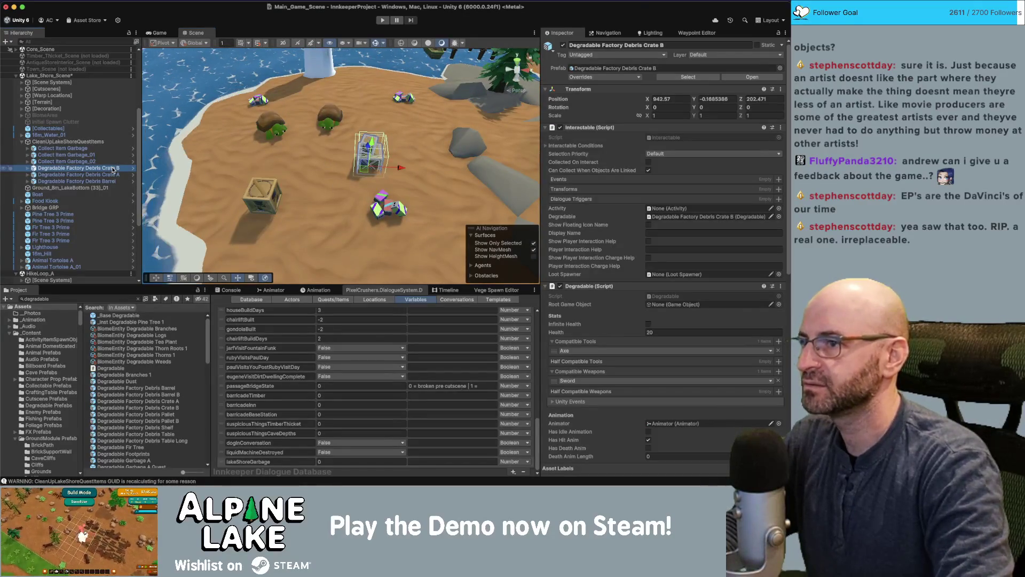
# Move Debris Crate A off the barrel and snap it onto the sand
pyautogui.click(266, 184)
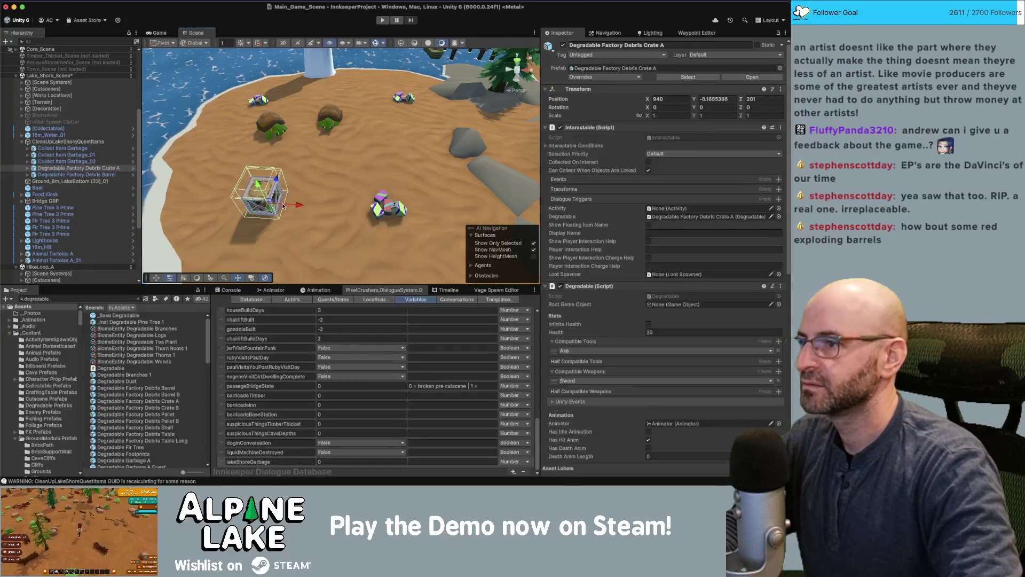
pyautogui.moveTo(267, 184)
pyautogui.mouseDown()
pyautogui.moveTo(366, 146)
pyautogui.moveTo(371, 106)
pyautogui.moveTo(383, 102)
pyautogui.mouseUp()
pyautogui.press('f')
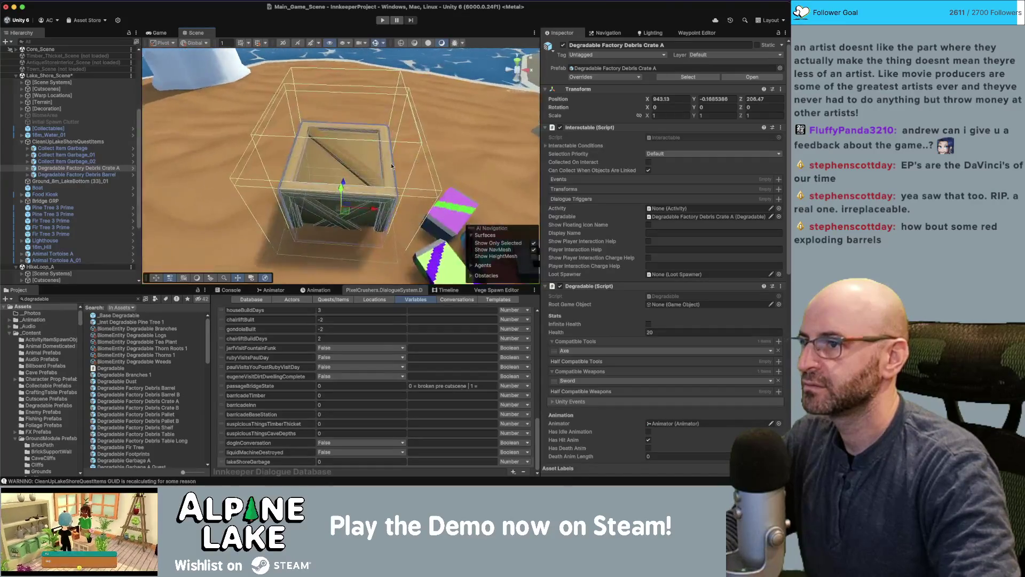
pyautogui.scroll(-3, 349, 164)
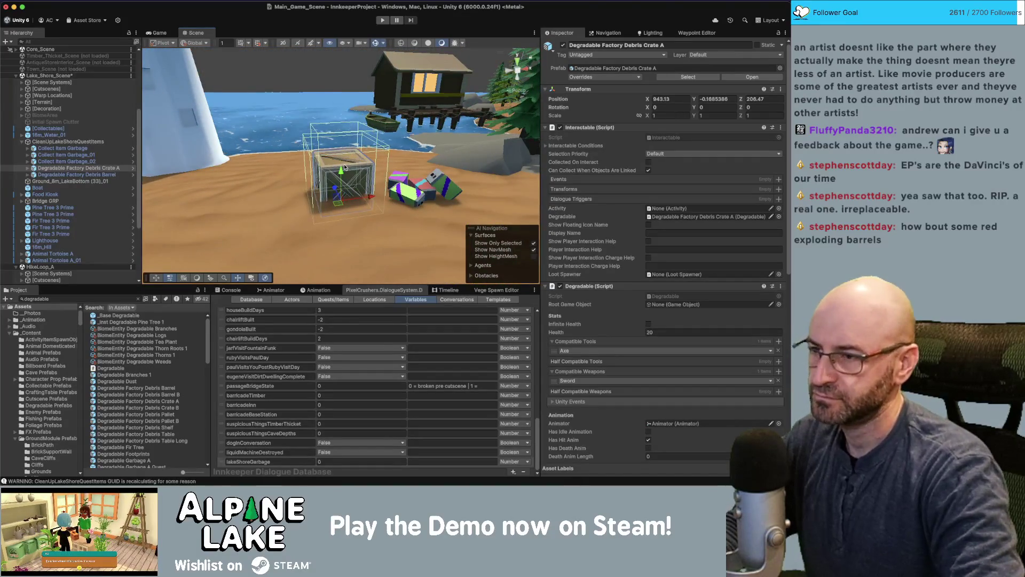
pyautogui.hotkey('ctrl', '\\')
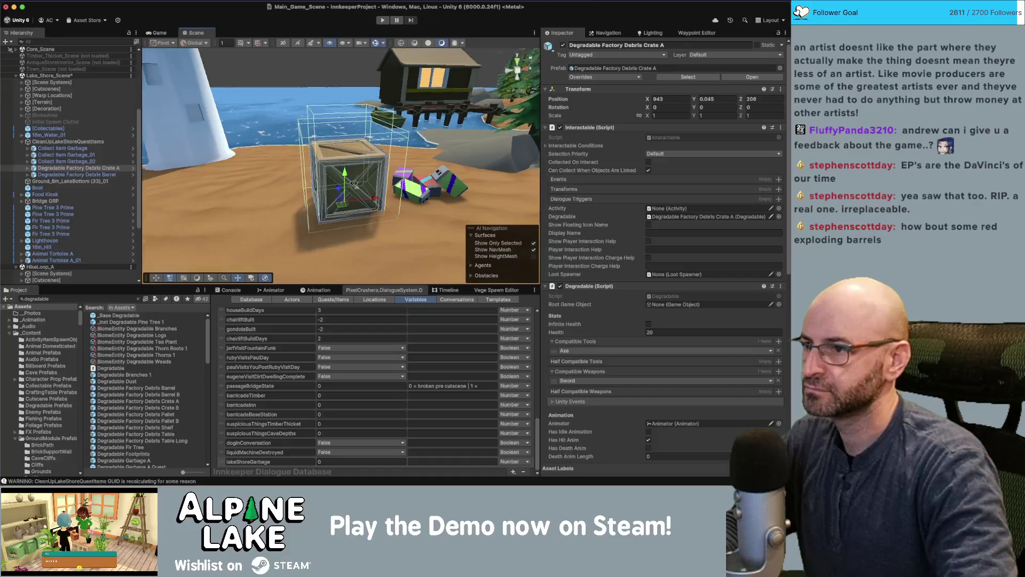
pyautogui.scroll(-5, 340, 184)
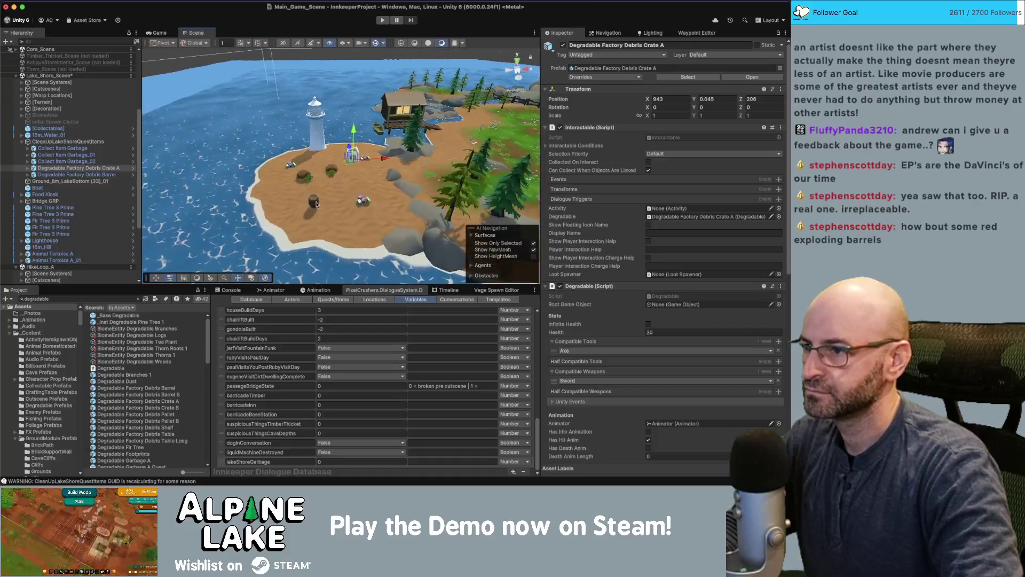
# Raise the Debris Barrel so it sits on the sand
pyautogui.click(360, 196)
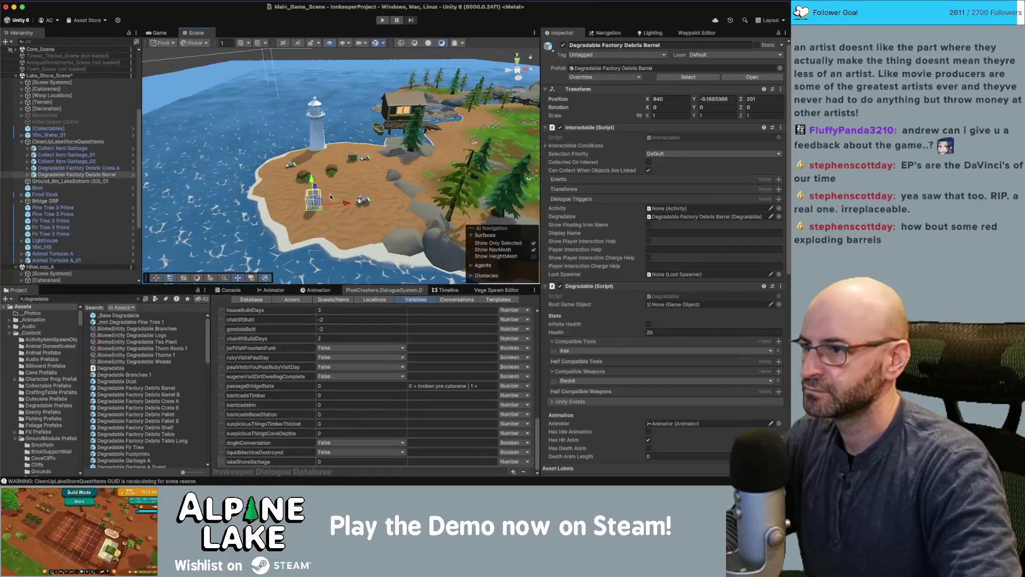
pyautogui.press('f')
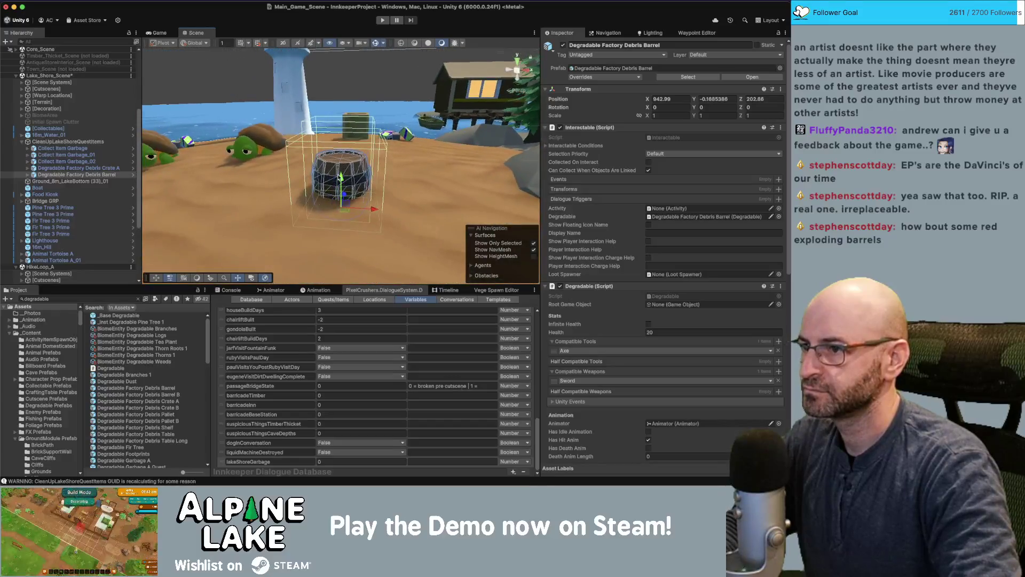
pyautogui.moveTo(341, 178); pyautogui.dragTo(346, 157)
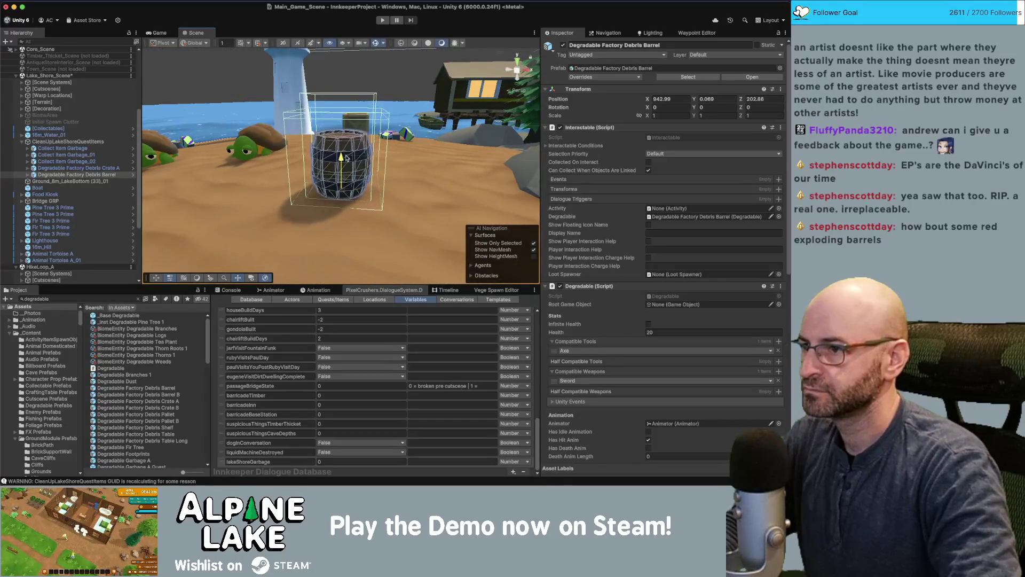
pyautogui.scroll(-10, 370, 161)
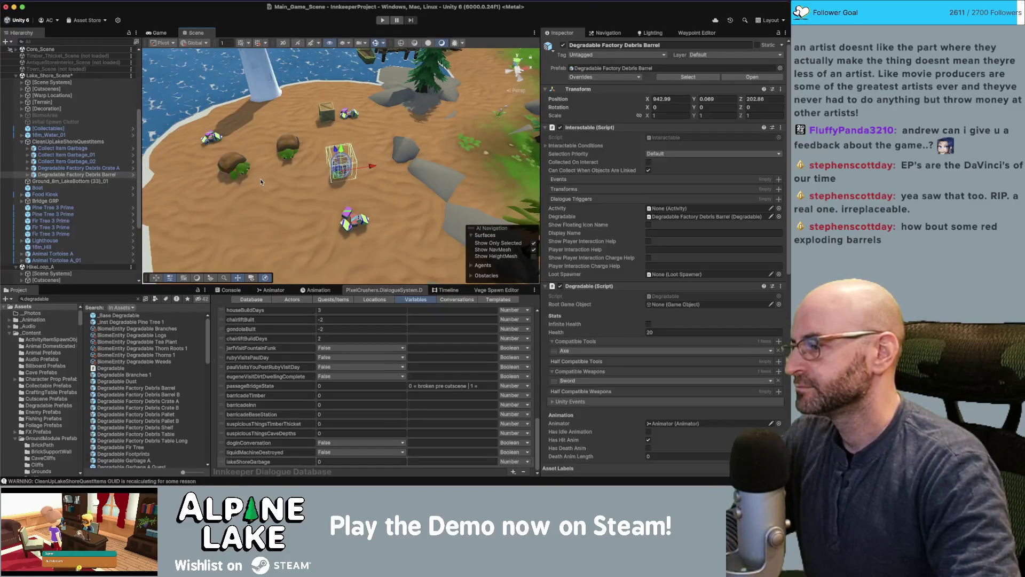
pyautogui.moveTo(272, 162); pyautogui.dragTo(404, 159)
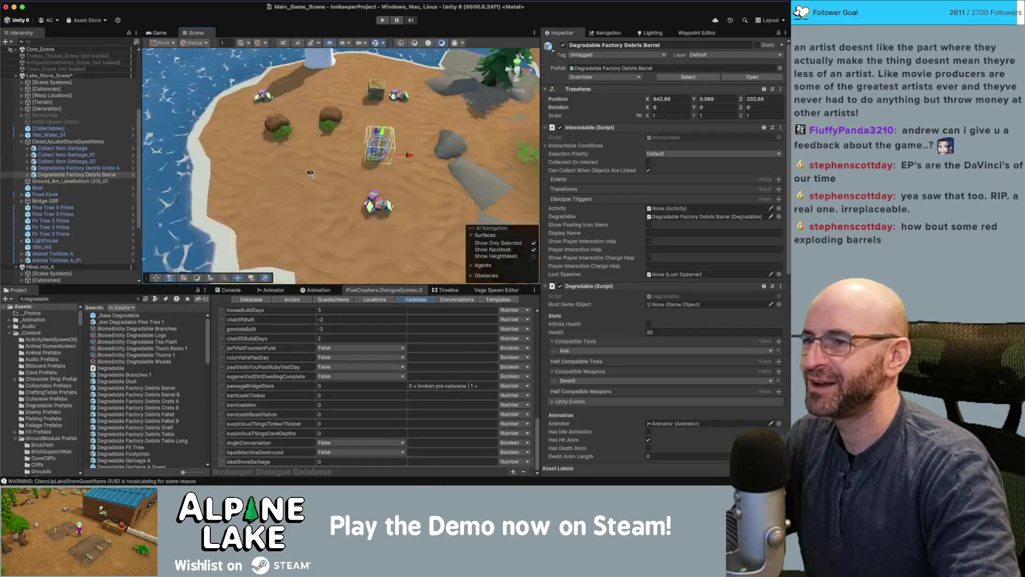
pyautogui.press('f')
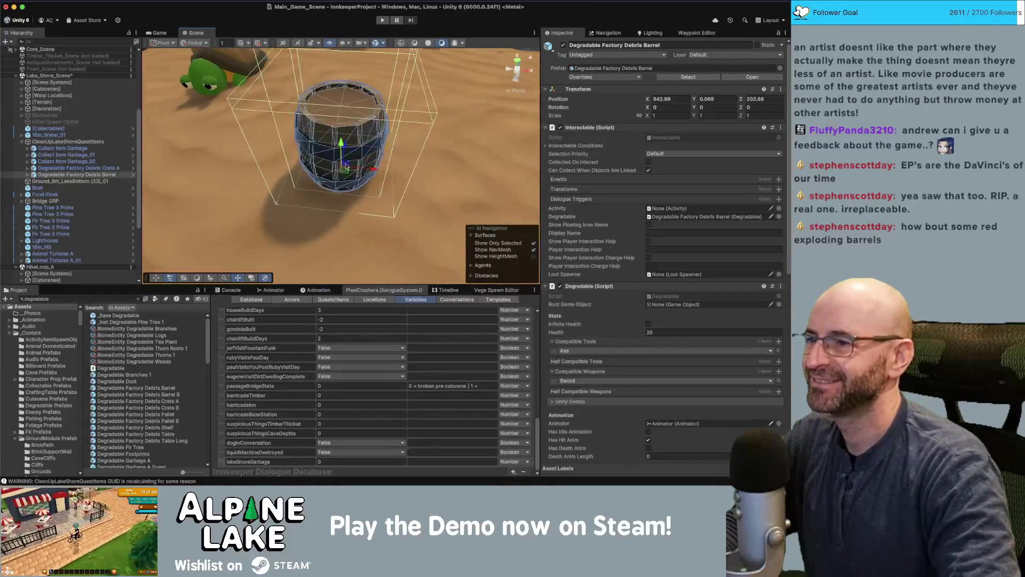
# Duplicate the barrel as Barrel_01 and lay it tipped beside the upright one
pyautogui.press('super+d')
pyautogui.moveTo(347, 176)
pyautogui.mouseDown()
pyautogui.moveTo(288, 200)
pyautogui.moveTo(331, 122)
pyautogui.mouseUp()
pyautogui.press('e')
pyautogui.press('w')
pyautogui.moveTo(280, 151)
pyautogui.mouseDown()
pyautogui.moveTo(302, 211)
pyautogui.moveTo(289, 192)
pyautogui.moveTo(293, 216)
pyautogui.mouseUp()
pyautogui.press('w')
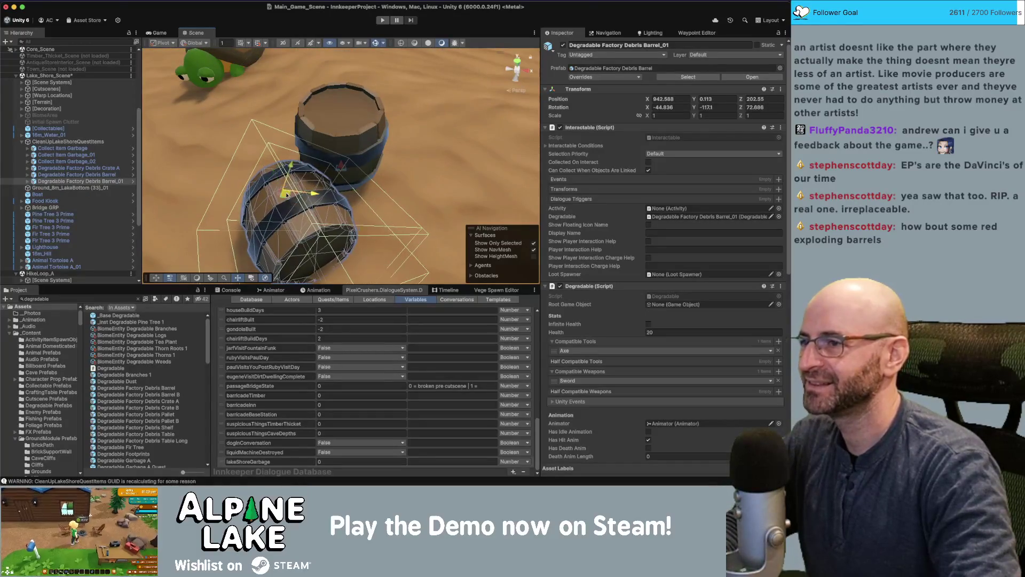
pyautogui.moveTo(277, 174)
pyautogui.mouseDown()
pyautogui.moveTo(252, 134)
pyautogui.moveTo(309, 143)
pyautogui.moveTo(299, 140)
pyautogui.mouseUp()
pyautogui.scroll(-3, 319, 147)
pyautogui.click(296, 139)
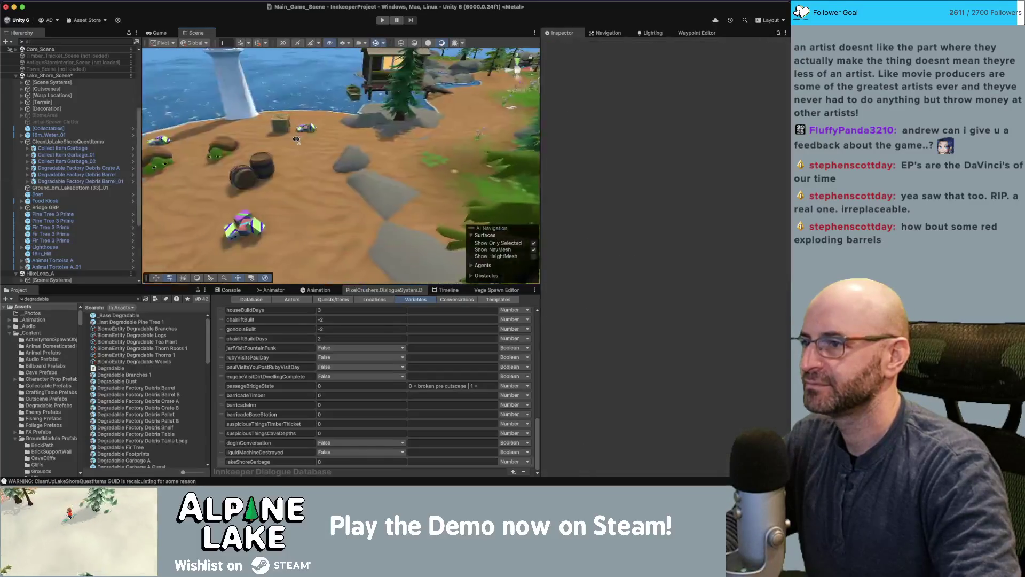
# Duplicate Debris Crate A and rotate the copy slightly
pyautogui.click(278, 124)
pyautogui.press('f')
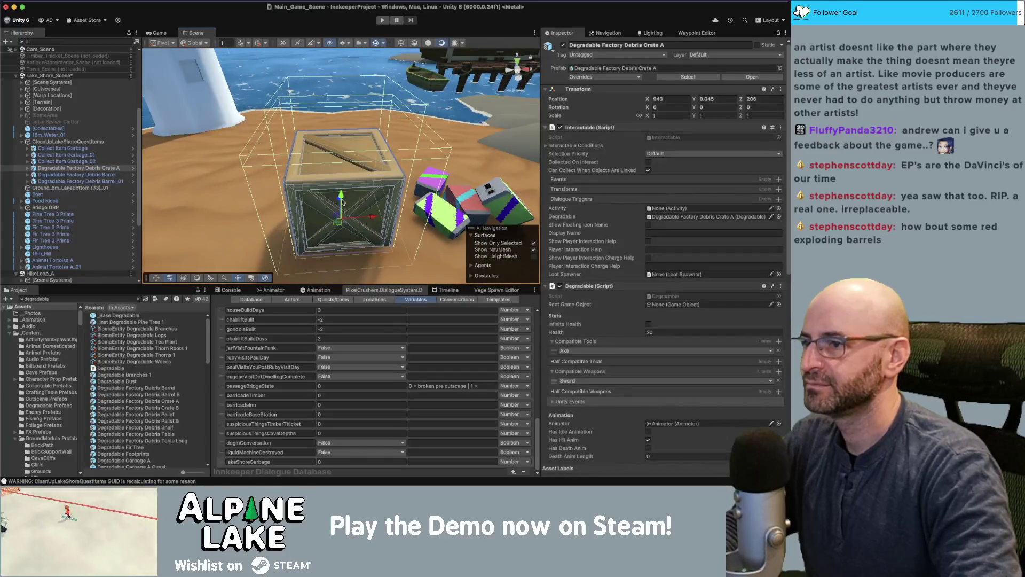
pyautogui.moveTo(342, 200)
pyautogui.mouseDown()
pyautogui.moveTo(364, 146)
pyautogui.moveTo(360, 224)
pyautogui.mouseUp()
pyautogui.press('e')
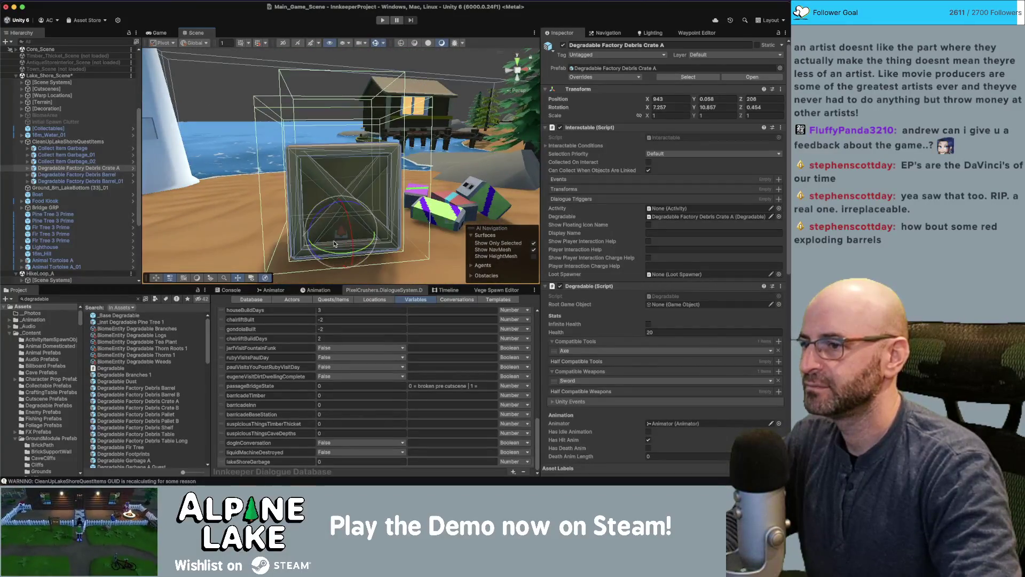
pyautogui.press('super+d')
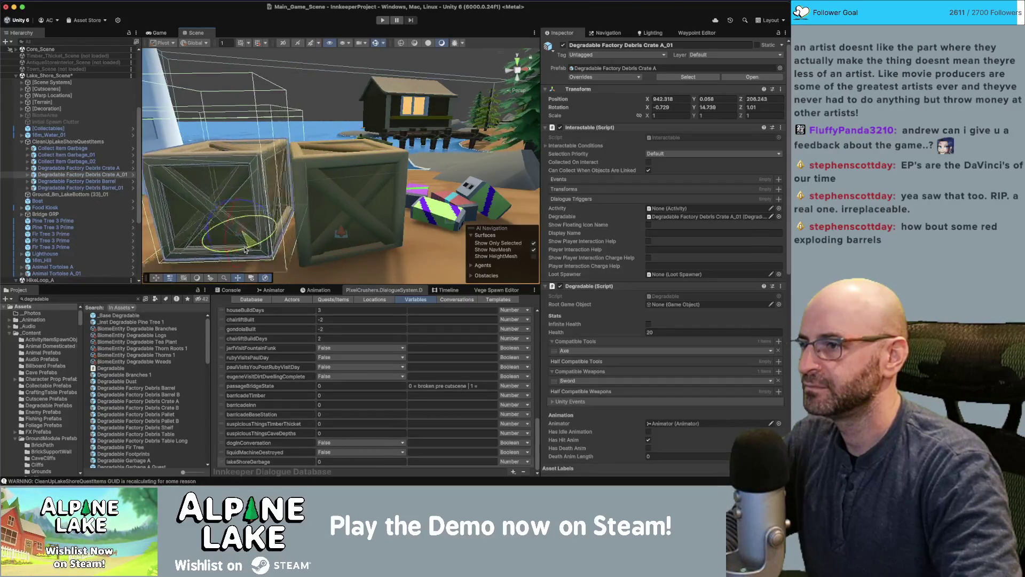
pyautogui.moveTo(245, 250); pyautogui.dragTo(357, 229)
# Fly the view to the beach and scale the debris crate uniformly to about 1.34
pyautogui.click(425, 243)
pyautogui.press('f')
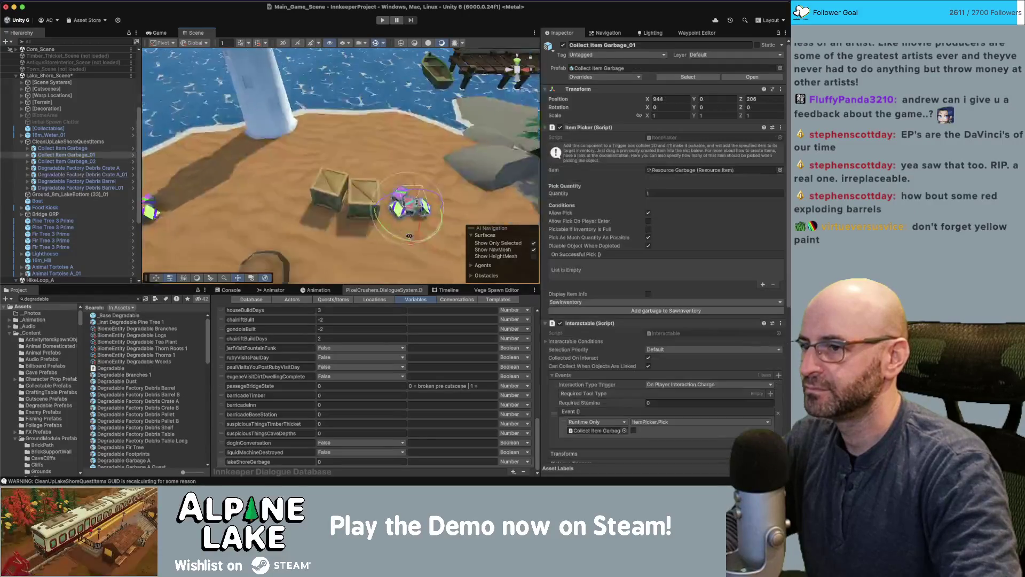
pyautogui.scroll(-8, 404, 204)
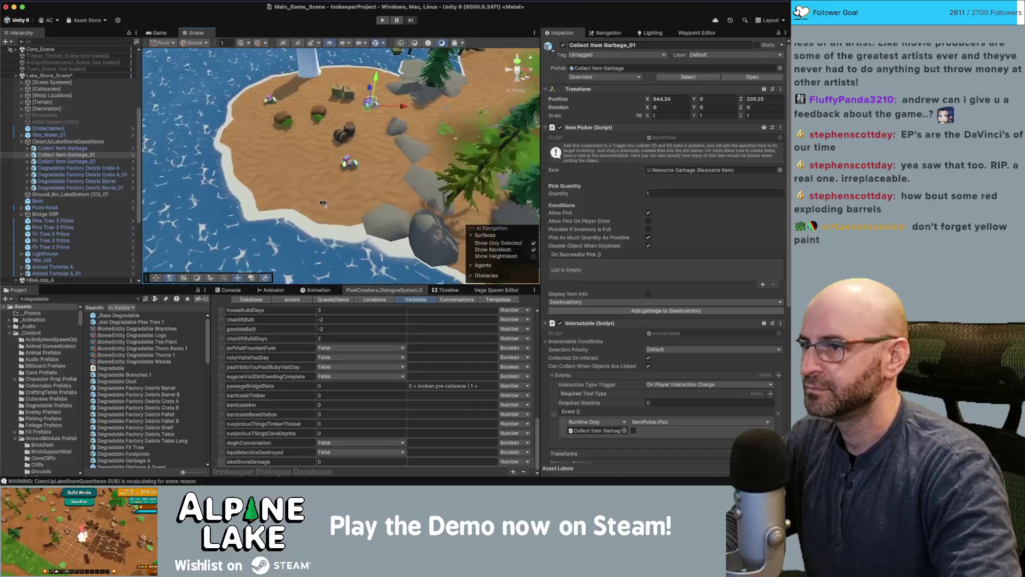
pyautogui.press('w')
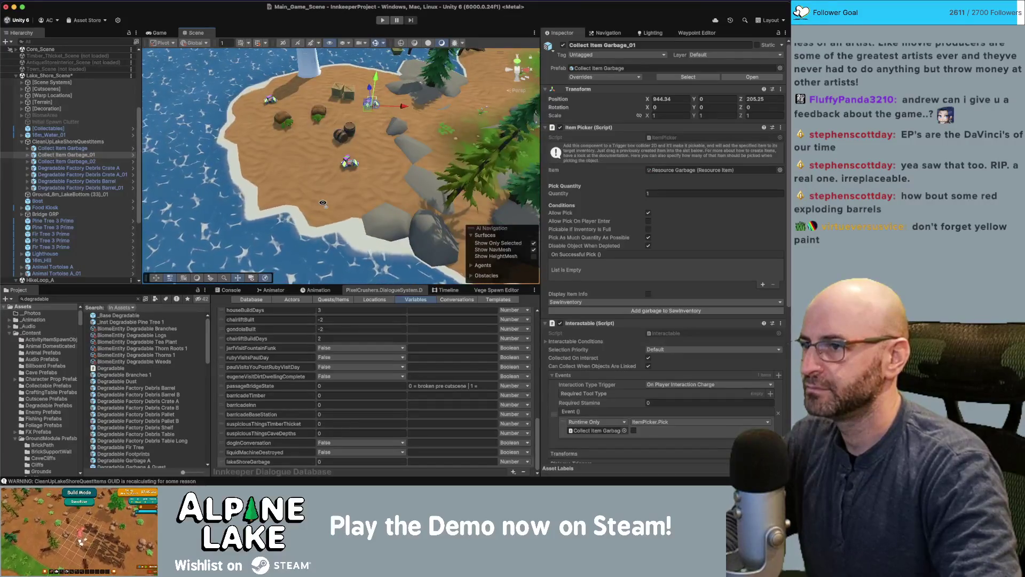
pyautogui.press('w')
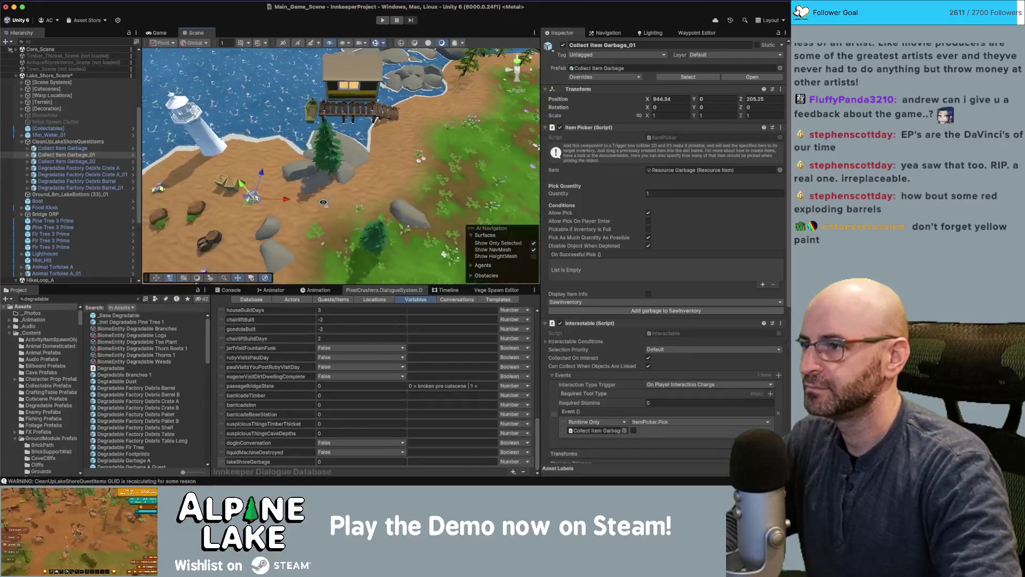
pyautogui.press('s')
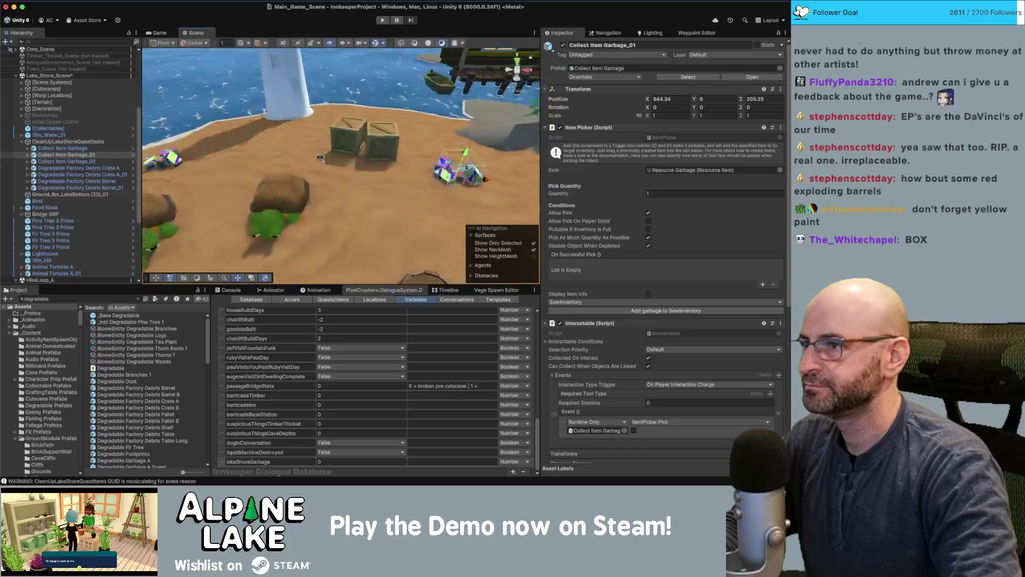
pyautogui.click(355, 186)
pyautogui.moveTo(355, 186); pyautogui.dragTo(350, 189)
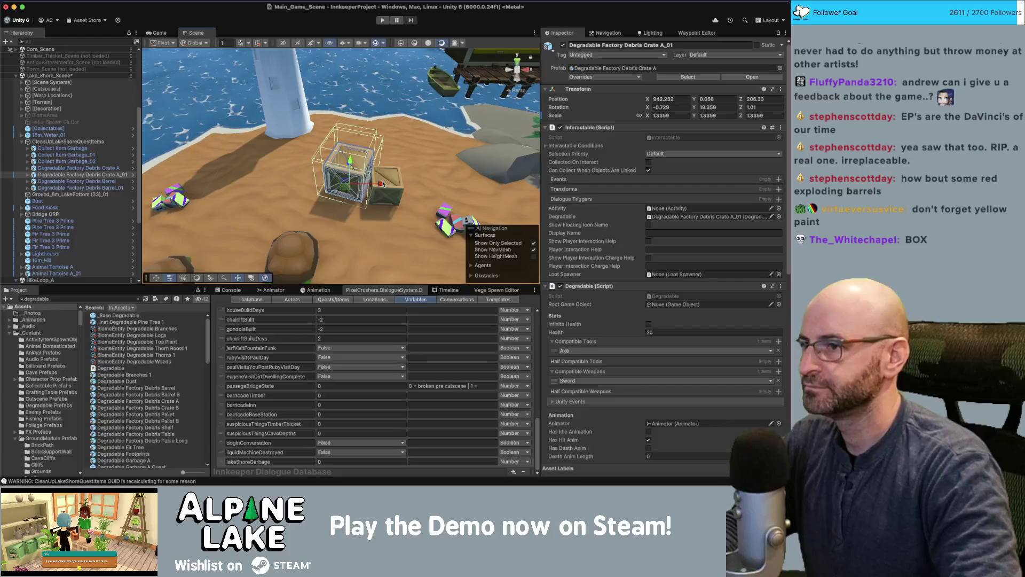
pyautogui.moveTo(368, 149); pyautogui.dragTo(386, 76)
pyautogui.click(385, 76)
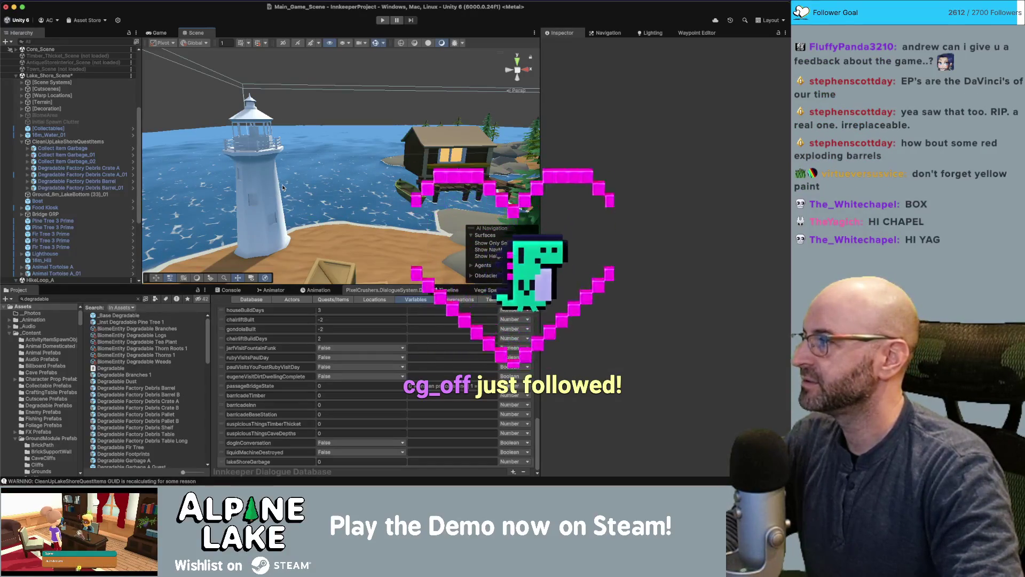
# Duplicate a beach garbage pile, move the copy to another spot on the sand, and copy it again
pyautogui.moveTo(315, 83); pyautogui.dragTo(343, 221)
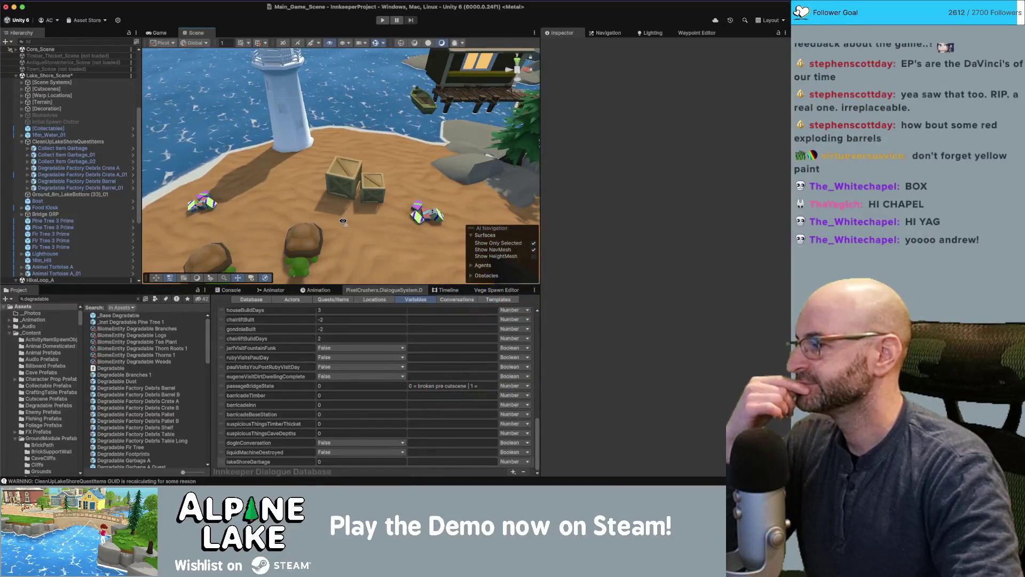
pyautogui.scroll(-10, 344, 221)
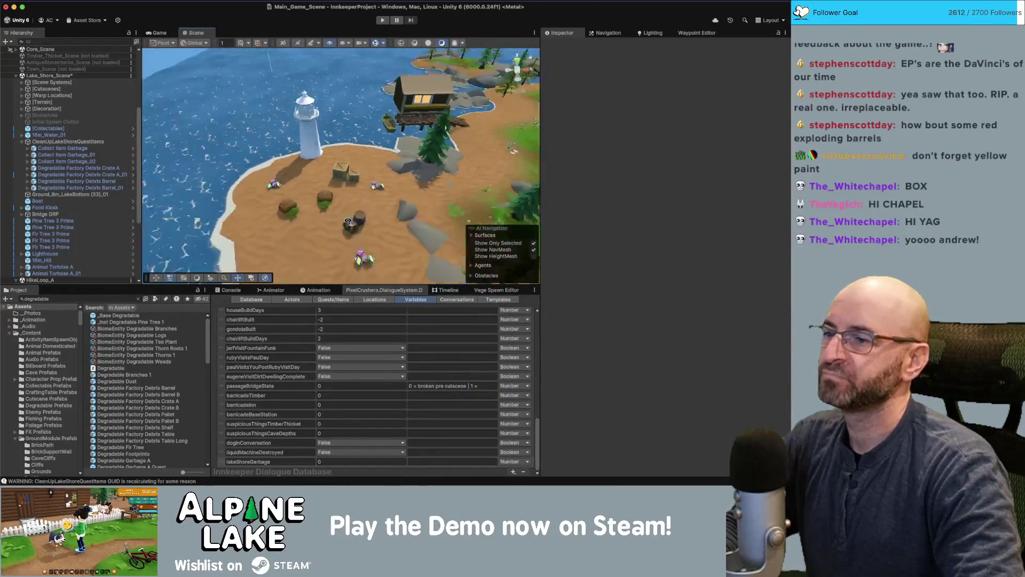
pyautogui.moveTo(346, 221); pyautogui.dragTo(326, 231)
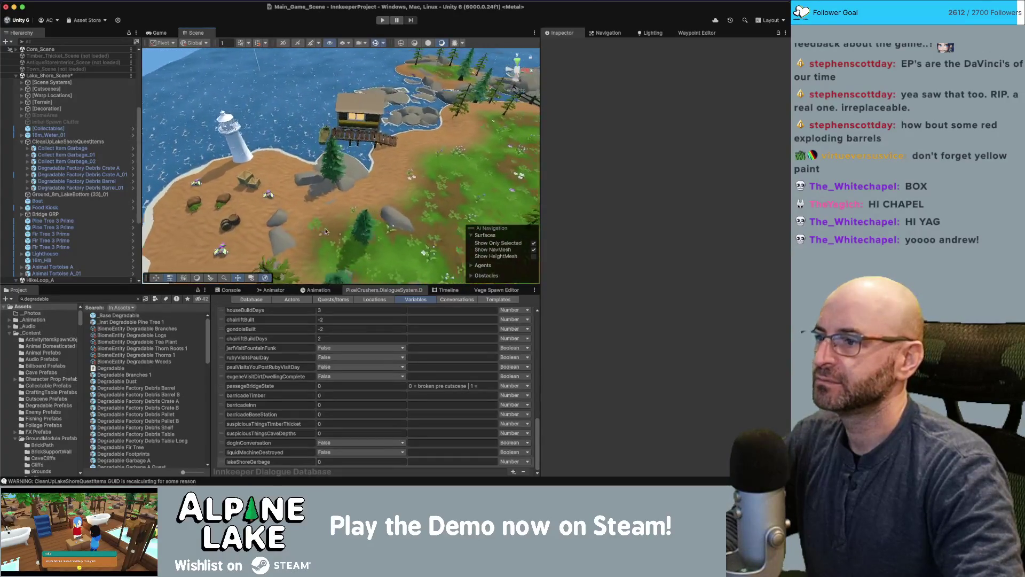
pyautogui.click(269, 196)
pyautogui.hotkey('ctrl', 'd')
pyautogui.moveTo(299, 195)
pyautogui.mouseDown()
pyautogui.moveTo(388, 179)
pyautogui.moveTo(441, 143)
pyautogui.moveTo(464, 147)
pyautogui.moveTo(468, 167)
pyautogui.mouseUp()
pyautogui.hotkey('ctrl', 'd')
pyautogui.hotkey('ctrl', 'd')
# Create Collect Item Garbage_06 by duplicating the pile, placing it on the sand and tilting it slightly
pyautogui.click(373, 181)
pyautogui.press('super+d')
pyautogui.moveTo(374, 181)
pyautogui.mouseDown()
pyautogui.moveTo(363, 184)
pyautogui.moveTo(346, 119)
pyautogui.moveTo(339, 194)
pyautogui.moveTo(384, 193)
pyautogui.mouseUp()
pyautogui.press('f')
pyautogui.press('e')
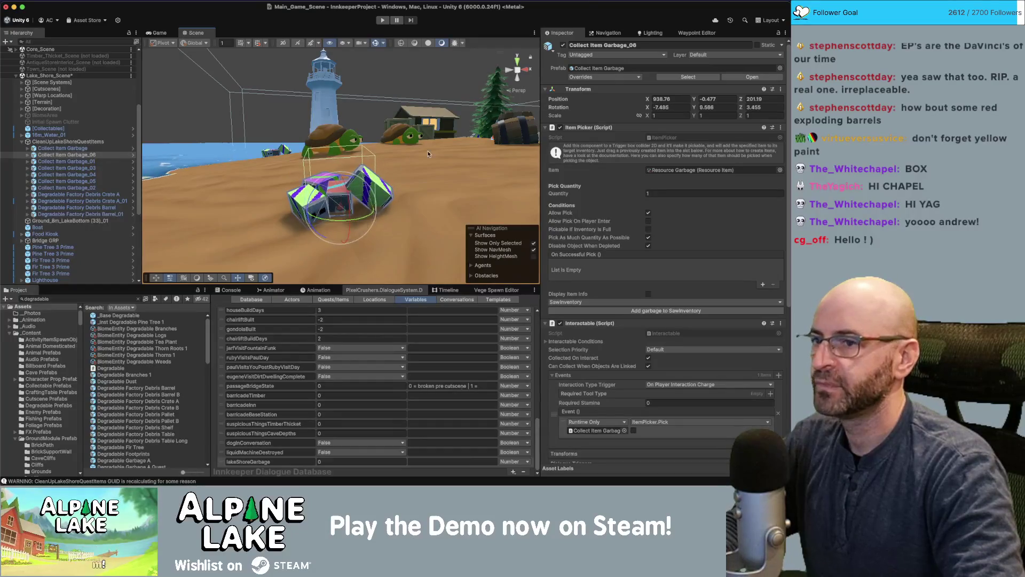
pyautogui.scroll(-5, 428, 153)
pyautogui.moveTo(428, 154); pyautogui.dragTo(150, 141)
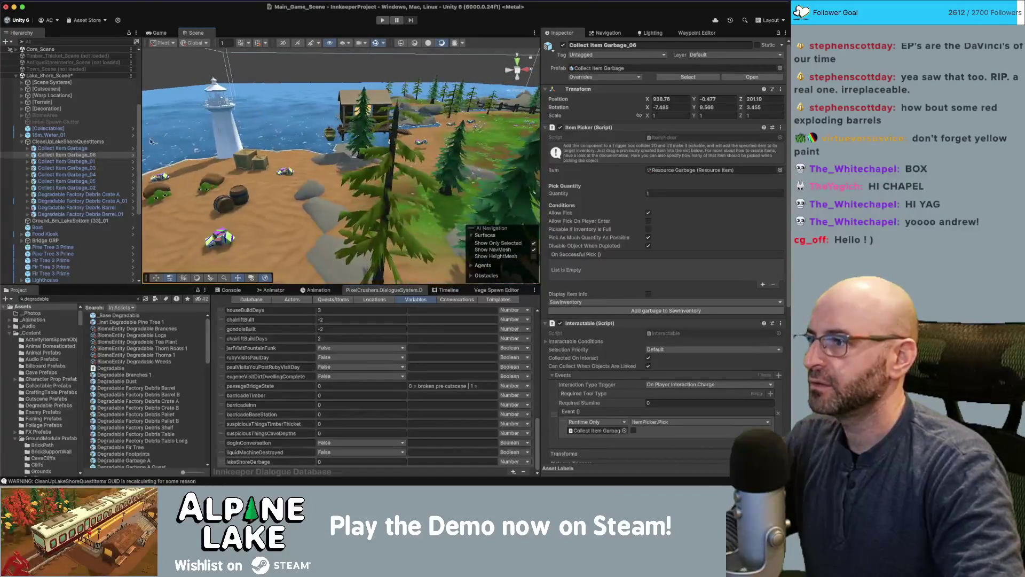
pyautogui.click(62, 147)
# Add an Increment On Destroy component to all selected garbage and debris objects
pyautogui.keyDown('shift'); pyautogui.click(80, 214); pyautogui.keyUp('shift')
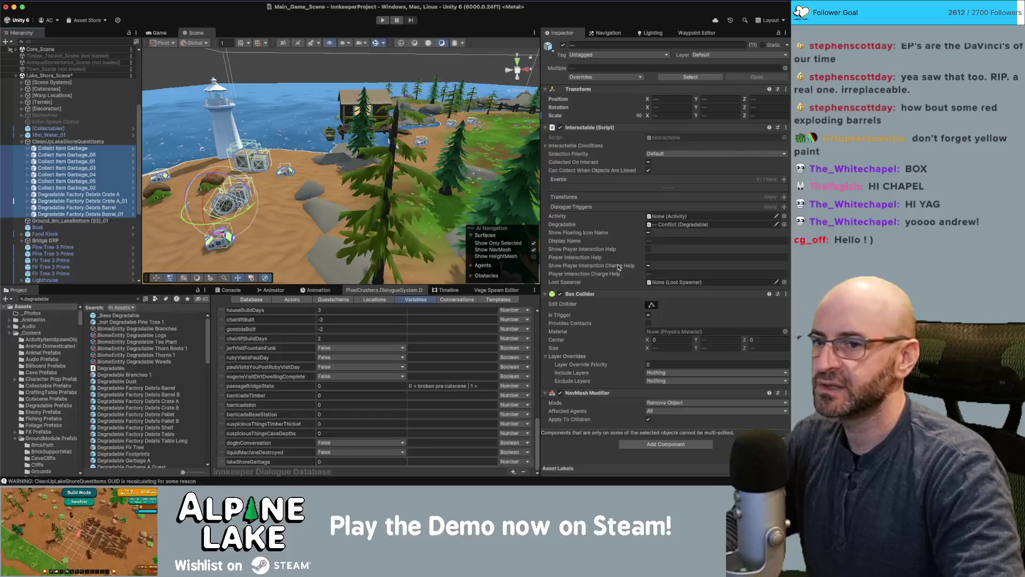
pyautogui.click(643, 444)
pyautogui.write('Incremen')
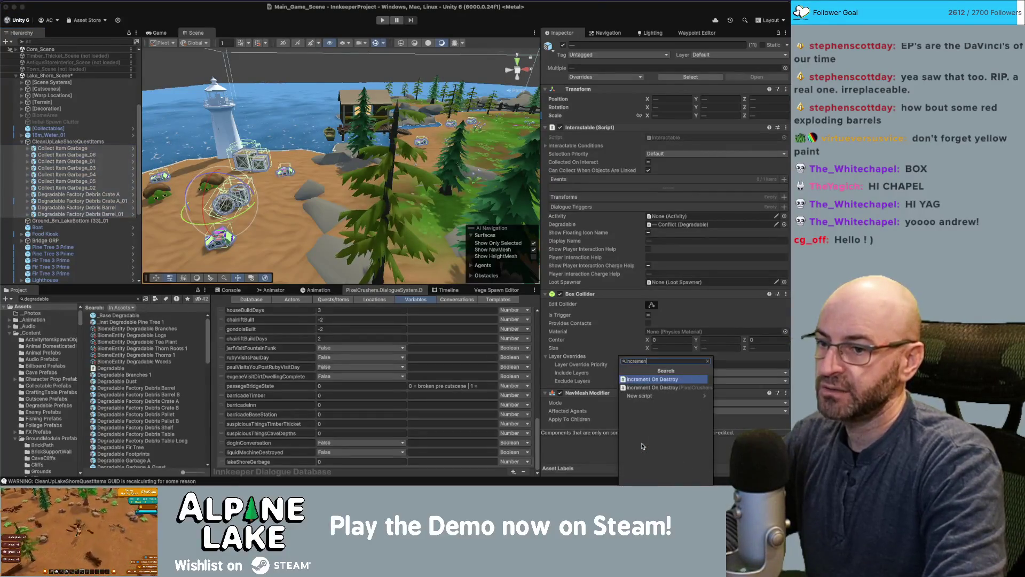
pyautogui.press('Return')
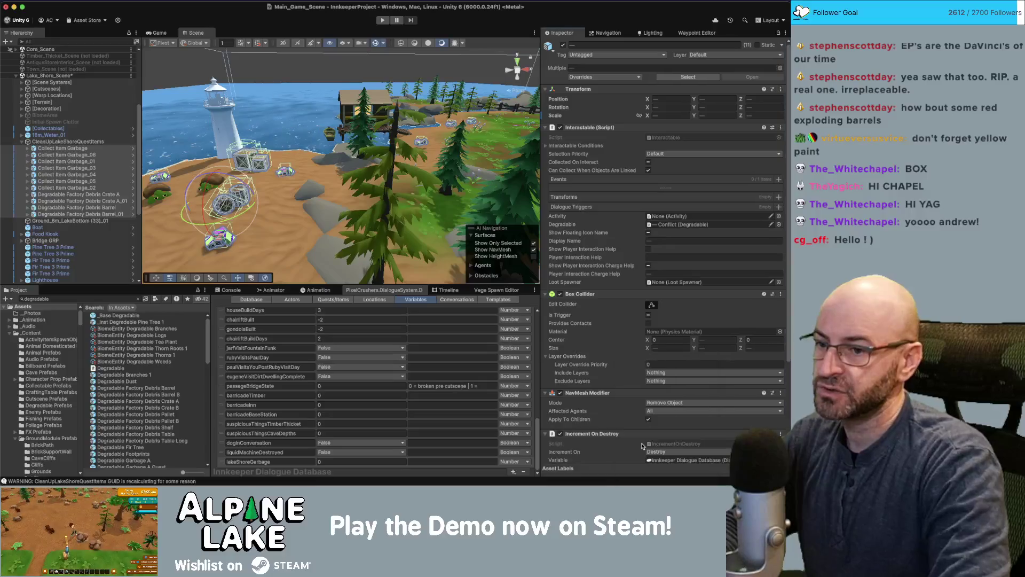
# Set the component's Variable to lakeShoreGarbage, incrementing by 1 up to max 100
pyautogui.scroll(-5, 647, 335)
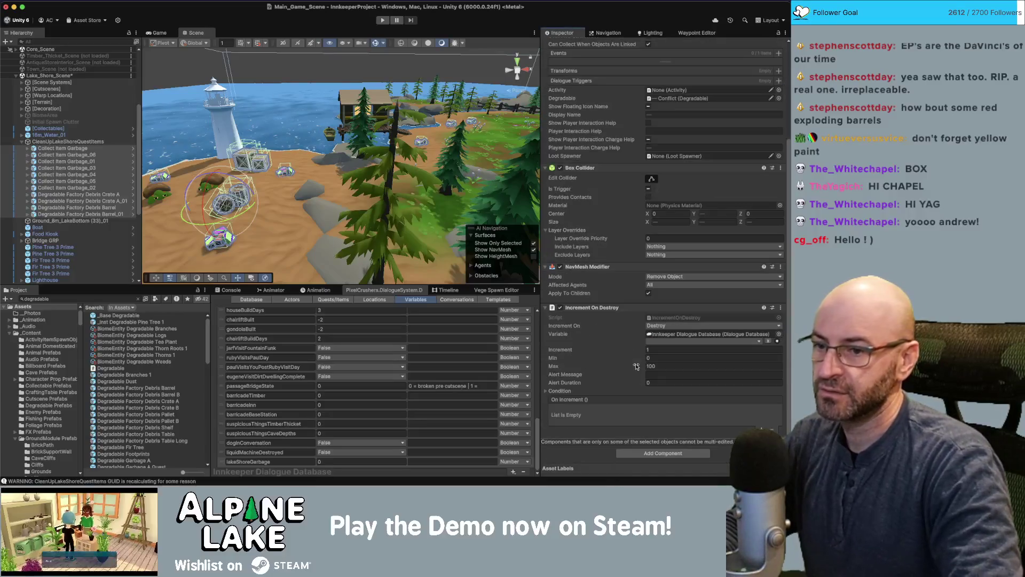
pyautogui.click(656, 340)
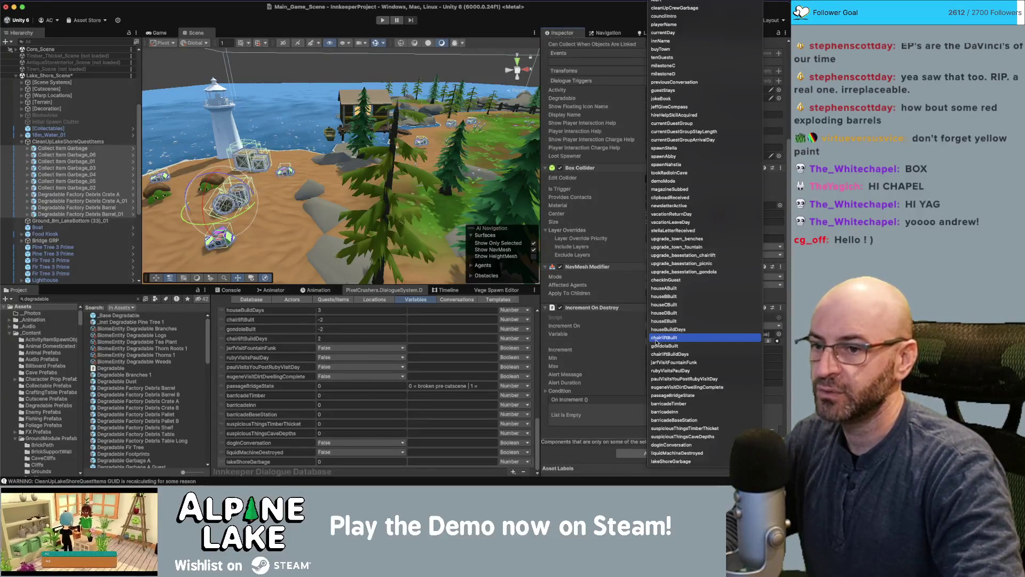
pyautogui.click(661, 462)
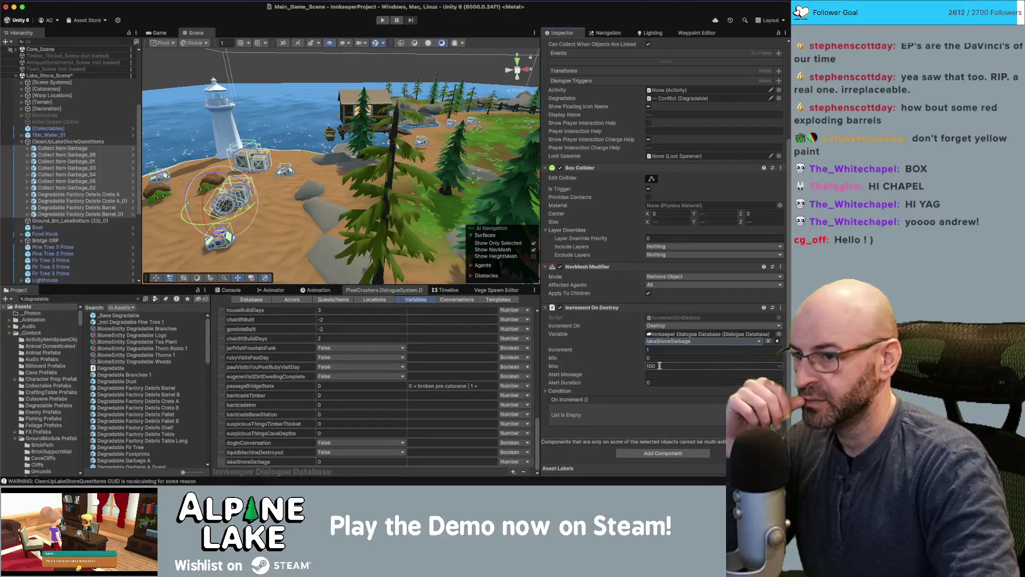
pyautogui.click(659, 365)
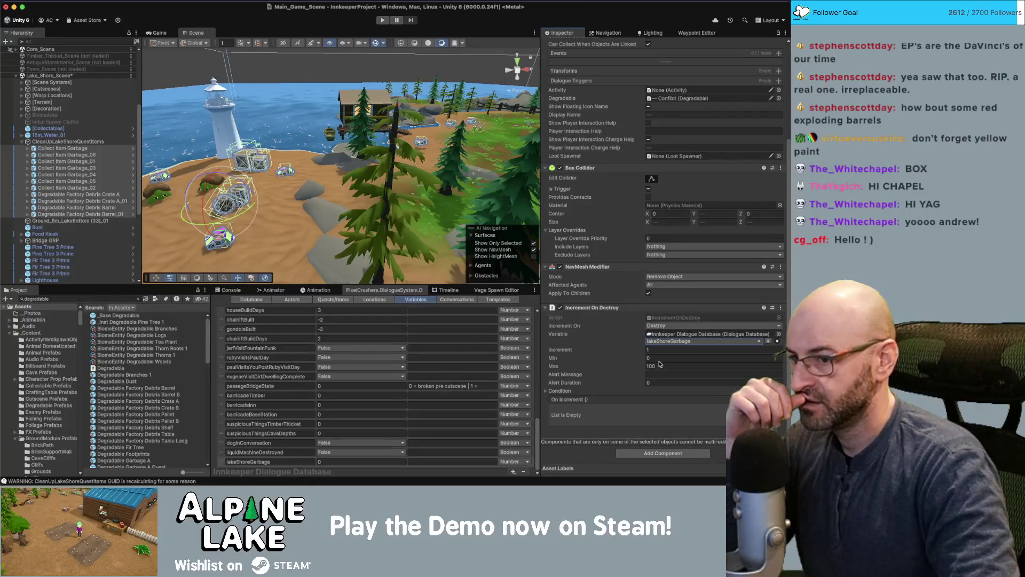
pyautogui.press('Tab')
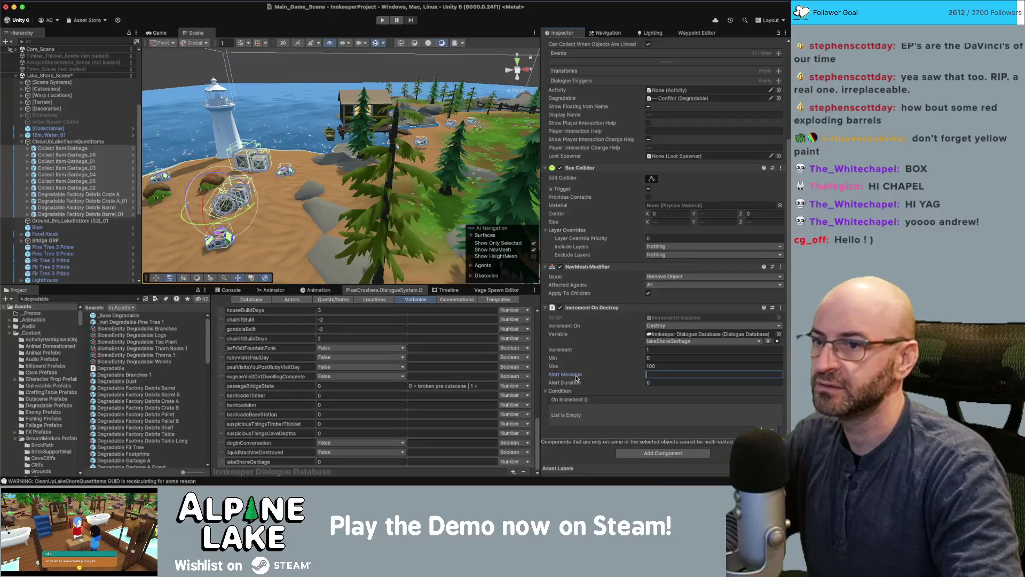
pyautogui.scroll(3, 588, 356)
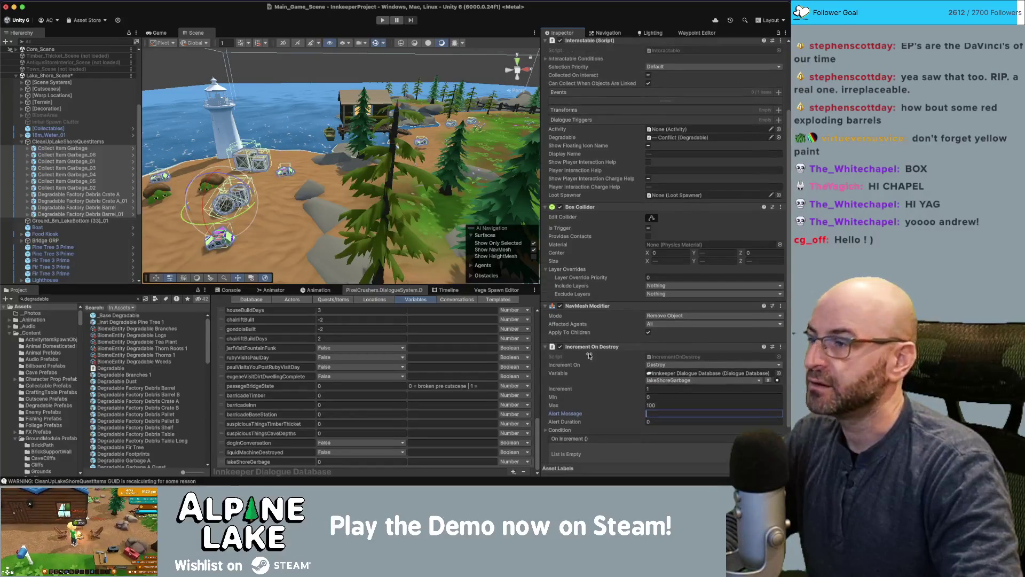
pyautogui.scroll(-3, 589, 355)
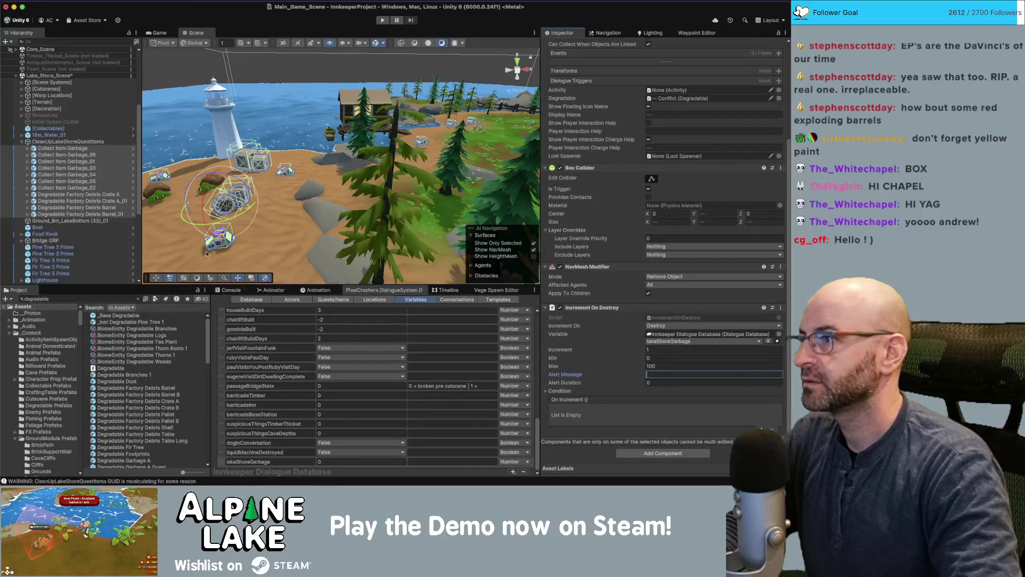
pyautogui.scroll(-5, 66, 204)
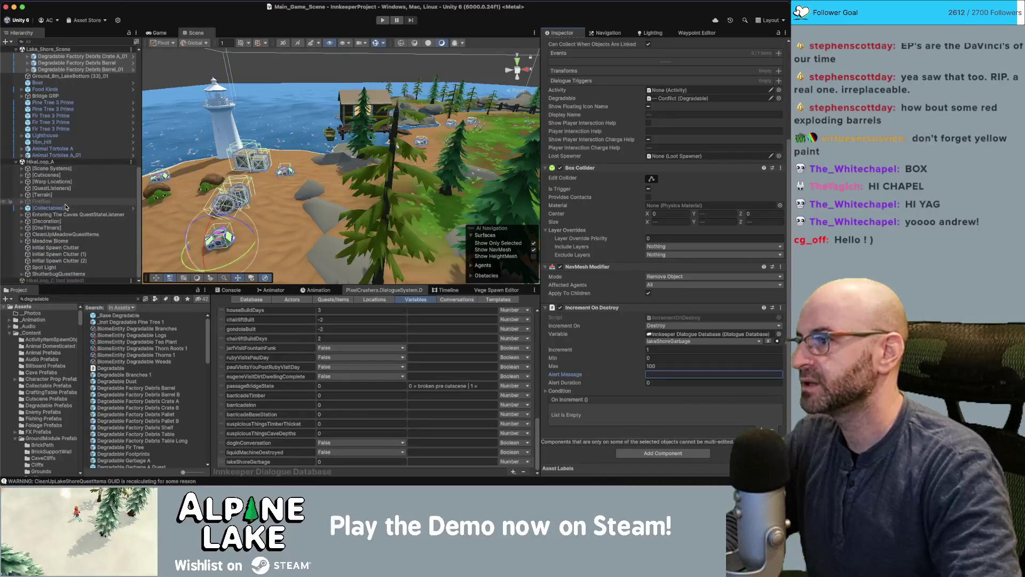
# Inspect CleanUpMeadowQuestItems' Dialogue System Trigger, including its quest and Lua conditions
pyautogui.click(63, 234)
pyautogui.click(22, 234)
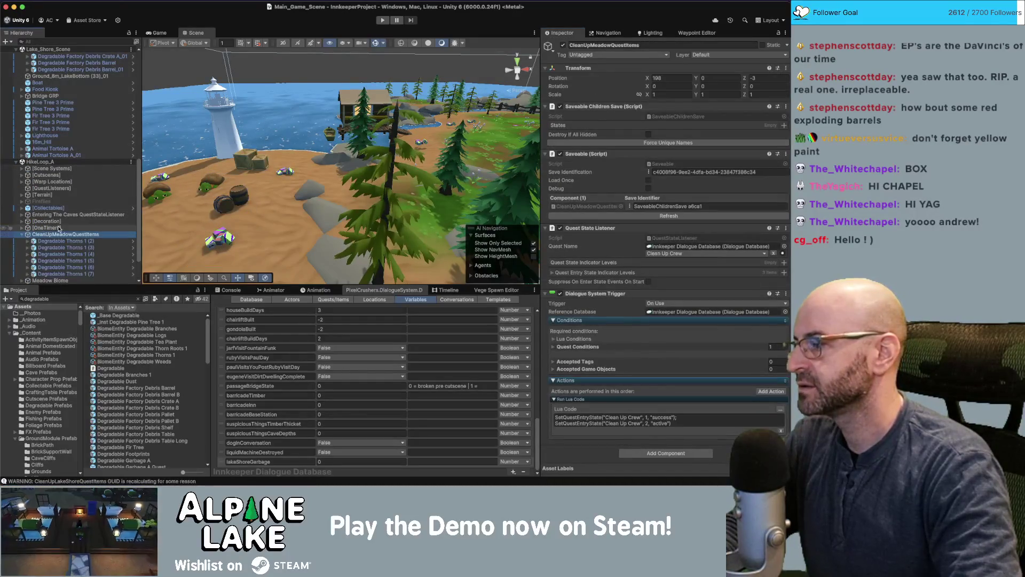
pyautogui.scroll(-2, 59, 224)
pyautogui.click(61, 208)
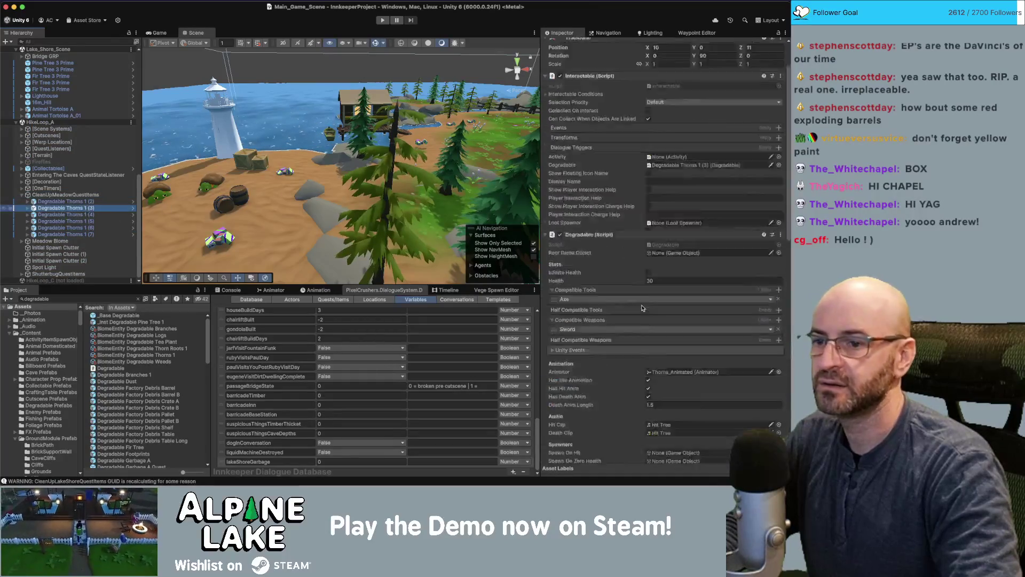
pyautogui.scroll(-10, 643, 308)
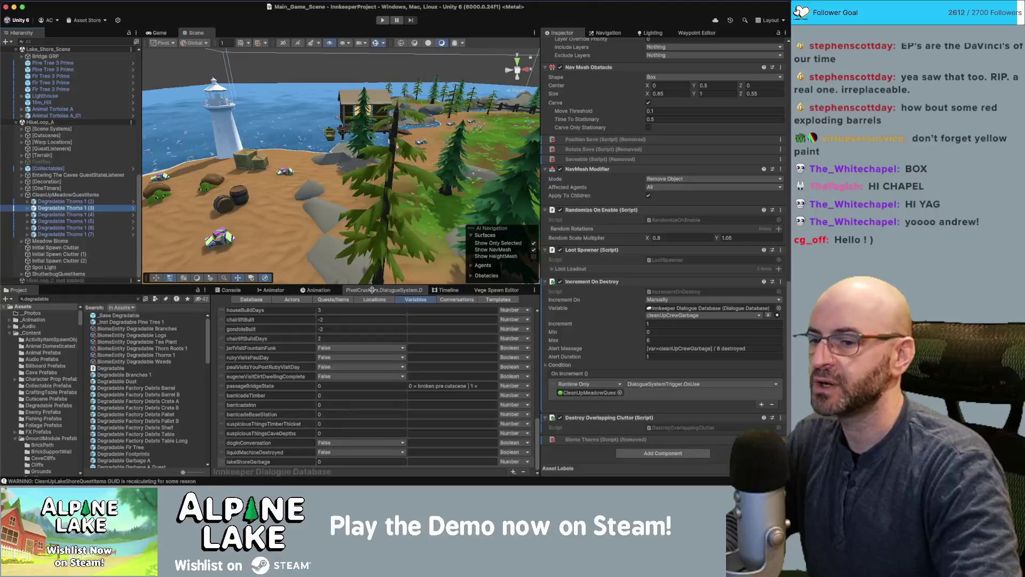
pyautogui.doubleClick(602, 392)
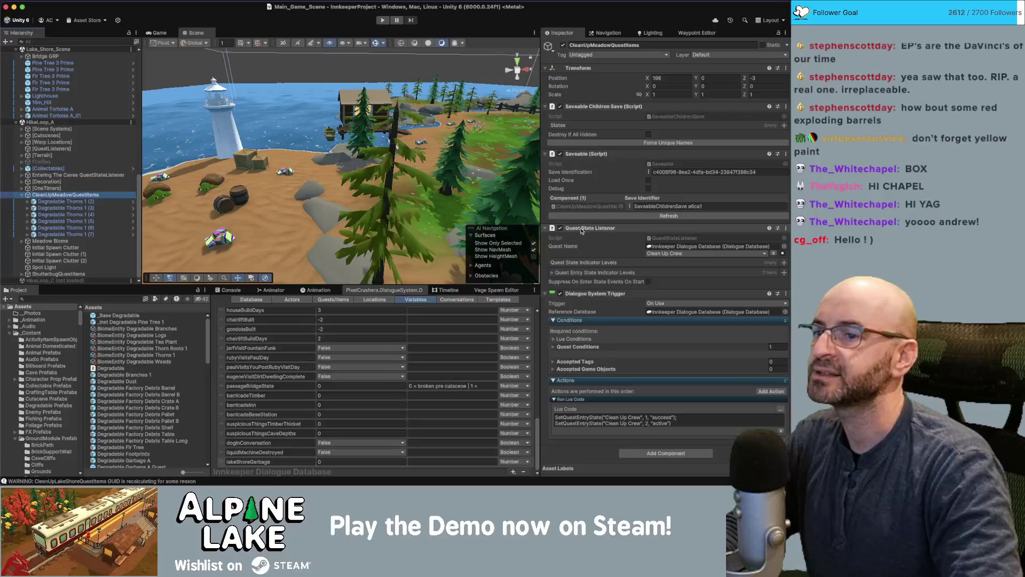
pyautogui.rightClick(589, 294)
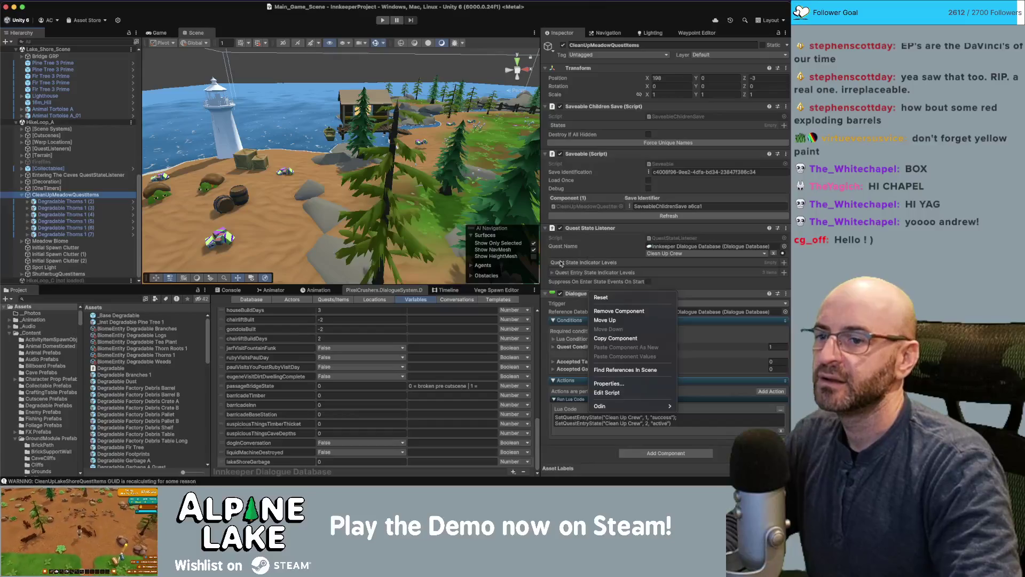
pyautogui.click(654, 414)
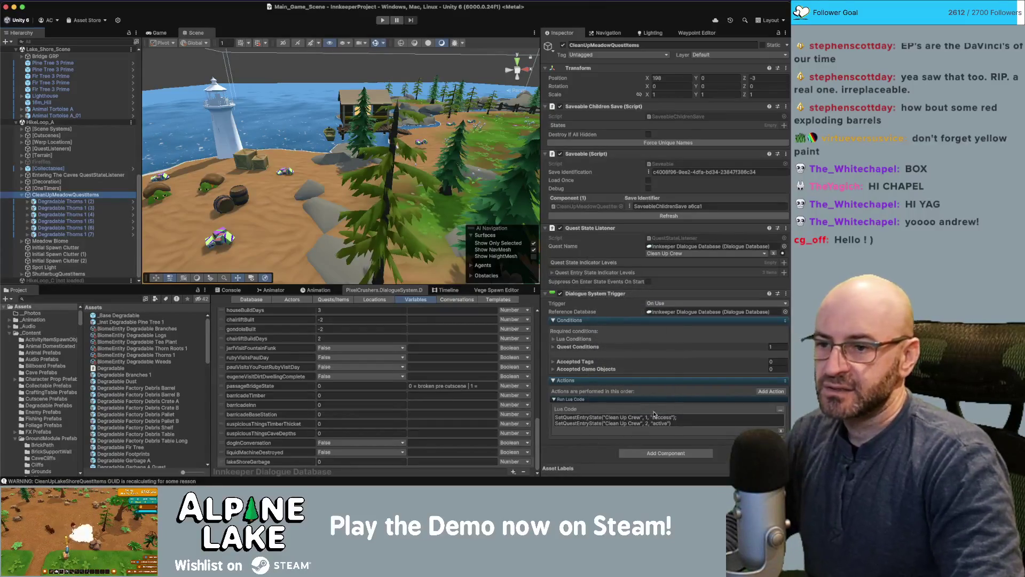
pyautogui.click(554, 348)
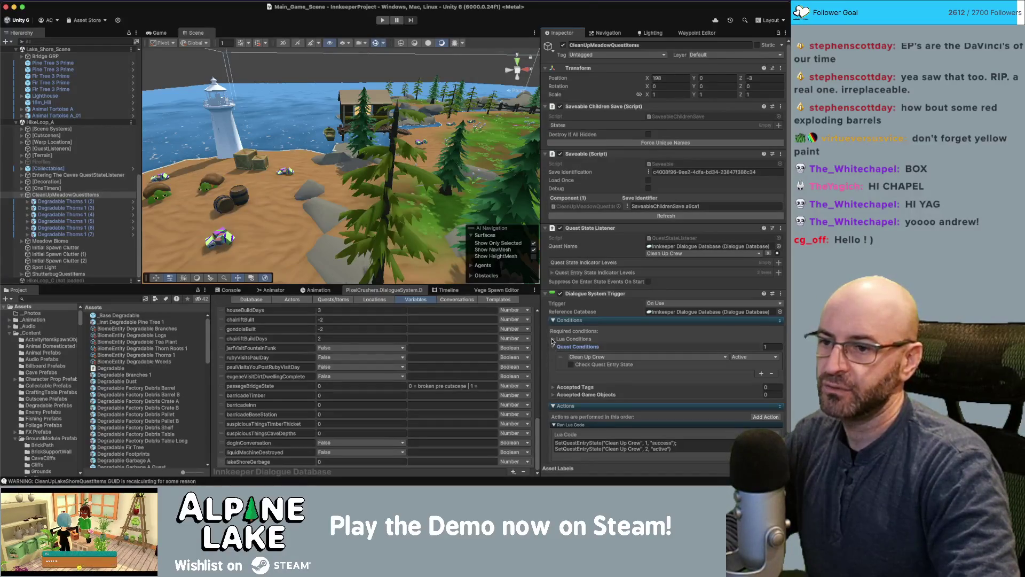
pyautogui.click(553, 339)
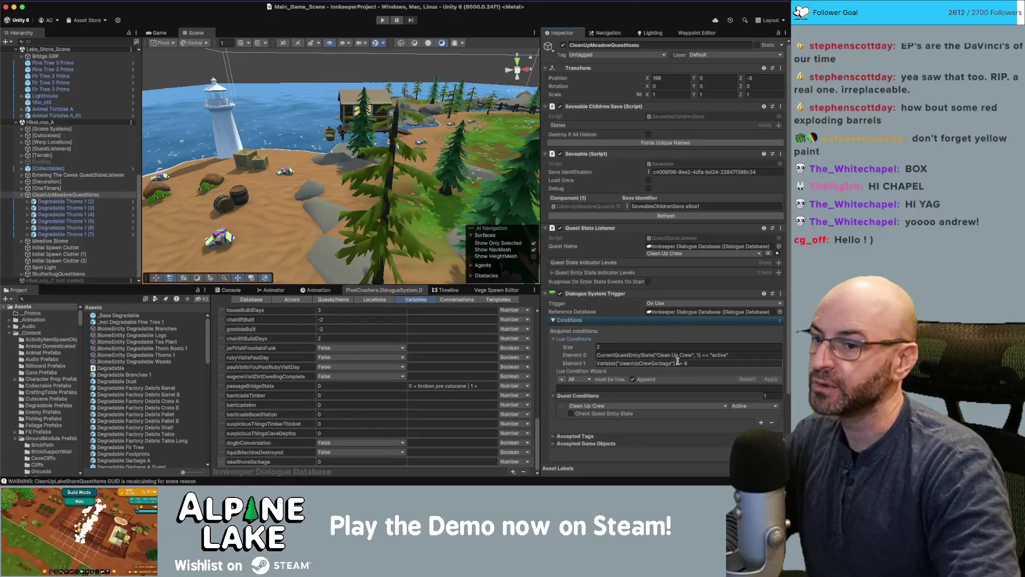
# Copy the Dialogue System Trigger component and select CleanUpLakeShoreQuestItems
pyautogui.rightClick(572, 294)
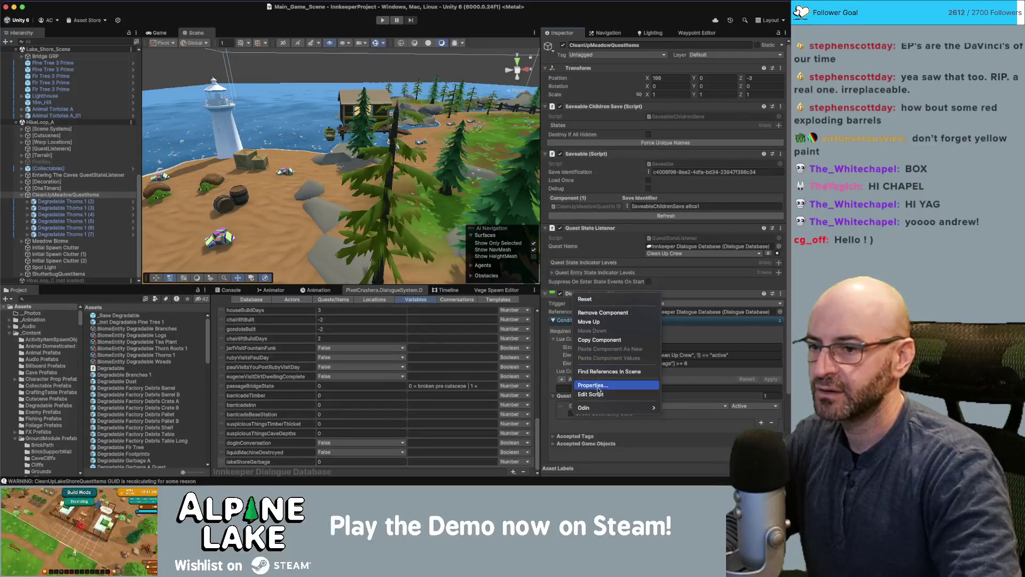
pyautogui.click(596, 339)
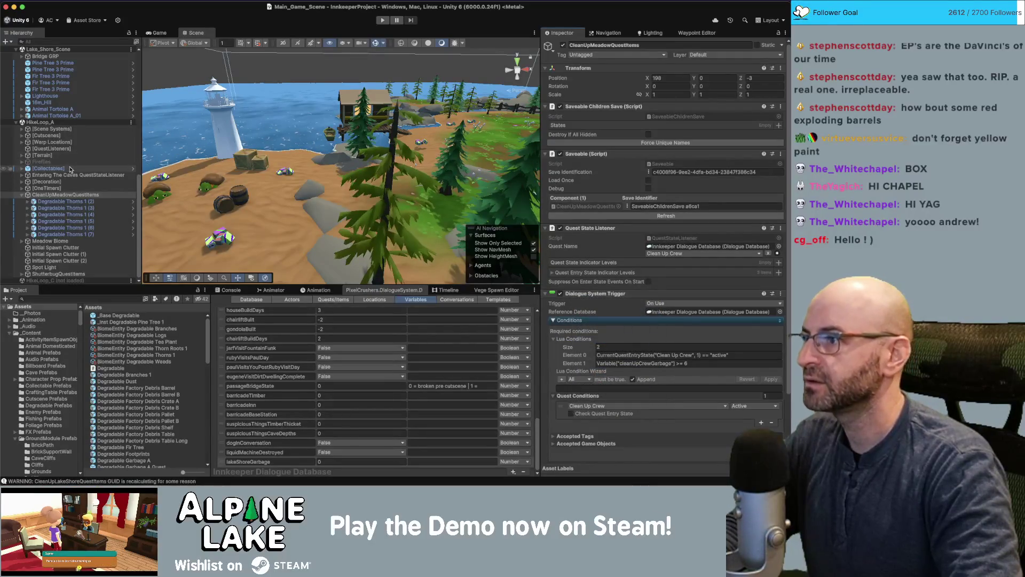
pyautogui.scroll(3, 70, 168)
pyautogui.scroll(2, 70, 96)
pyautogui.click(59, 109)
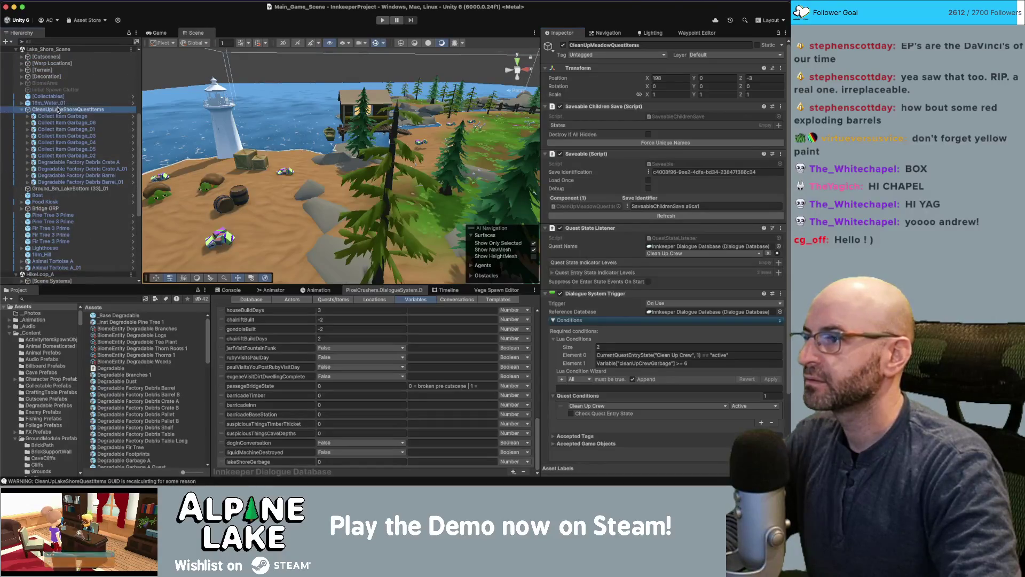
# Look up the Application For Success quest in the Dialogue Database quest list
pyautogui.scroll(-2, 609, 279)
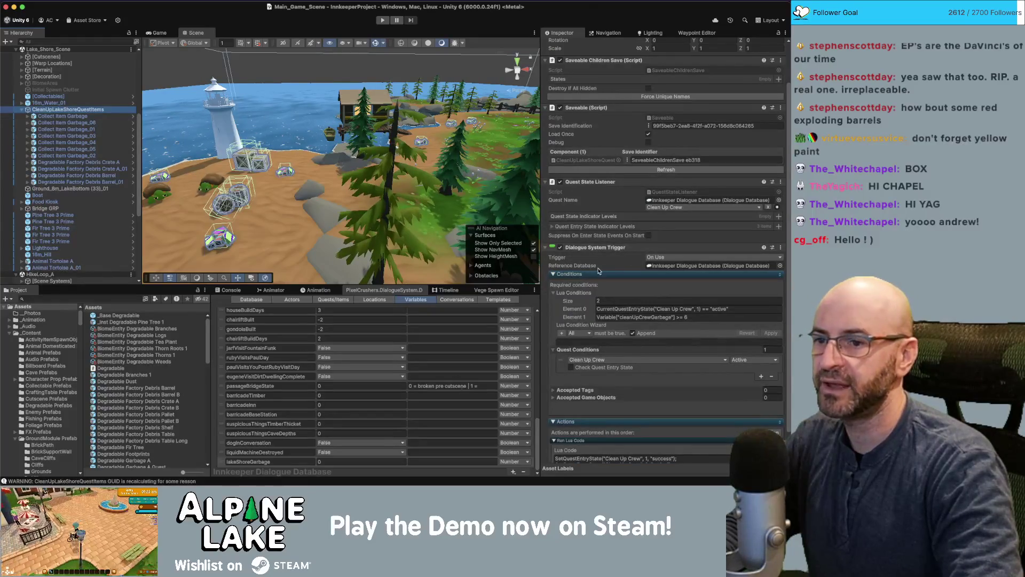
pyautogui.click(672, 307)
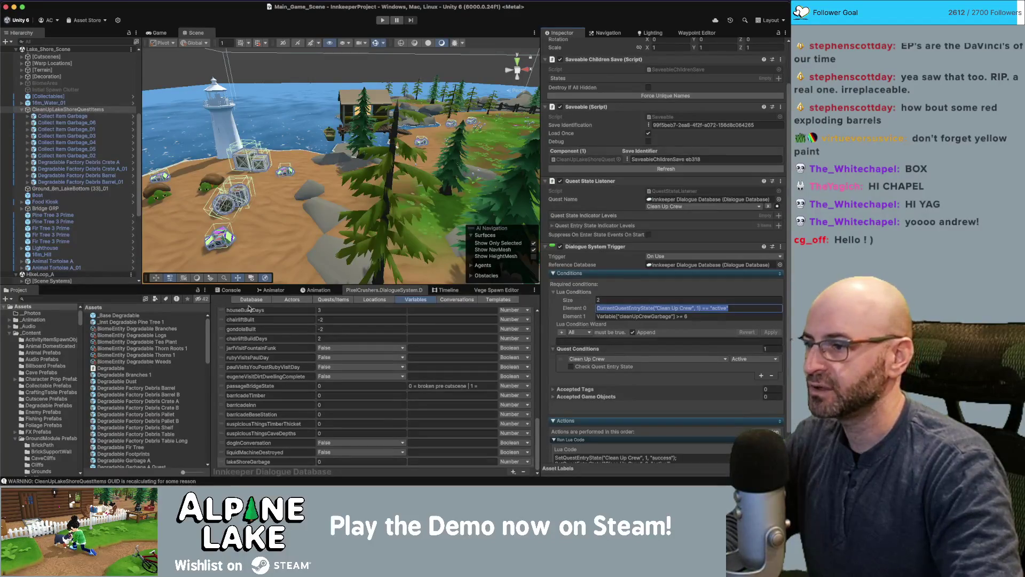
pyautogui.click(232, 290)
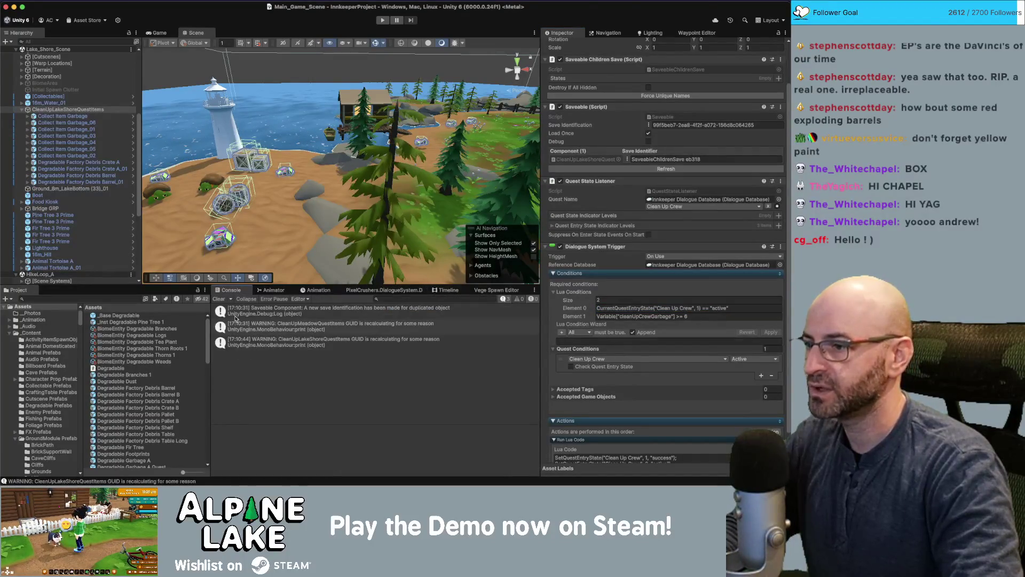
pyautogui.click(384, 290)
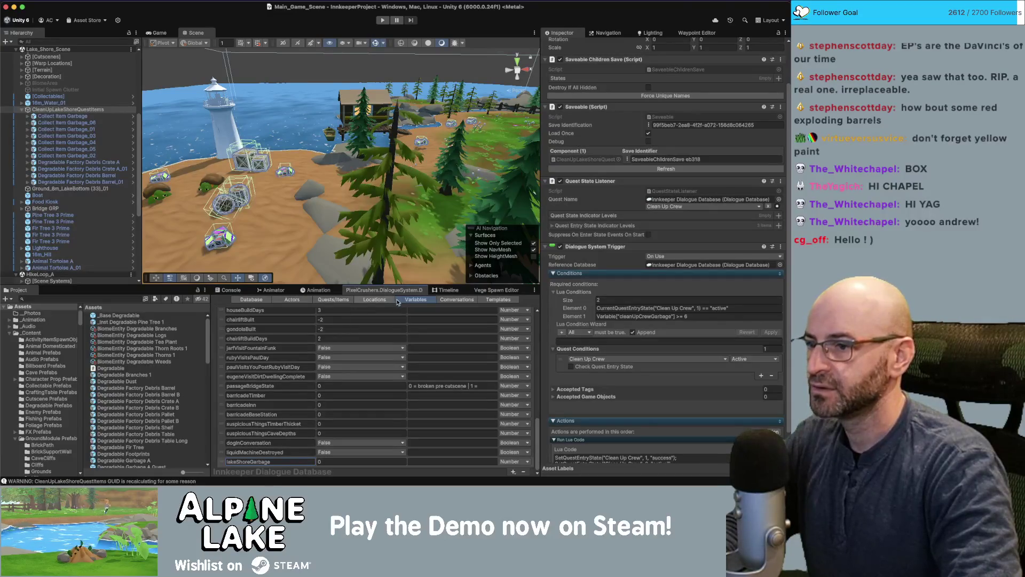
pyautogui.click(334, 299)
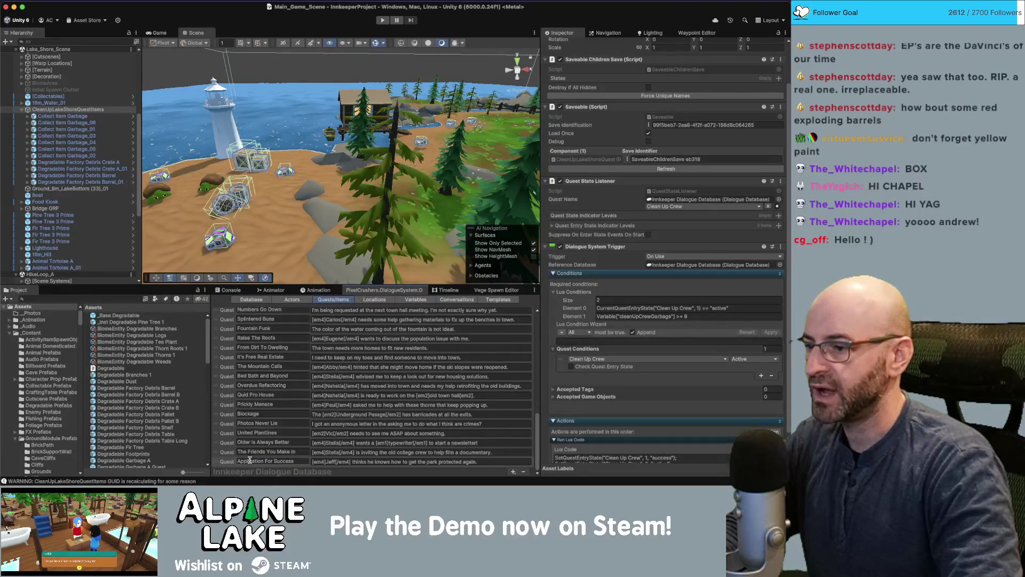
pyautogui.click(250, 460)
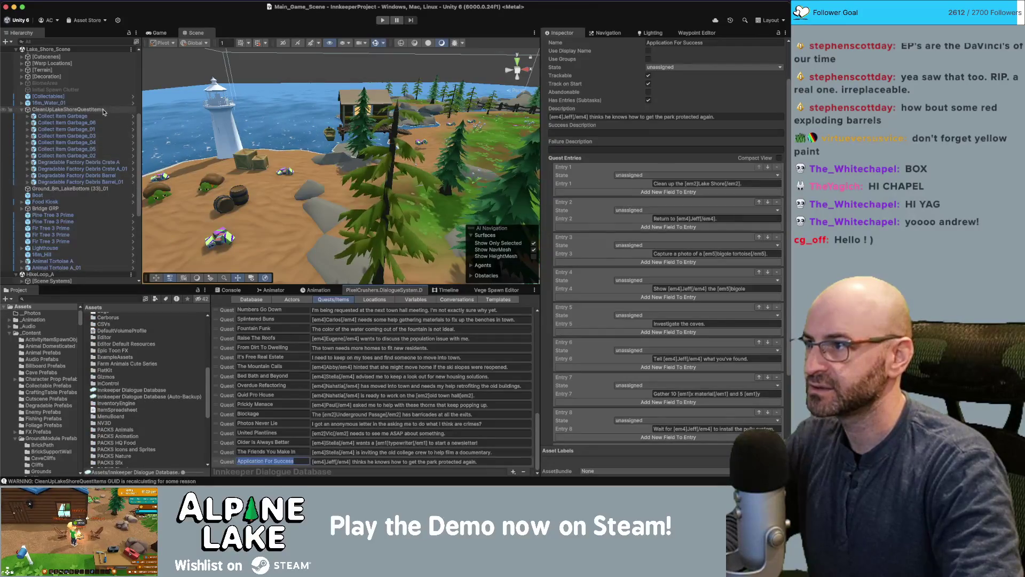
pyautogui.click(104, 110)
# Paste Application For Success as the quest name in the first Lua condition
pyautogui.click(675, 309)
pyautogui.click(689, 309)
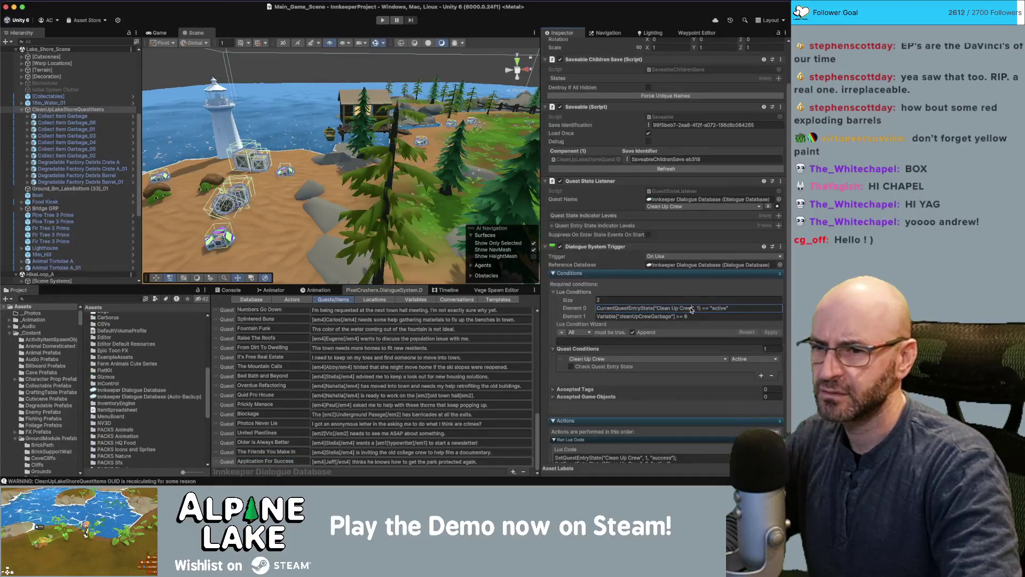
pyautogui.press('super+v')
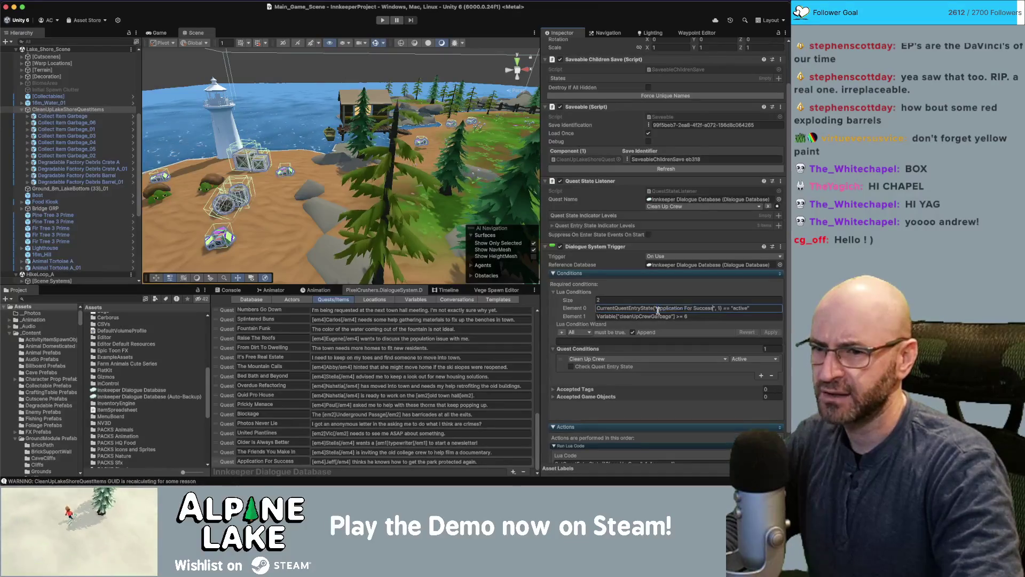
pyautogui.click(226, 461)
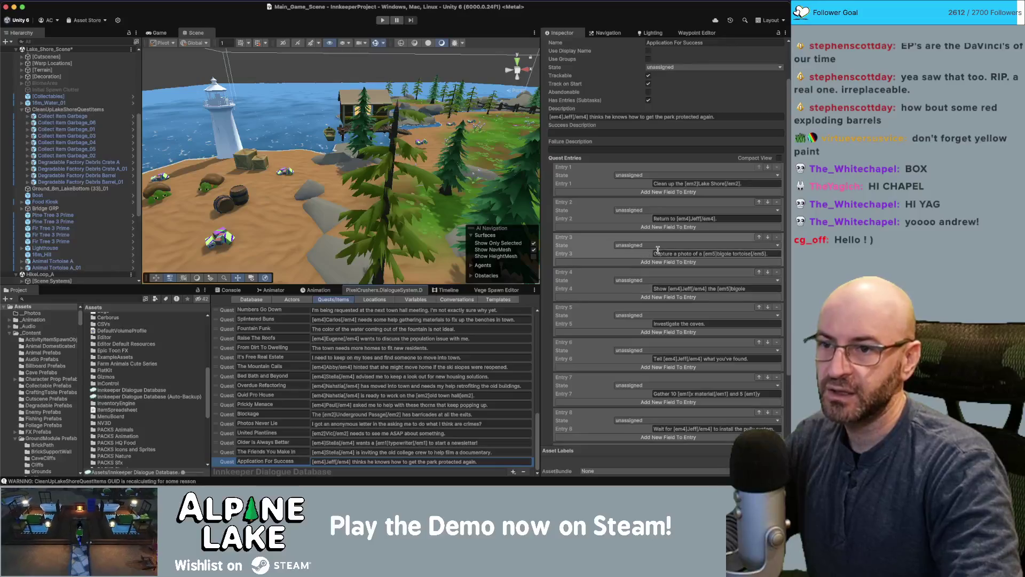
pyautogui.scroll(2, 619, 194)
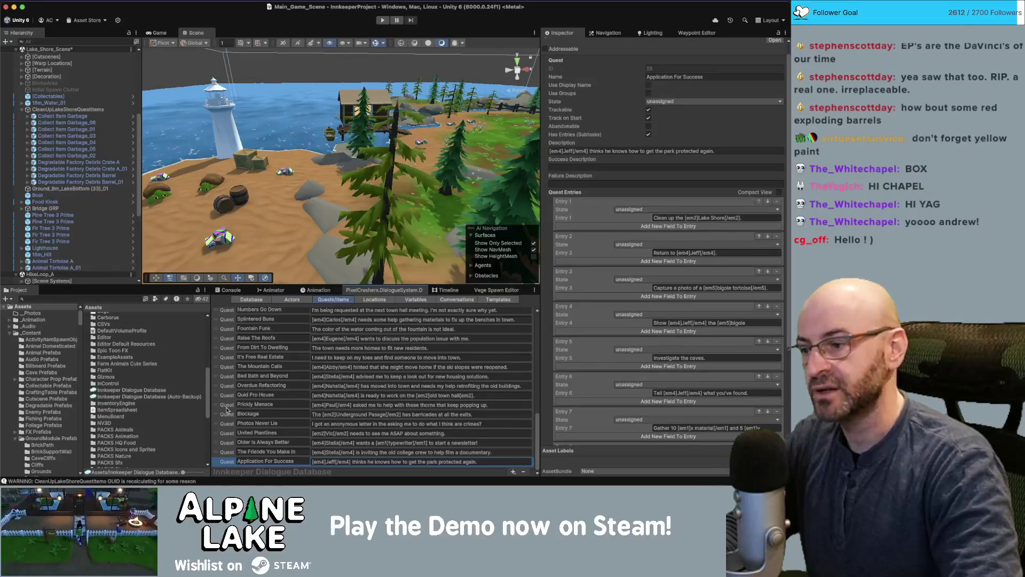
pyautogui.click(92, 109)
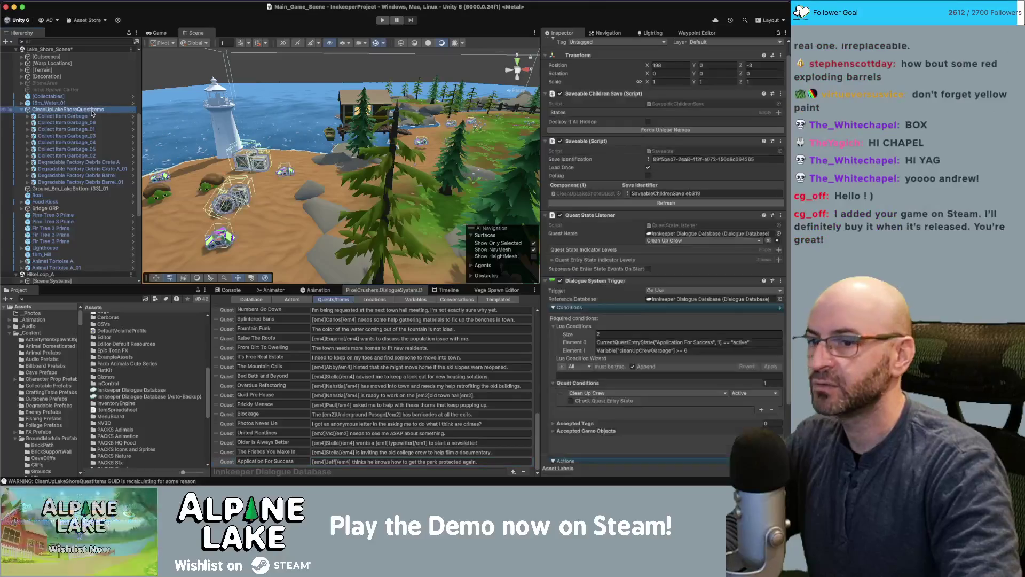
# Change the second Lua condition to Variable["lakeShoreGarbage"] >= 6 and close the OBS update notice
pyautogui.scroll(-2, 630, 353)
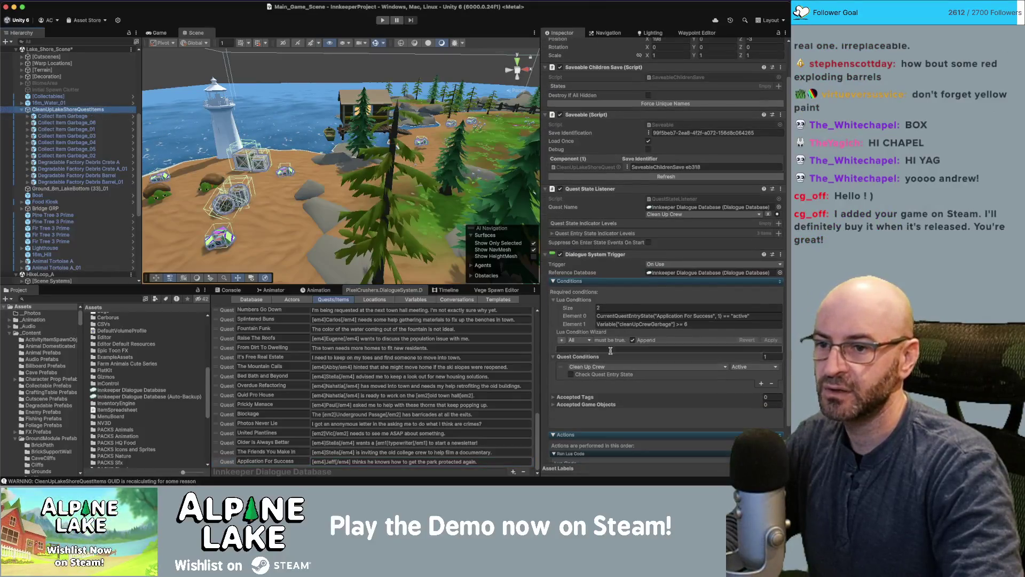
pyautogui.click(648, 323)
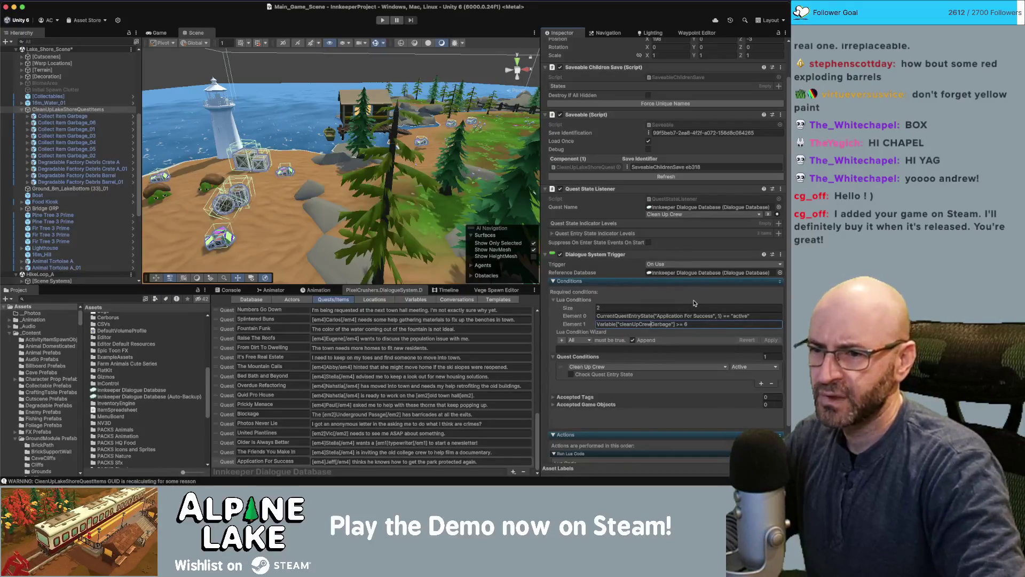
pyautogui.press('BackSpace')
pyautogui.press('BackSpace')
pyautogui.press('BackSpace')
pyautogui.write('lakeSh')
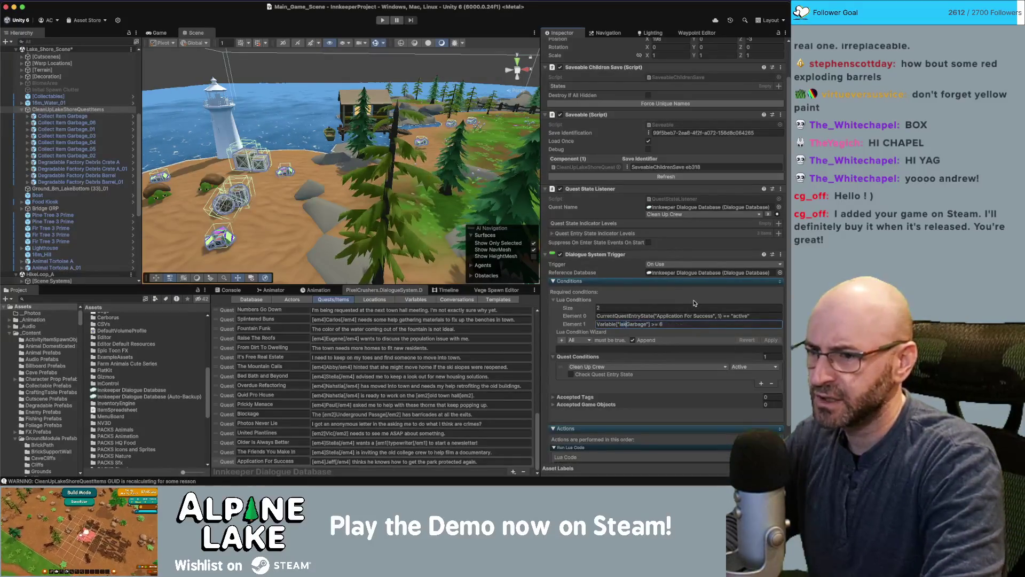
pyautogui.write('ore')
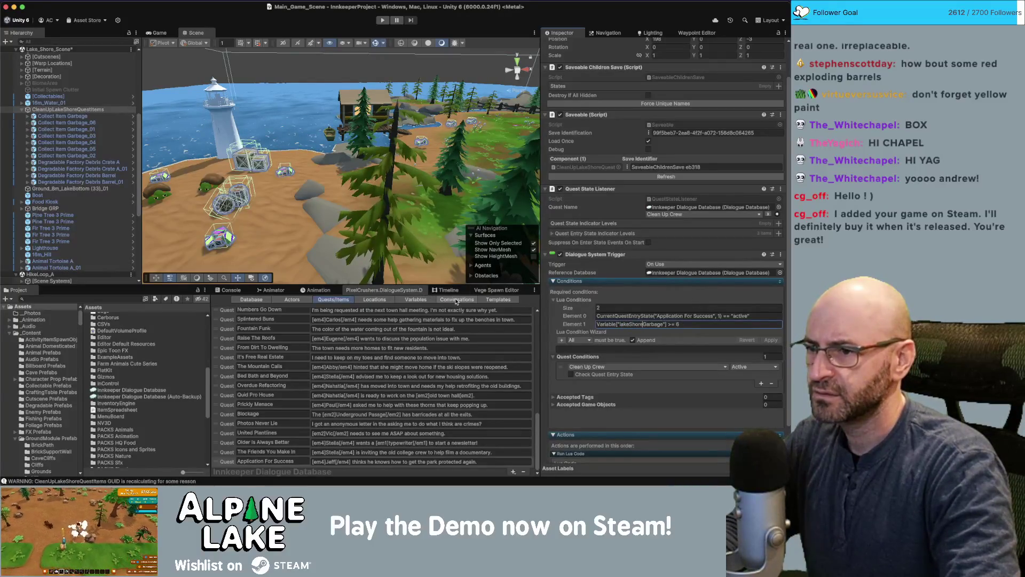
pyautogui.click(415, 299)
pyautogui.scroll(-5, 225, 442)
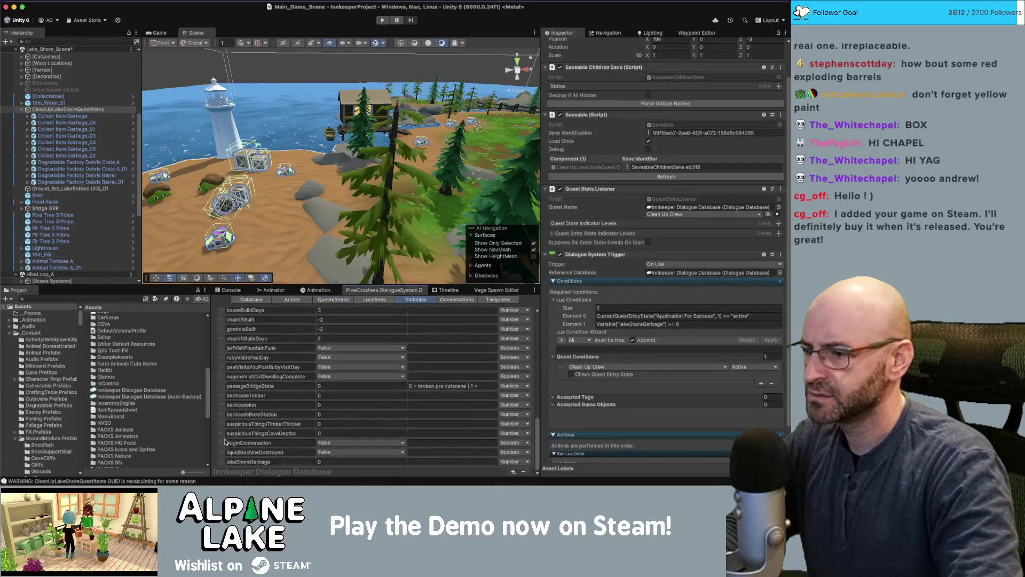
pyautogui.click(662, 324)
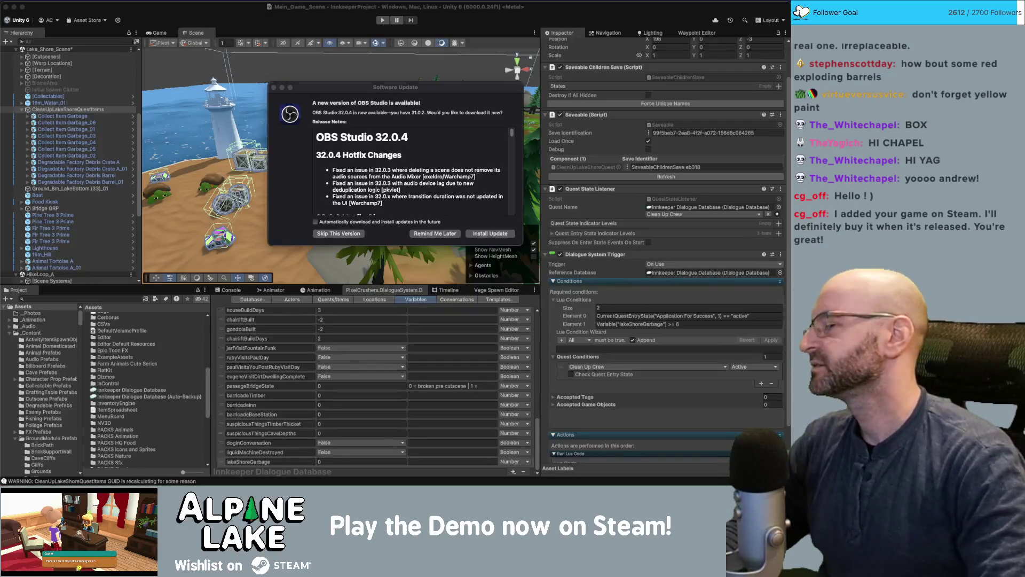
pyautogui.click(274, 88)
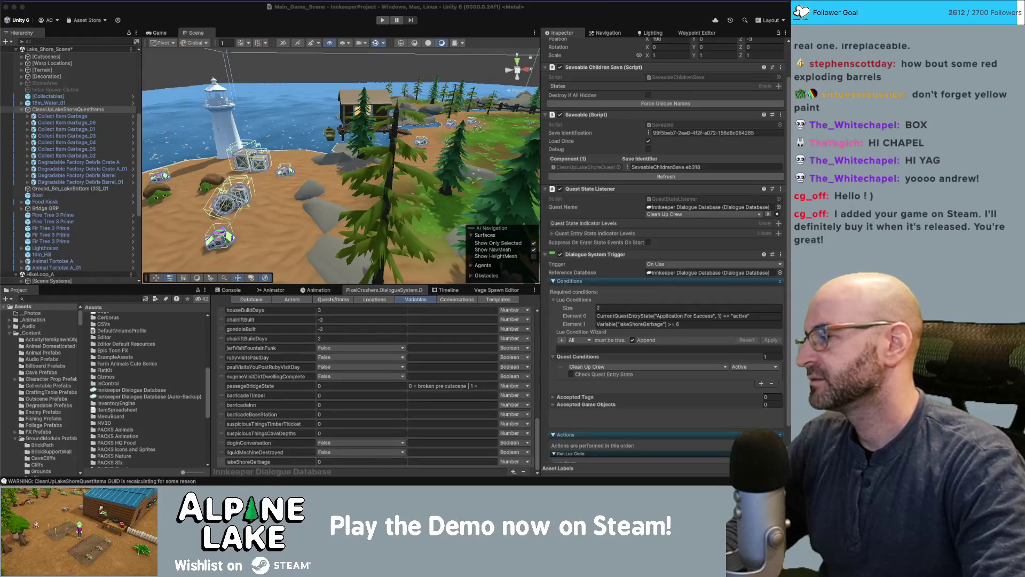
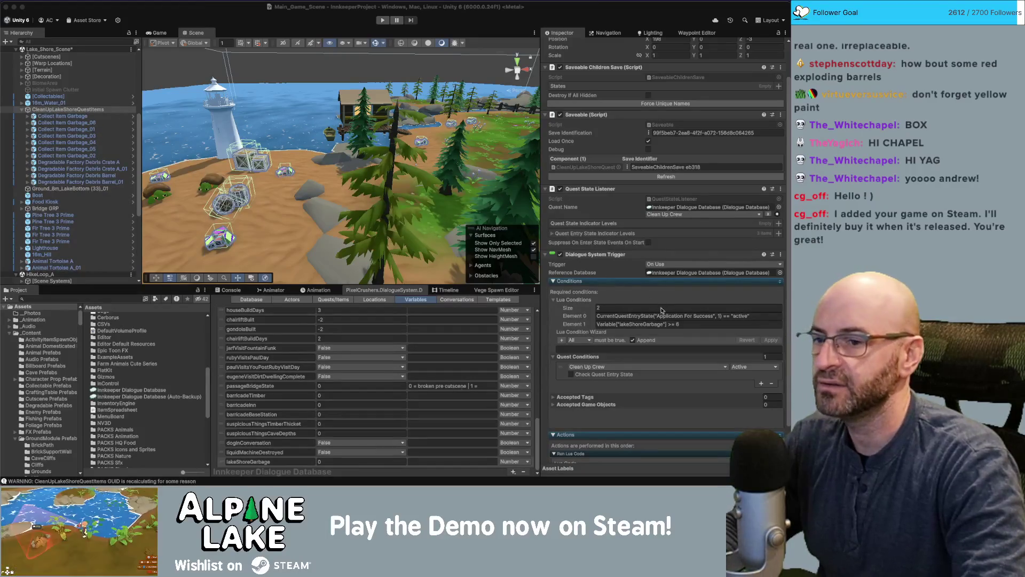
# Raise the second Lua condition's lakeShoreGarbage threshold from >= 6 to >= 11
pyautogui.click(678, 325)
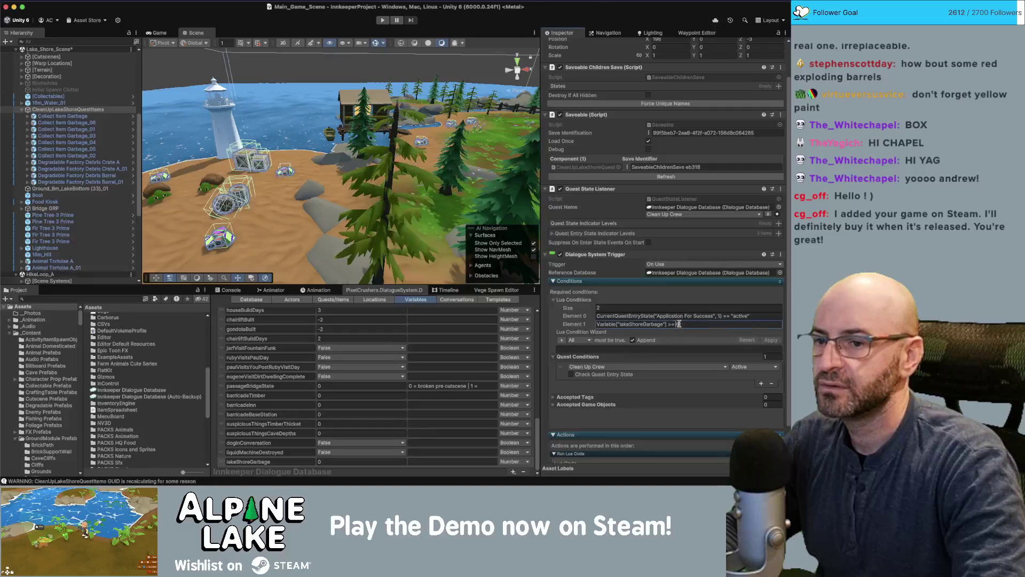
pyautogui.doubleClick(677, 324)
pyautogui.write('11')
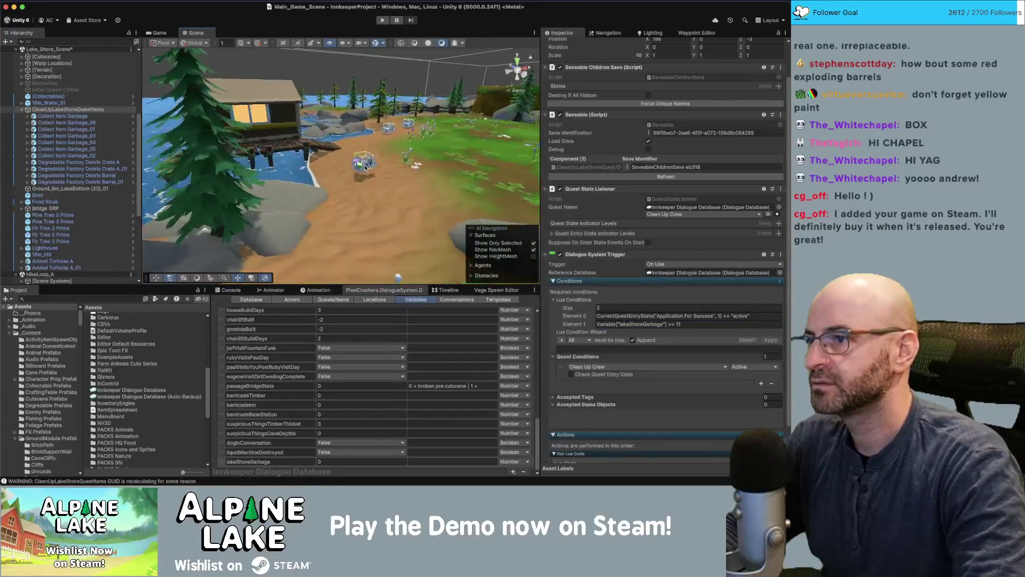
# Frame Collect Item Garbage_03 and lower it slightly into the sand
pyautogui.click(366, 167)
pyautogui.press('f')
pyautogui.scroll(-3, 342, 173)
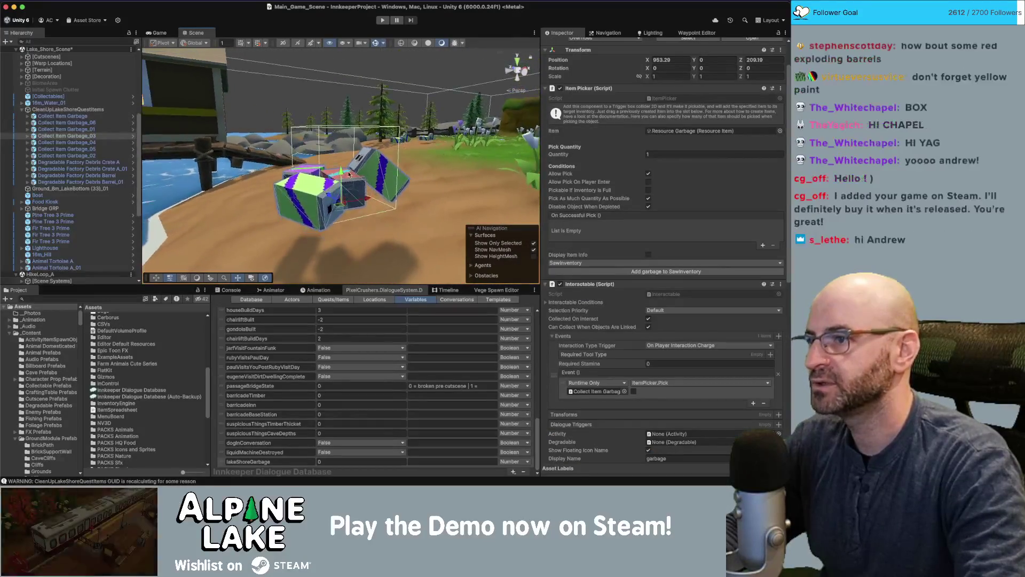
pyautogui.moveTo(342, 174); pyautogui.dragTo(396, 179)
pyautogui.scroll(-5, 396, 169)
# Inspect Collect Item Garbage_04 and _05, then fly the view down over the beach
pyautogui.click(396, 184)
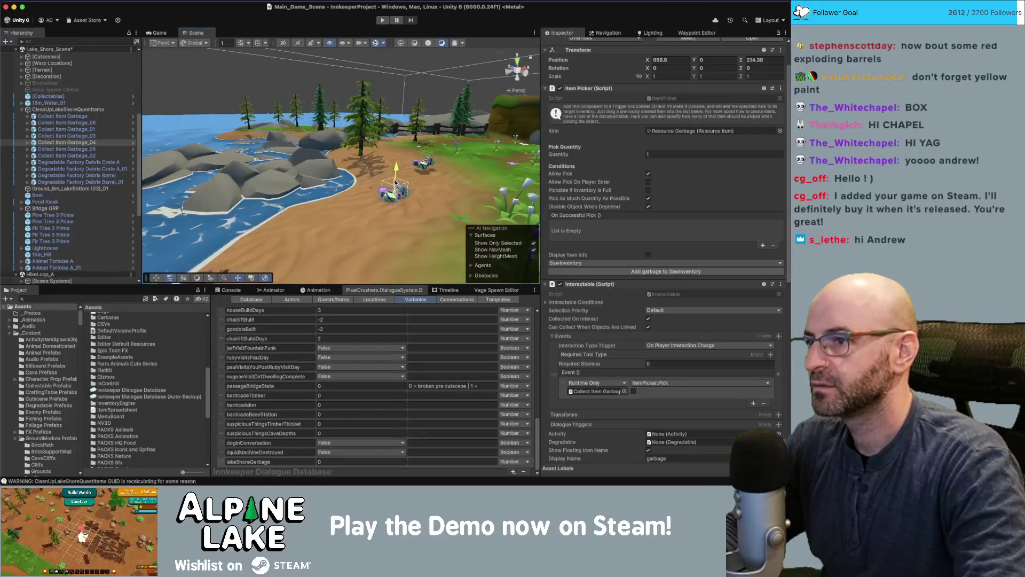
pyautogui.click(412, 163)
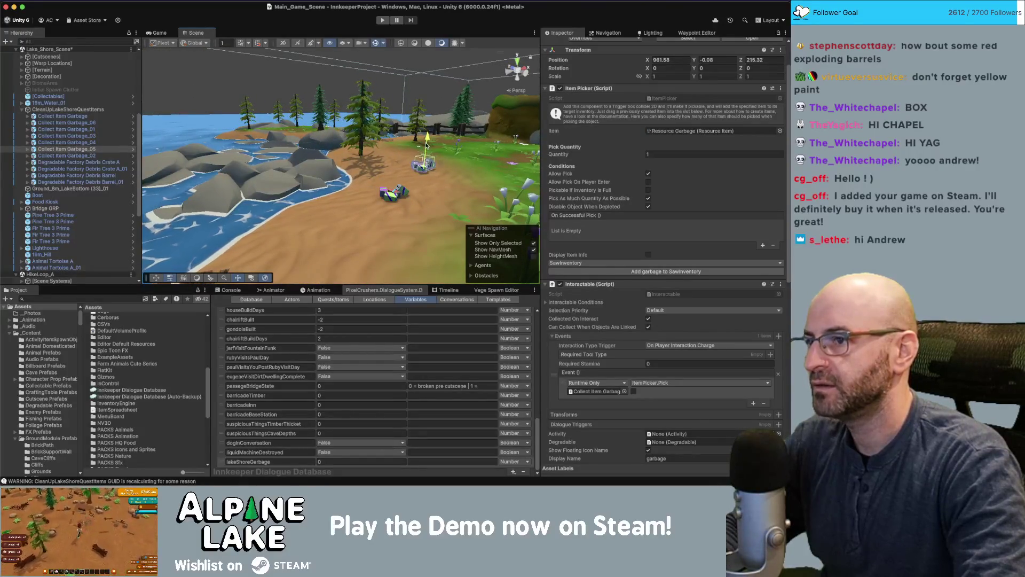
pyautogui.press('f')
pyautogui.scroll(-4, 319, 199)
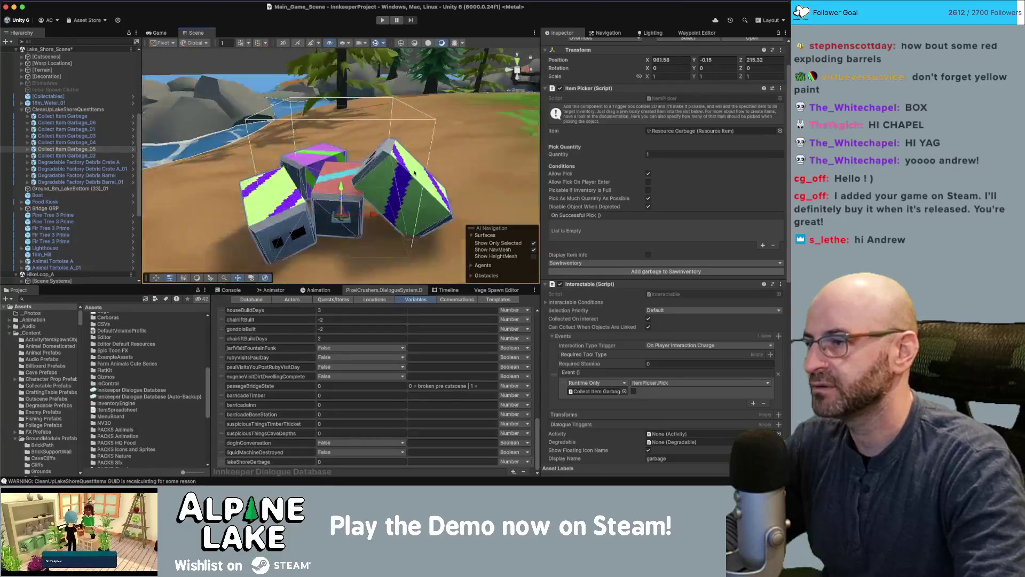
pyautogui.scroll(-10, 320, 200)
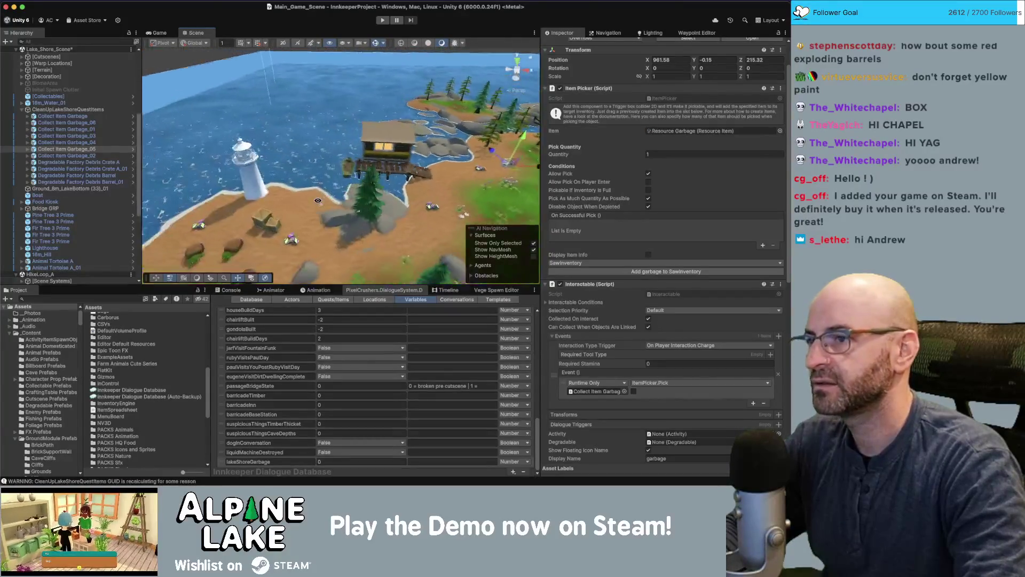
pyautogui.scroll(10, 319, 200)
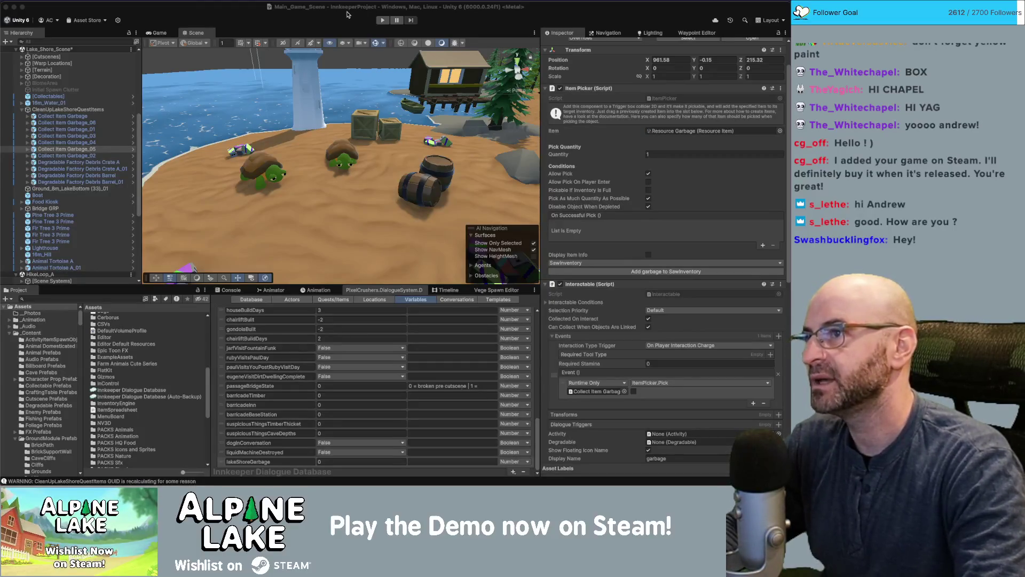
pyautogui.moveTo(406, 129); pyautogui.dragTo(427, 145)
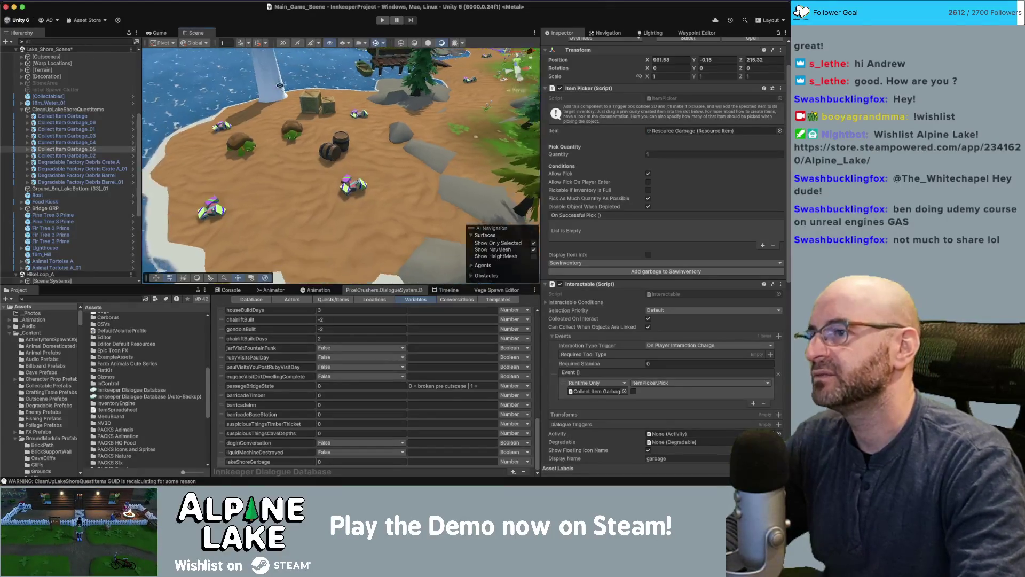
# Inspect the two tortoises, Animal Tortoise A and A_01, on the beach
pyautogui.scroll(10, 361, 113)
pyautogui.click(361, 114)
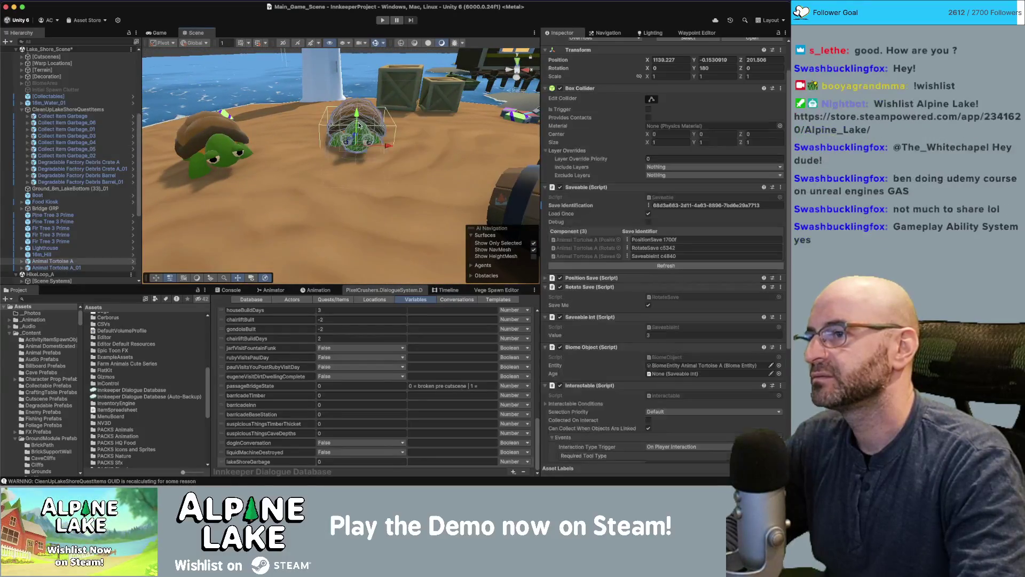
pyautogui.press('f')
pyautogui.moveTo(335, 157)
pyautogui.mouseDown()
pyautogui.moveTo(346, 129)
pyautogui.moveTo(315, 135)
pyautogui.mouseUp()
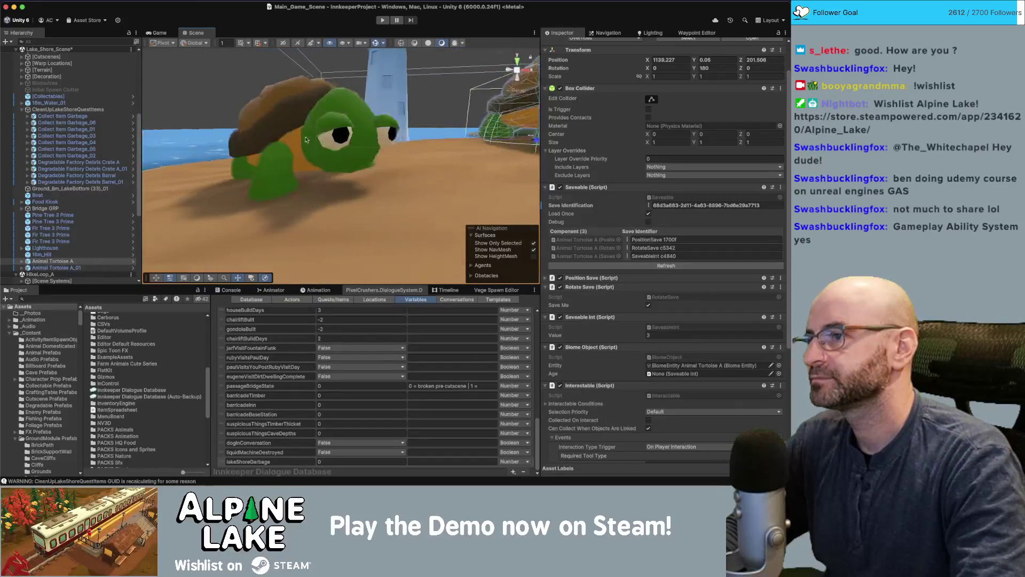
pyautogui.click(308, 136)
pyautogui.scroll(-10, 308, 136)
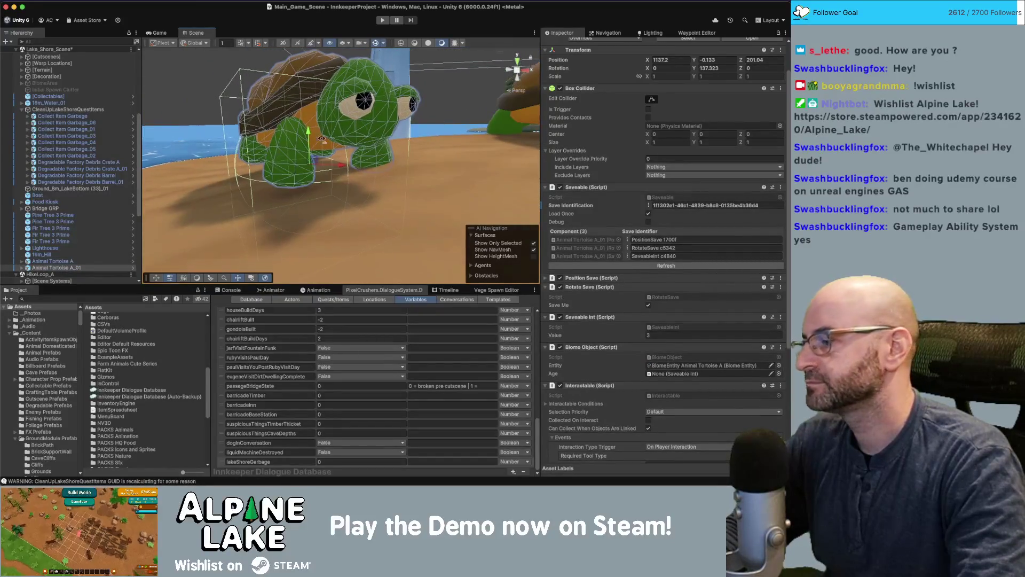
pyautogui.moveTo(308, 136)
pyautogui.mouseDown()
pyautogui.moveTo(355, 165)
pyautogui.moveTo(351, 200)
pyautogui.moveTo(350, 149)
pyautogui.mouseUp()
# Move Degradable Factory Debris Barrel_02 back toward the crates
pyautogui.click(355, 225)
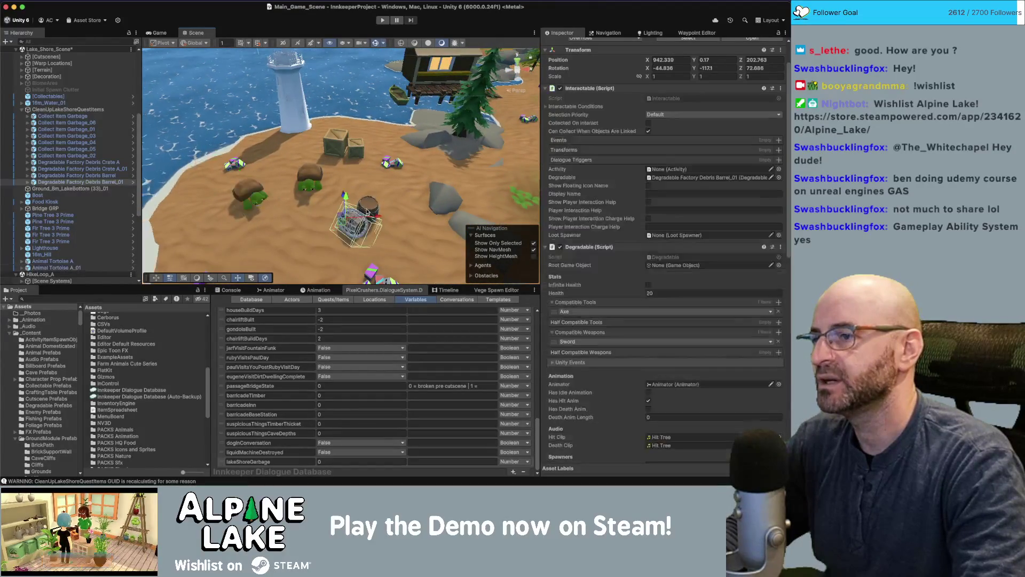
pyautogui.moveTo(343, 186)
pyautogui.mouseDown()
pyautogui.moveTo(318, 147)
pyautogui.moveTo(337, 156)
pyautogui.moveTo(333, 167)
pyautogui.moveTo(347, 88)
pyautogui.moveTo(323, 187)
pyautogui.moveTo(252, 154)
pyautogui.mouseUp()
pyautogui.click(347, 88)
pyautogui.scroll(5, 323, 188)
# Move Collect Item Garbage toward the barrels, then select CleanUpLakeShoreQuestItems
pyautogui.click(252, 152)
pyautogui.press('e')
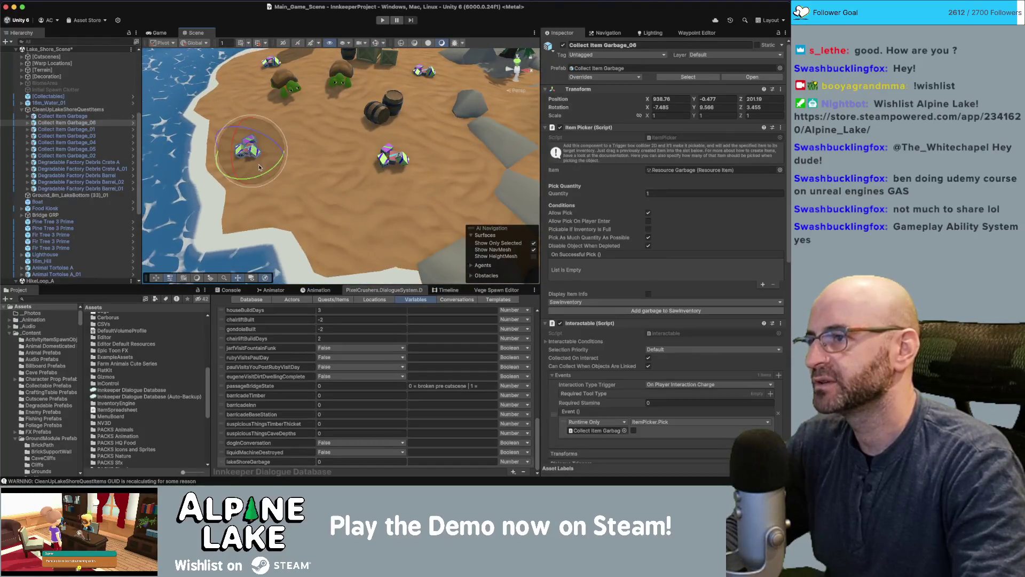
pyautogui.click(392, 159)
pyautogui.press('w')
pyautogui.moveTo(392, 158)
pyautogui.mouseDown()
pyautogui.moveTo(327, 216)
pyautogui.moveTo(332, 155)
pyautogui.moveTo(366, 143)
pyautogui.moveTo(404, 96)
pyautogui.moveTo(340, 137)
pyautogui.mouseUp()
pyautogui.press('e')
pyautogui.press('f')
pyautogui.press('w')
pyautogui.scroll(-10, 340, 136)
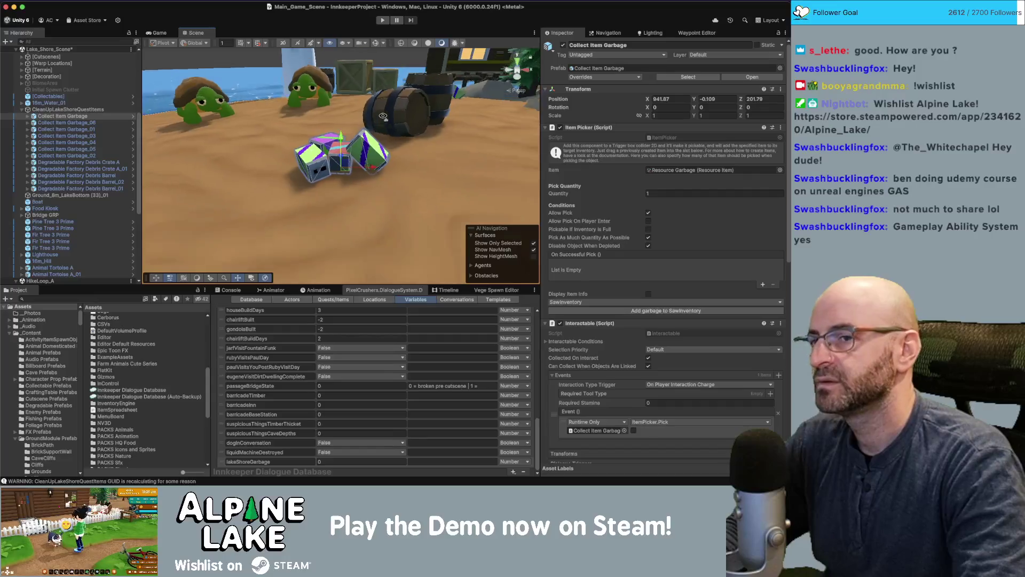
pyautogui.click(118, 110)
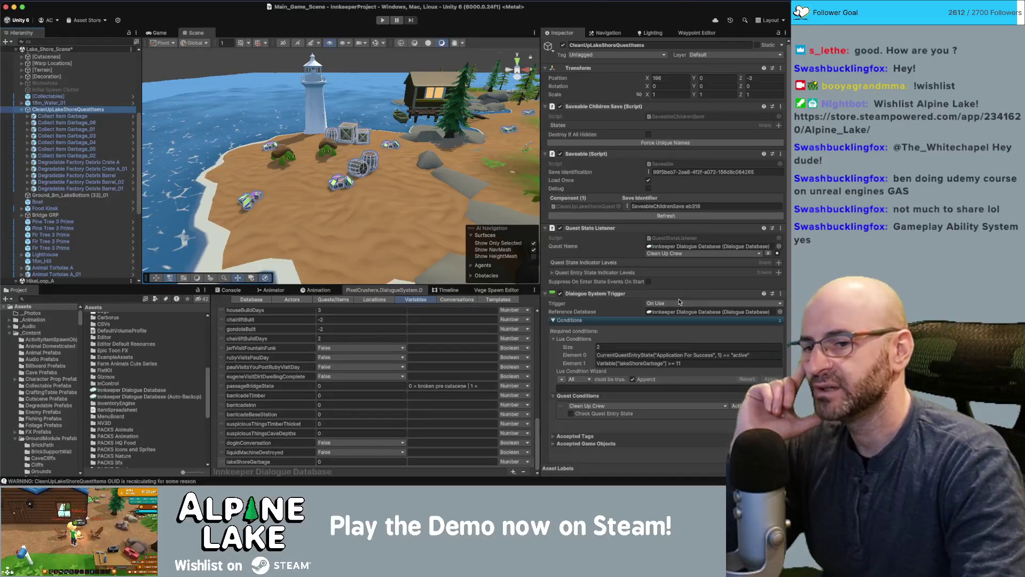
# Set the trigger's Quest Conditions quest to Application For Success
pyautogui.click(646, 406)
pyautogui.click(640, 42)
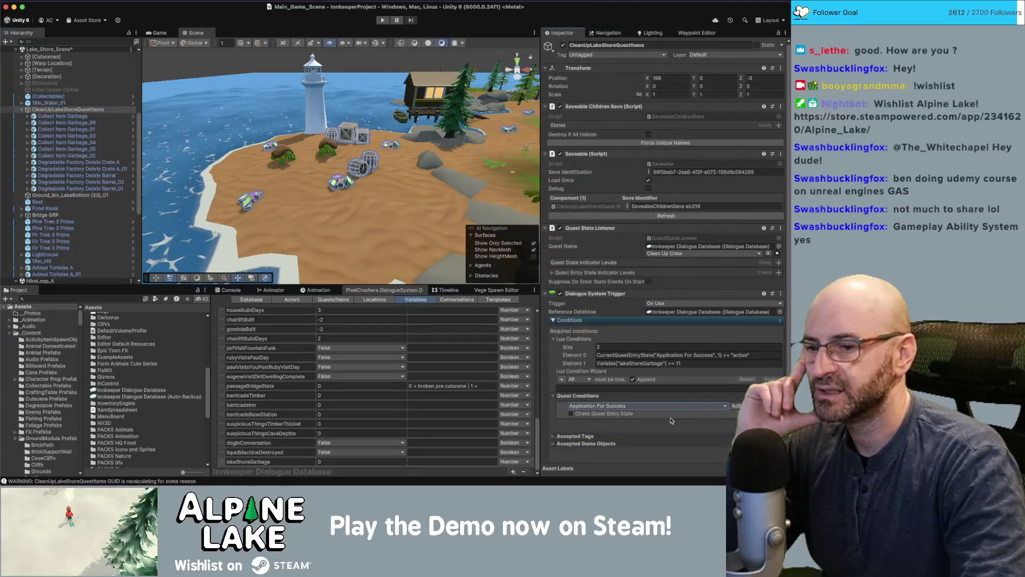
pyautogui.scroll(-3, 641, 430)
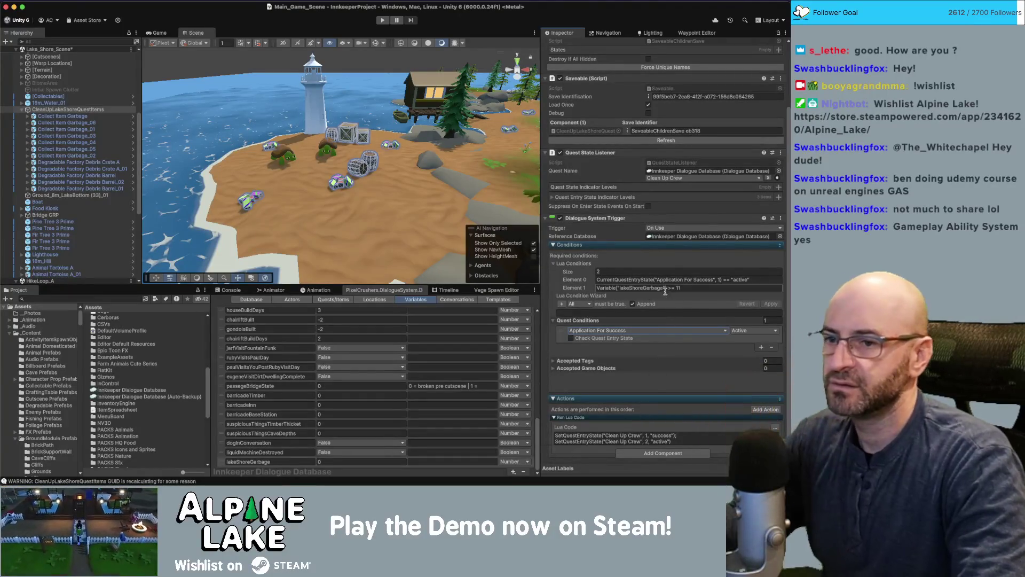
# Replace Clean Up Crew with Application For Success in both SetQuestEntryState action lines
pyautogui.click(670, 280)
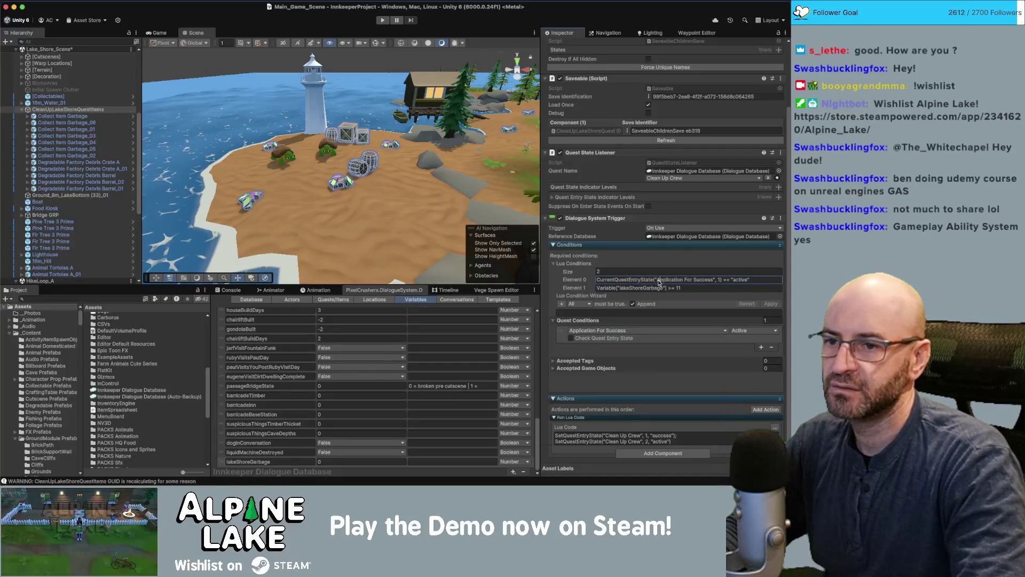
pyautogui.moveTo(658, 280); pyautogui.dragTo(713, 280)
pyautogui.click(607, 435)
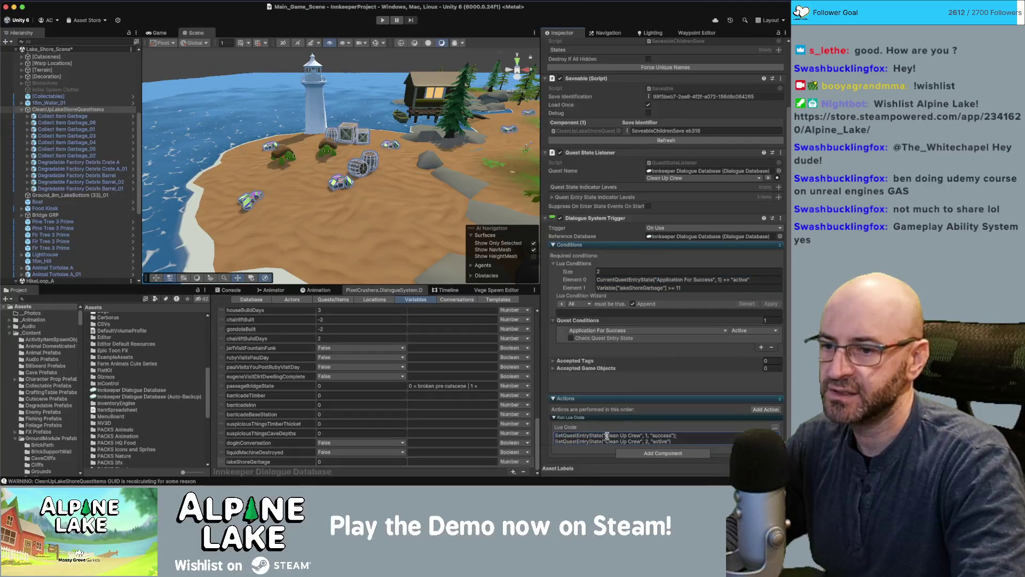
pyautogui.moveTo(615, 438); pyautogui.dragTo(636, 446)
pyautogui.write('Application For Success')
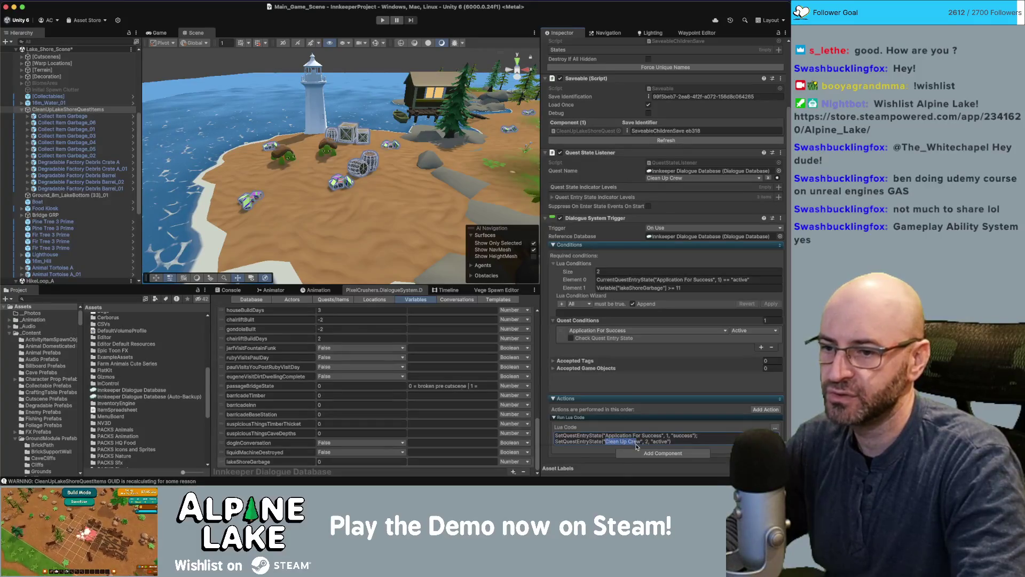
pyautogui.write('Application For Success')
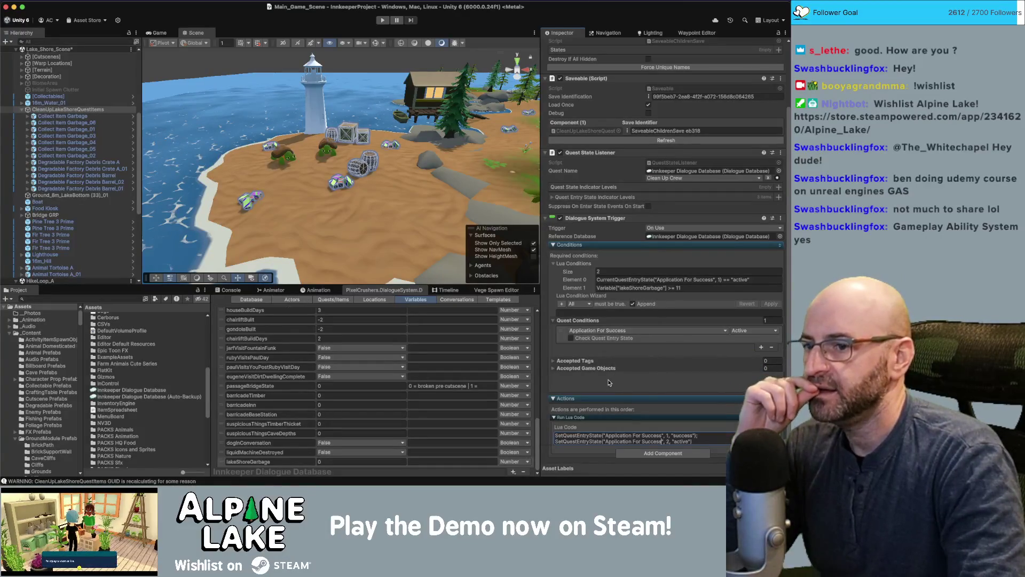
pyautogui.scroll(3, 642, 286)
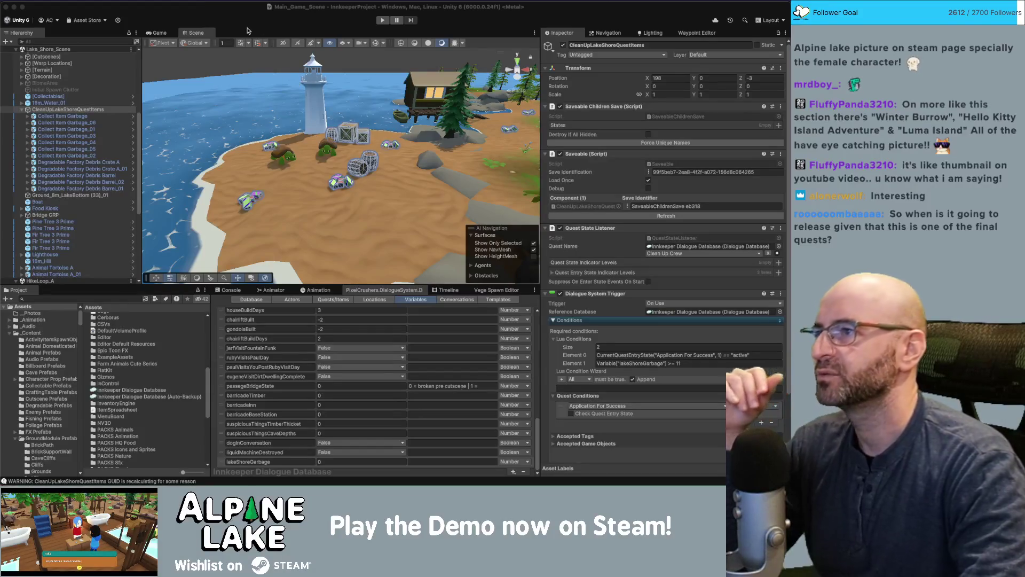
pyautogui.moveTo(305, 124); pyautogui.dragTo(296, 132)
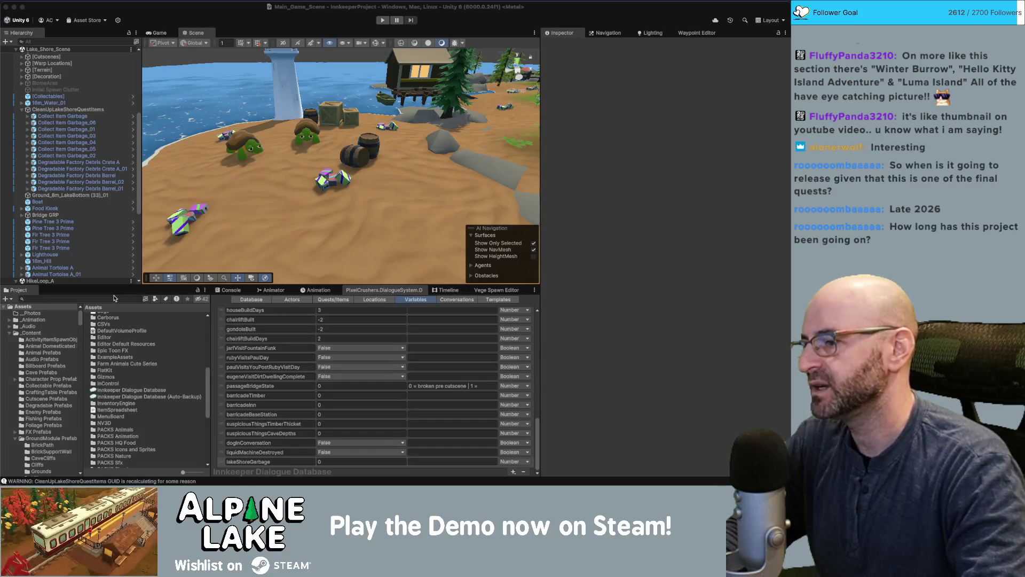
pyautogui.moveTo(321, 106); pyautogui.dragTo(331, 111)
# Make the Quest State Listener on CleanUpLakeShoreQuestItems listen to Application For Success
pyautogui.click(331, 112)
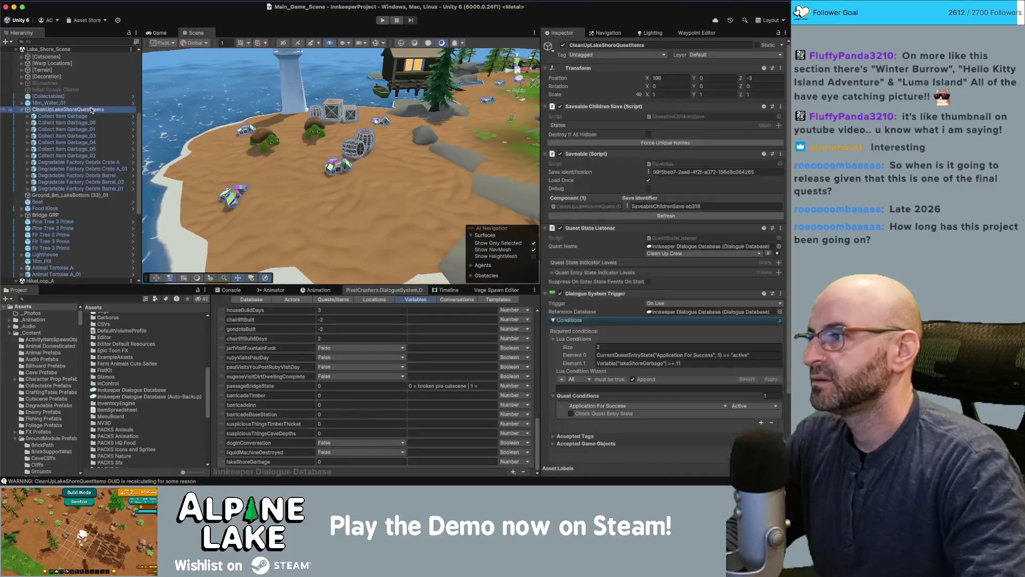
pyautogui.click(659, 255)
pyautogui.click(700, 433)
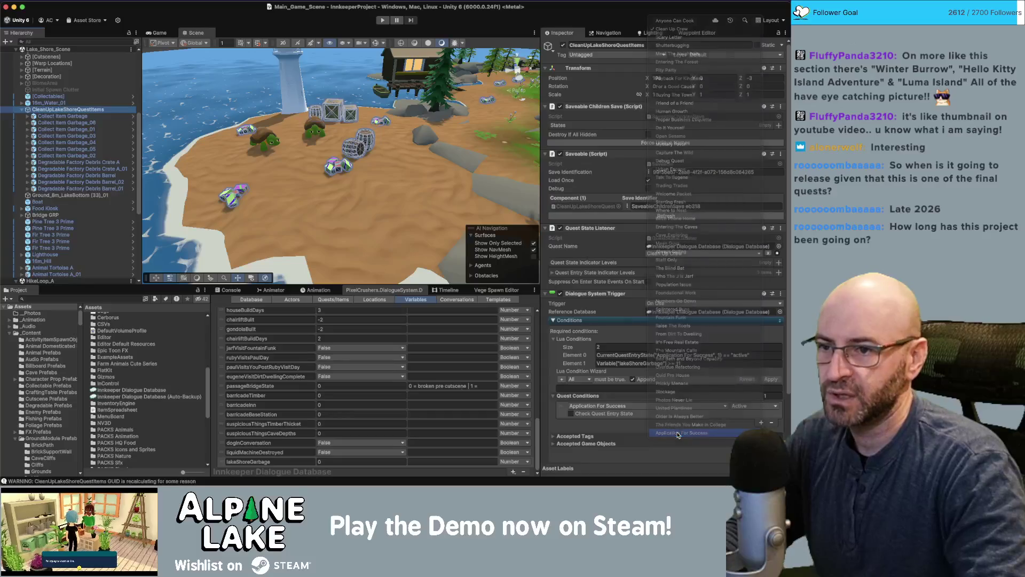
# Tick the bool on the Active entry's GameObject.SetActive event to enable the quest items
pyautogui.click(558, 274)
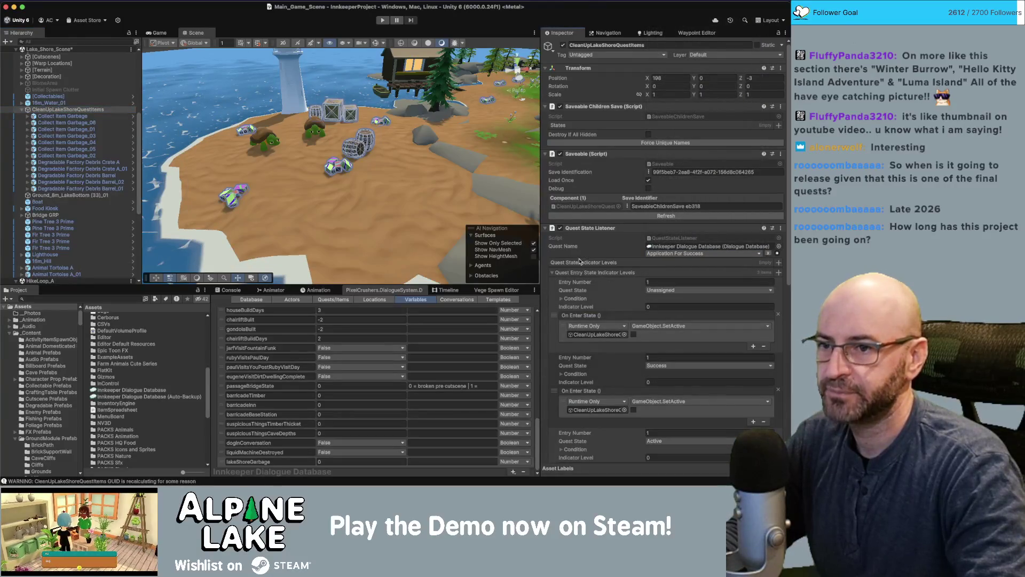
pyautogui.scroll(-5, 588, 288)
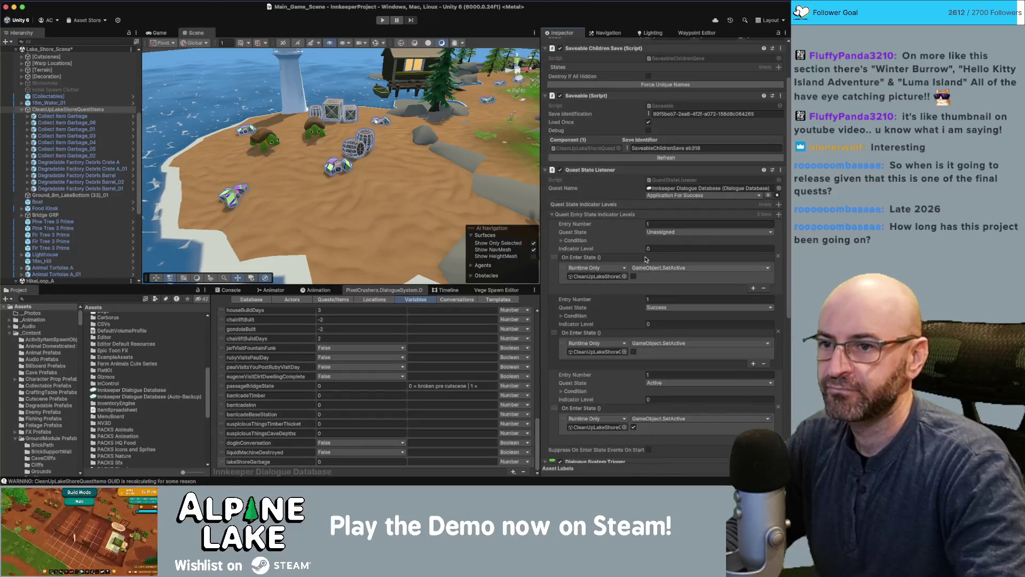
pyautogui.click(609, 277)
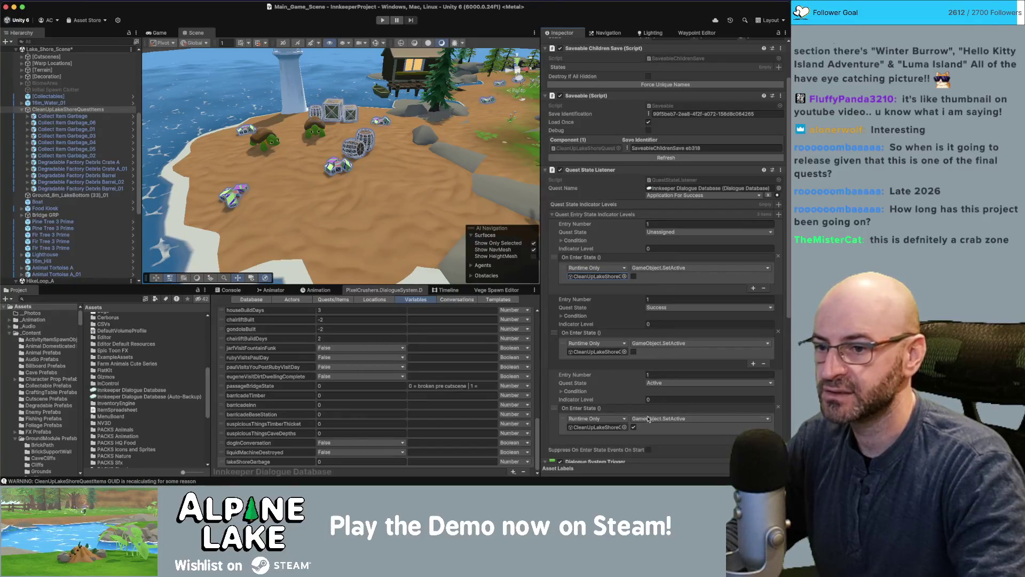
pyautogui.click(633, 427)
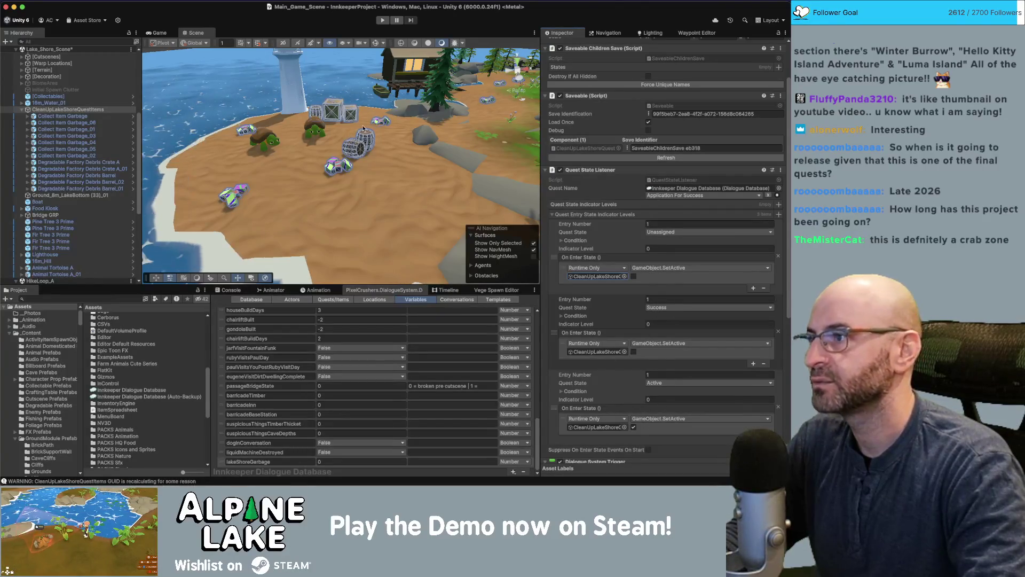
pyautogui.moveTo(347, 110)
pyautogui.mouseDown()
pyautogui.moveTo(350, 136)
pyautogui.moveTo(205, 91)
pyautogui.mouseUp()
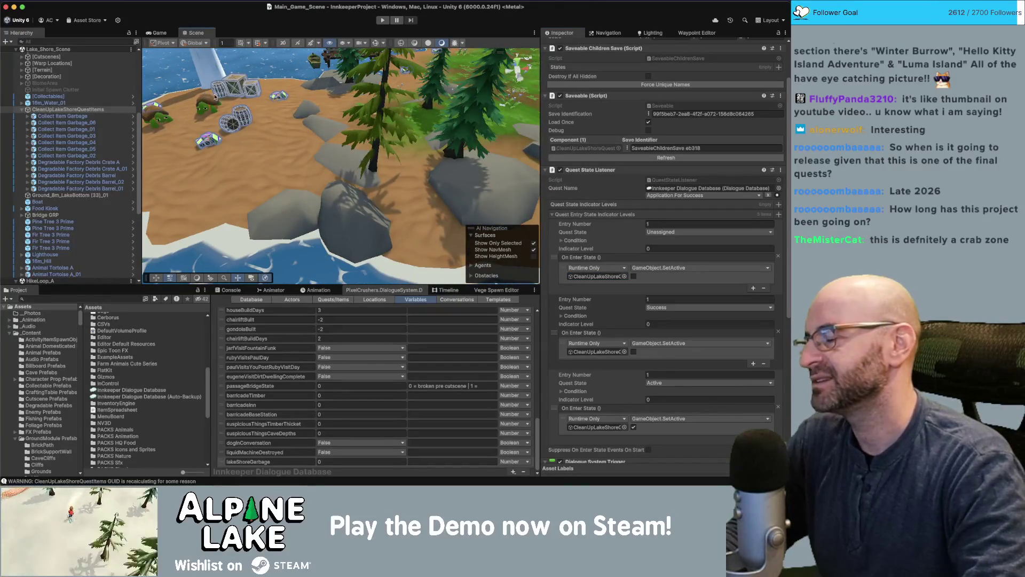
pyautogui.moveTo(276, 125); pyautogui.dragTo(271, 99)
pyautogui.moveTo(270, 99); pyautogui.dragTo(244, 105)
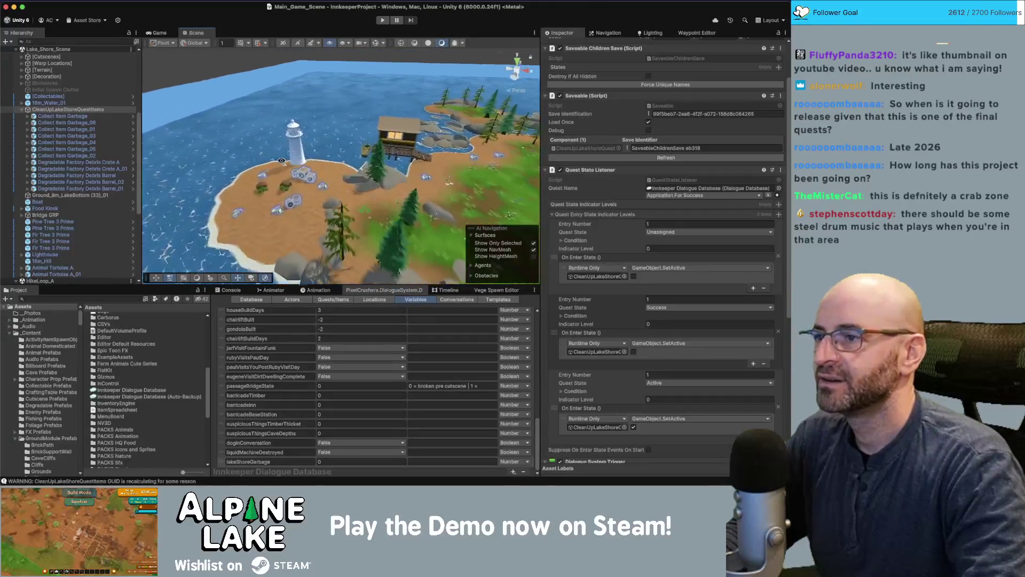
pyautogui.click(345, 111)
pyautogui.moveTo(344, 111); pyautogui.dragTo(288, 159)
pyautogui.press('w')
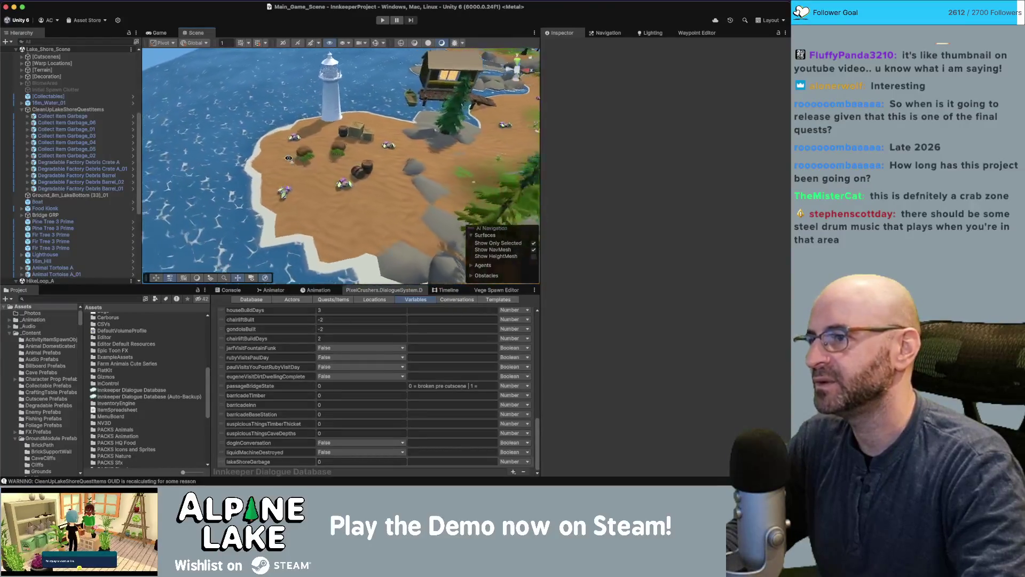
pyautogui.press('w')
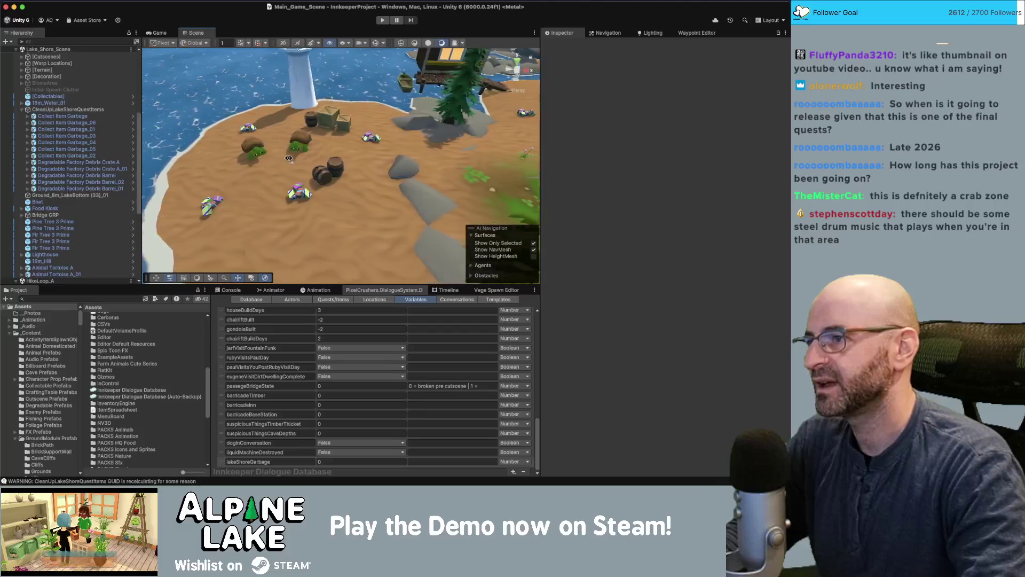
pyautogui.press('w')
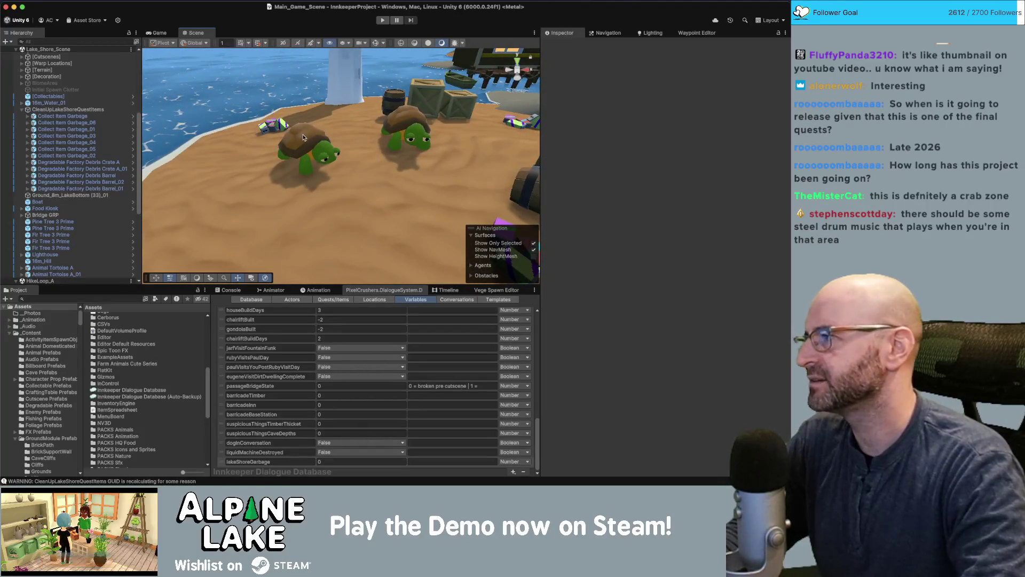
pyautogui.press('super+Tab')
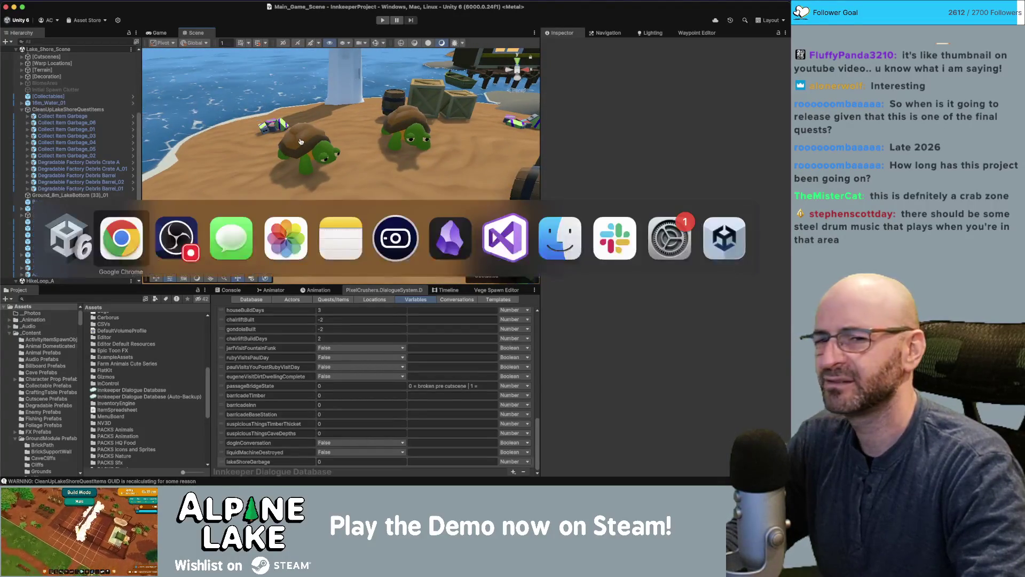
# Search Google for 'do crabs live in lakes', read the results, and close the tab
pyautogui.press('super+t')
pyautogui.write('do cra')
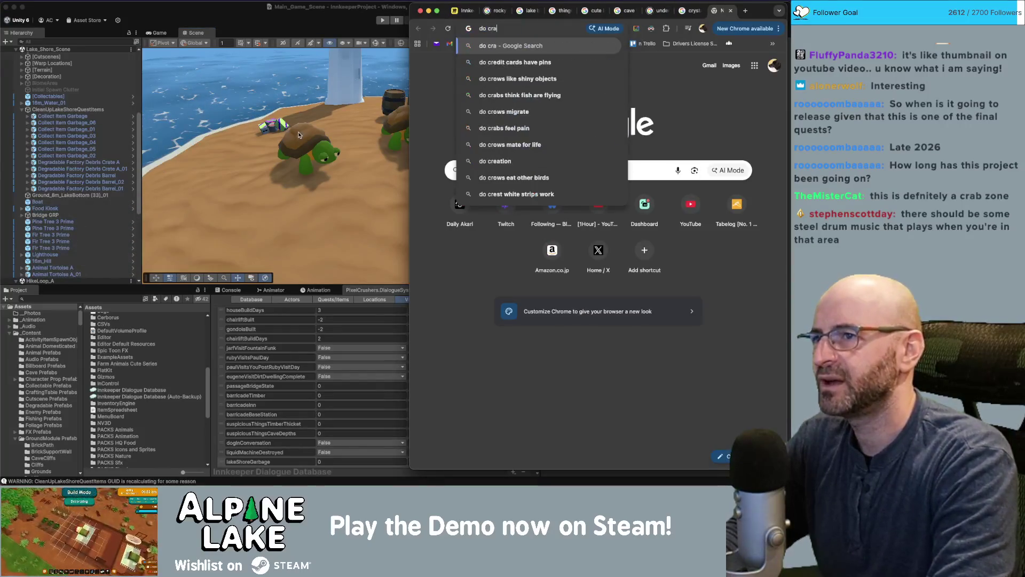
pyautogui.write('bs live in lakes')
pyautogui.press('Return')
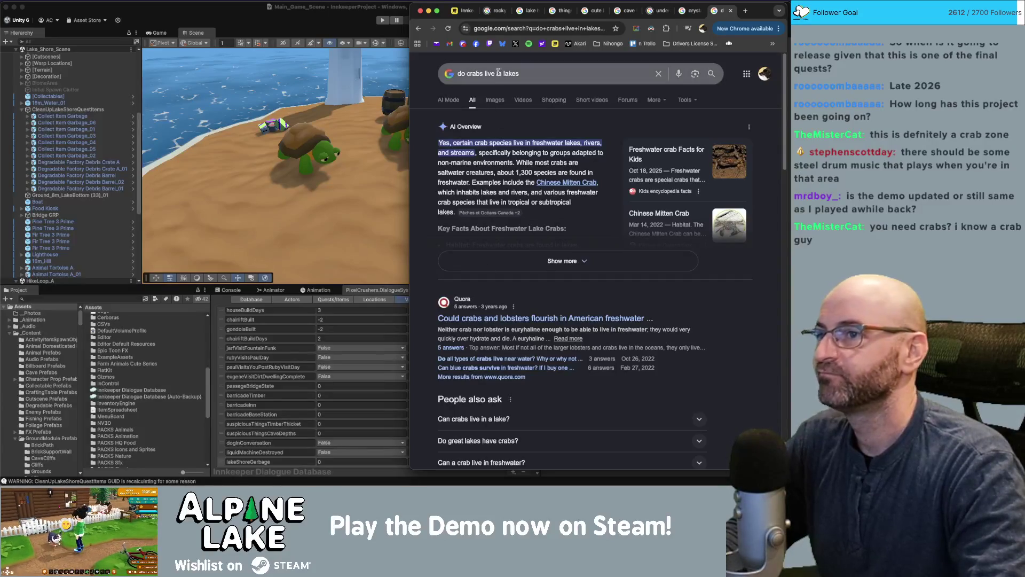
pyautogui.click(730, 11)
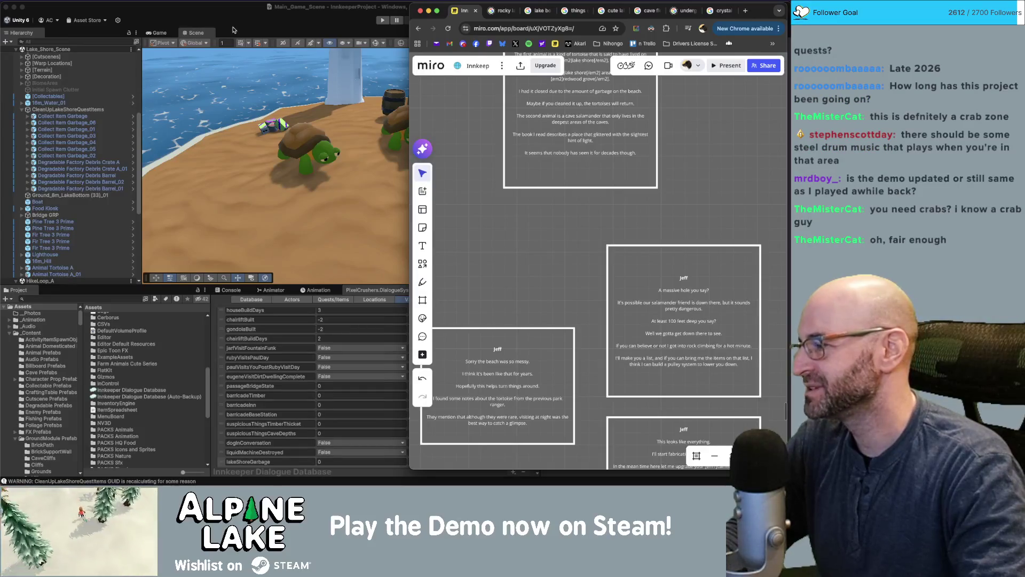
pyautogui.click(234, 20)
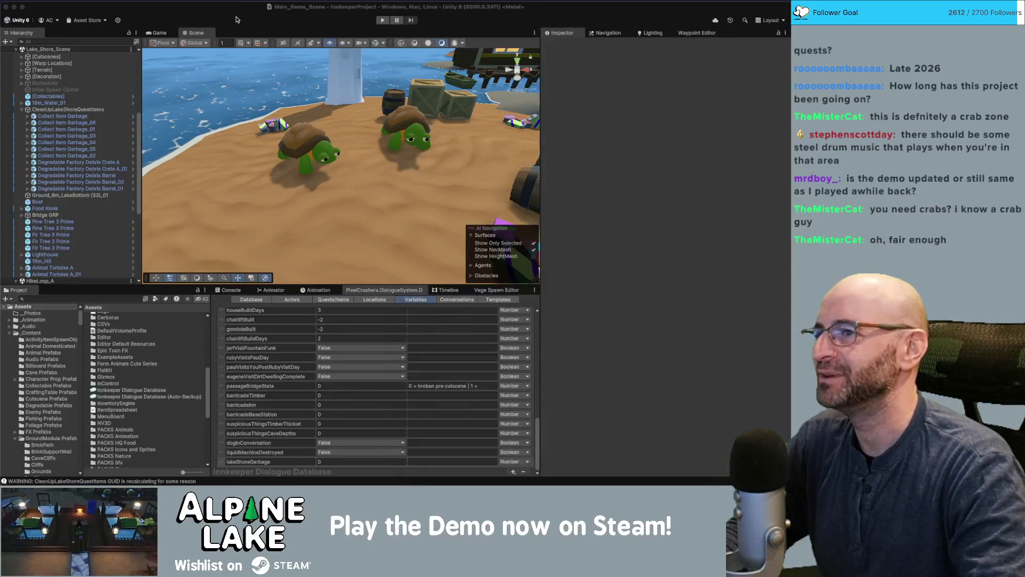
# Zoom and orbit the Scene view over the beach to show more of the lighthouse
pyautogui.moveTo(315, 122); pyautogui.dragTo(323, 143)
pyautogui.scroll(-8, 323, 143)
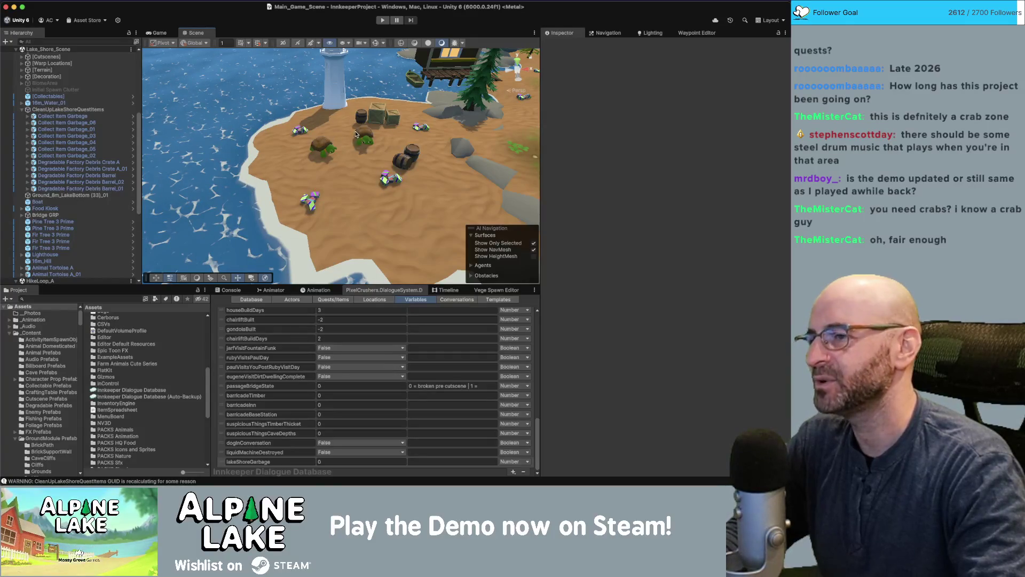
pyautogui.scroll(5, 354, 140)
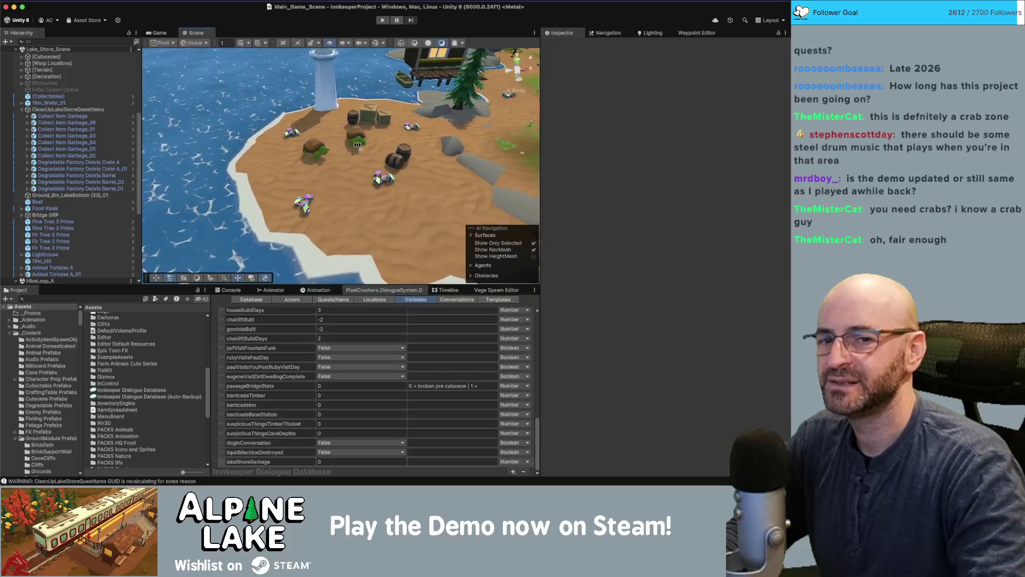
pyautogui.moveTo(350, 146); pyautogui.dragTo(203, 243)
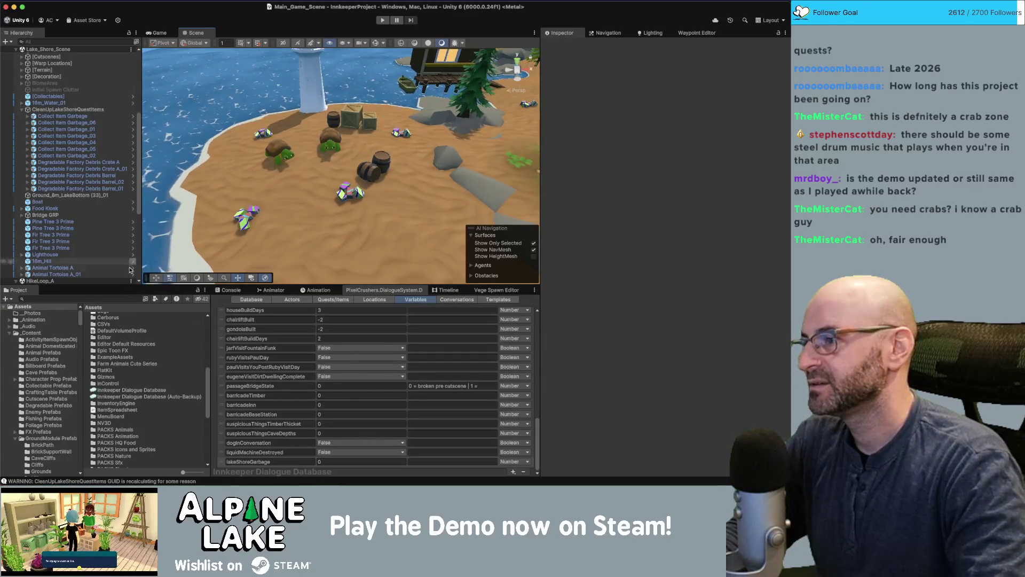
pyautogui.scroll(-5, 85, 259)
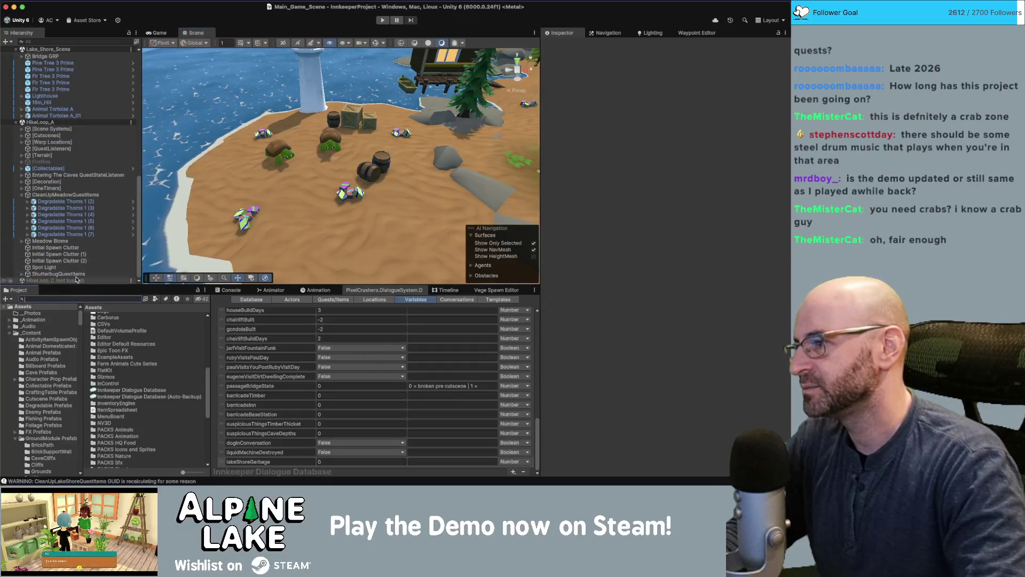
# Load the HikeLoop_C scene and unload HikeLoop_A
pyautogui.rightClick(75, 273)
pyautogui.rightClick(74, 280)
pyautogui.click(90, 285)
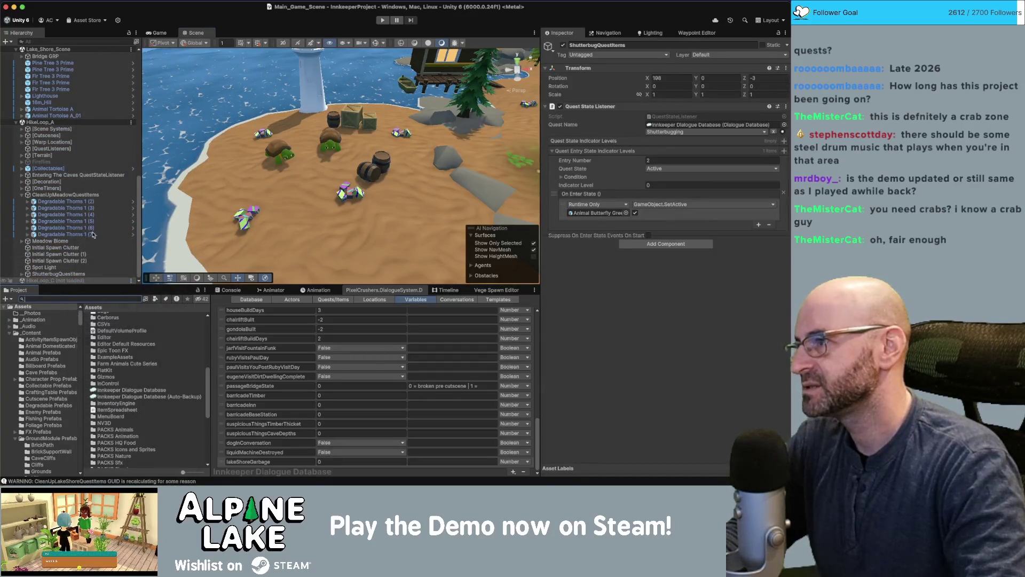
pyautogui.rightClick(48, 122)
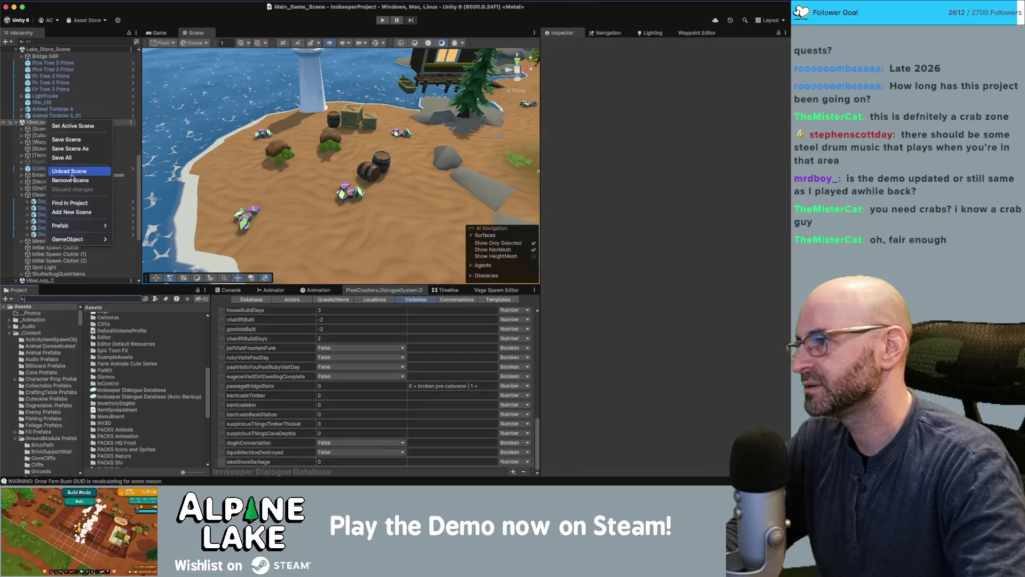
pyautogui.click(68, 170)
# Frame a SunBeams_Particle and select the fence piece Farm_fence1 (4)
pyautogui.doubleClick(54, 220)
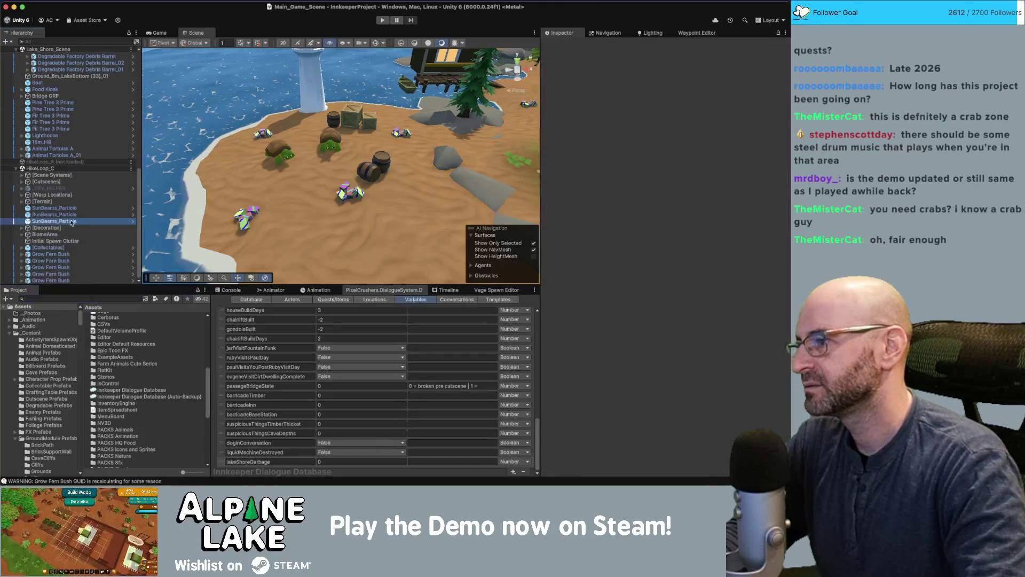
pyautogui.moveTo(282, 176)
pyautogui.mouseDown()
pyautogui.moveTo(315, 142)
pyautogui.moveTo(383, 125)
pyautogui.mouseUp()
pyautogui.click(382, 125)
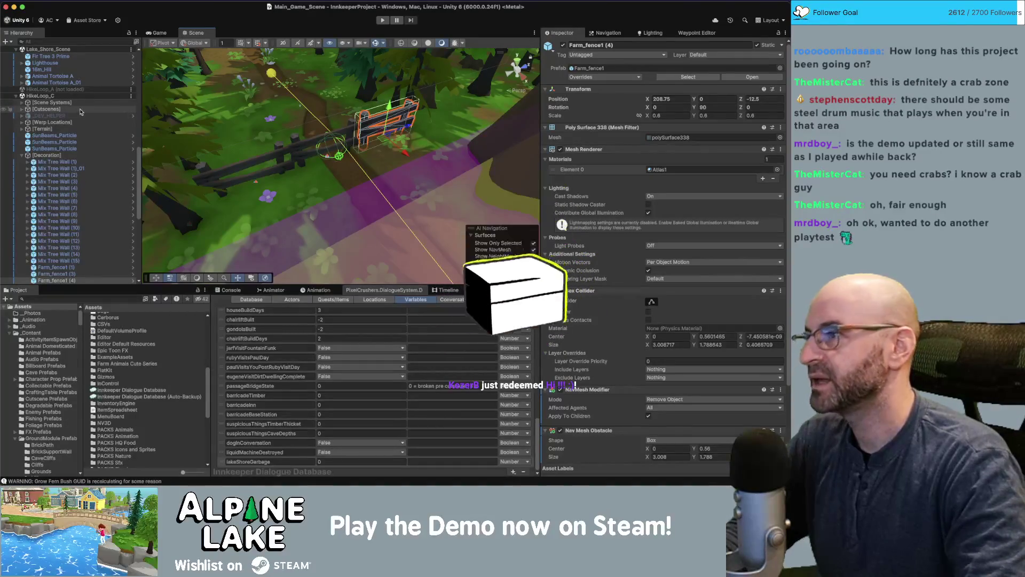
# Review the Navmesh object and Farm_fence1 (3)'s NavMesh Modifier and Obstacle settings
pyautogui.click(75, 102)
pyautogui.click(22, 102)
pyautogui.click(48, 115)
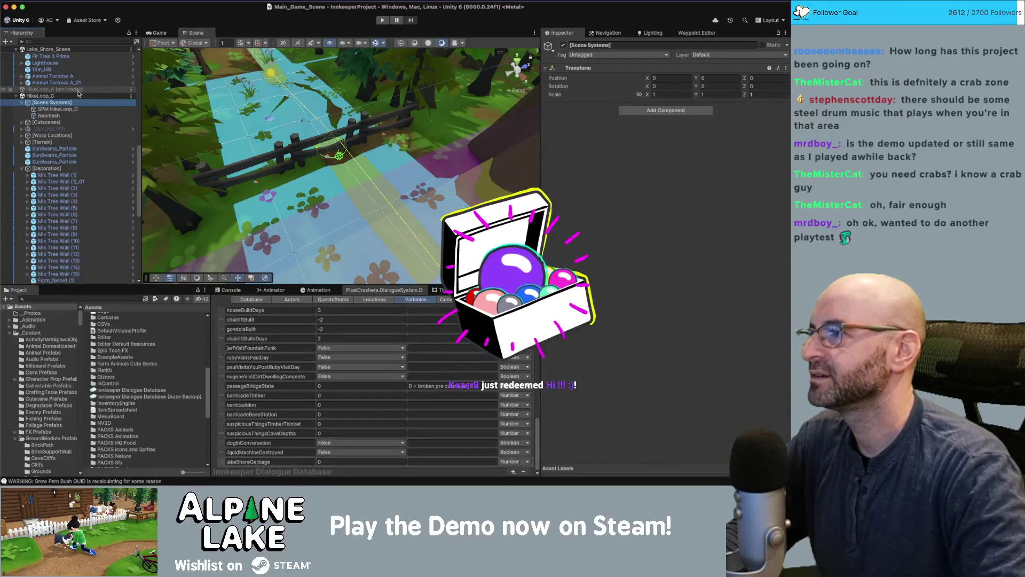
pyautogui.click(296, 152)
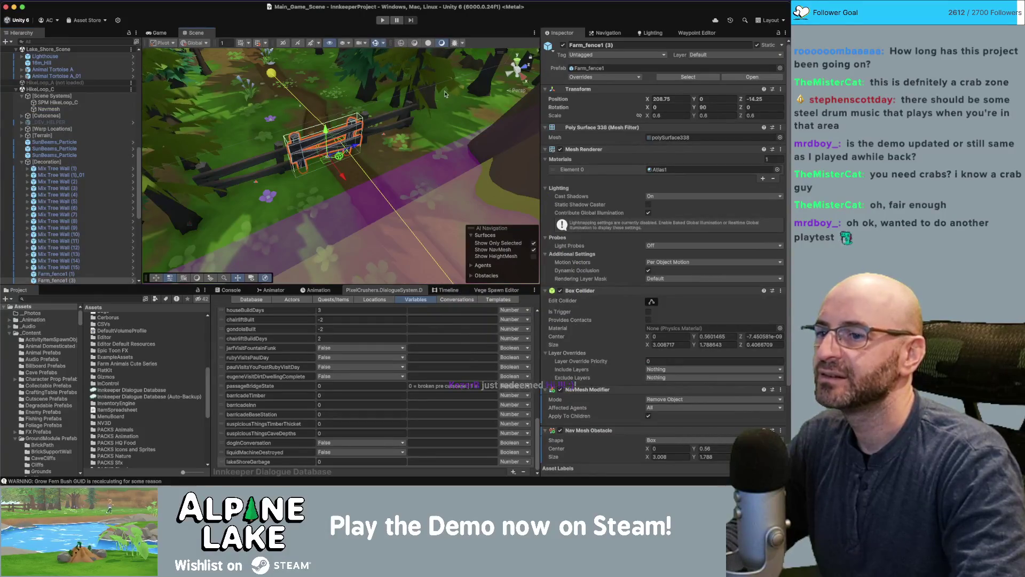
pyautogui.scroll(-3, 617, 337)
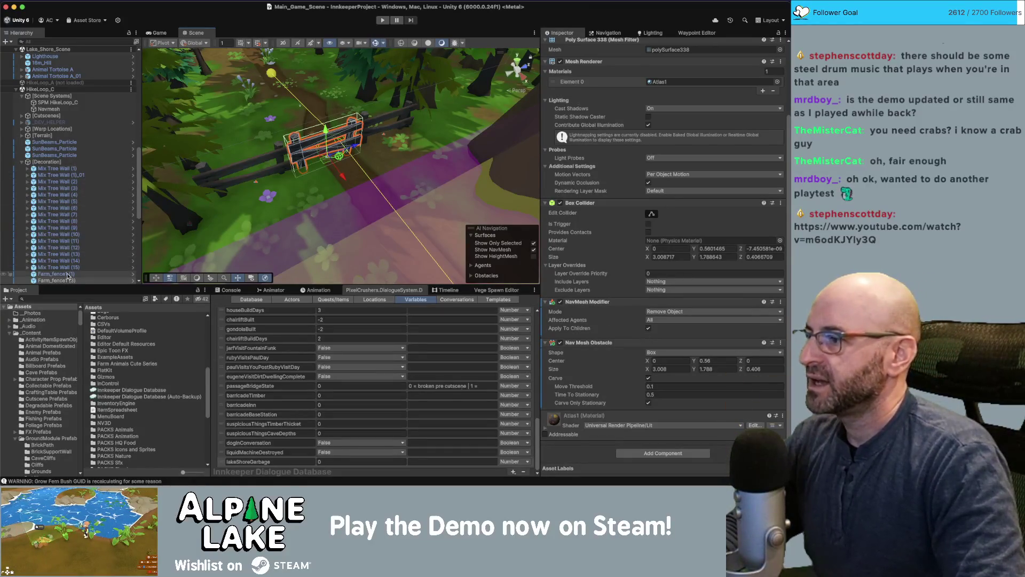
pyautogui.scroll(-3, 67, 271)
# Select Farm_fence1 (1) and open its object menu in the Hierarchy
pyautogui.keyDown('super'); pyautogui.click(67, 223); pyautogui.keyUp('super')
pyautogui.keyDown('super'); pyautogui.click(67, 211); pyautogui.keyUp('super')
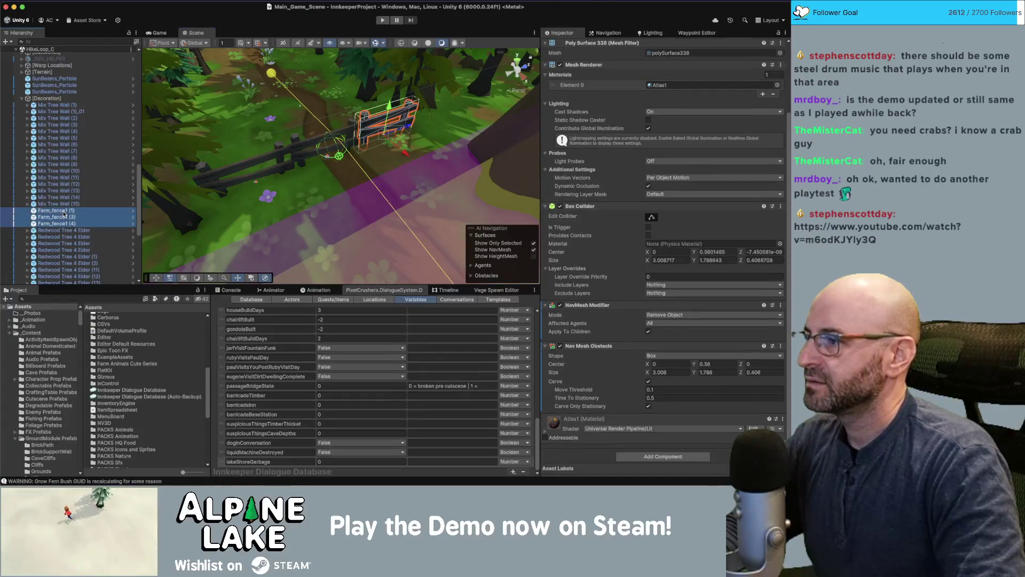
pyautogui.click(67, 210)
pyautogui.rightClick(68, 212)
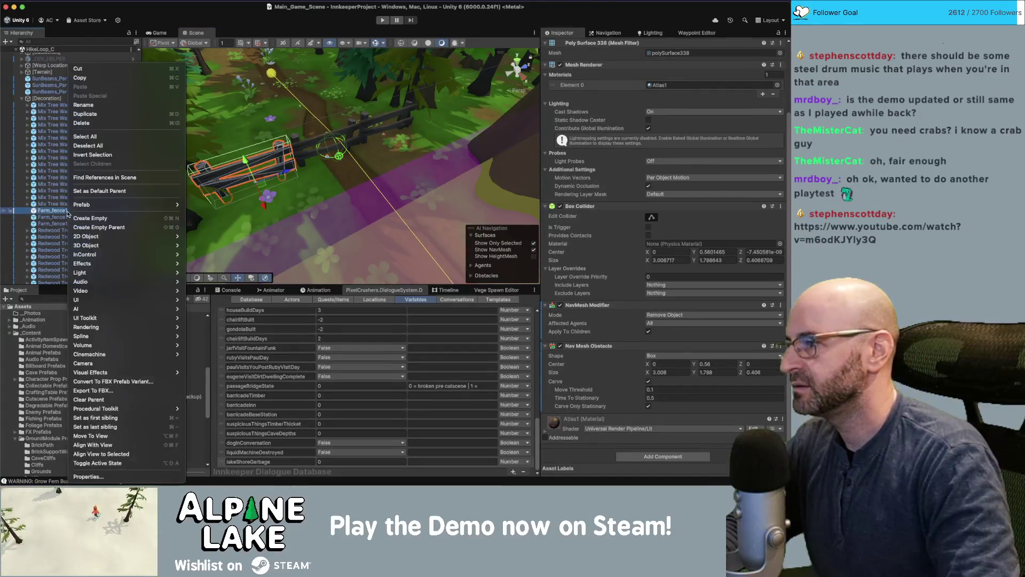
# Create an empty object above the fences and name it fence_GRP
pyautogui.click(120, 219)
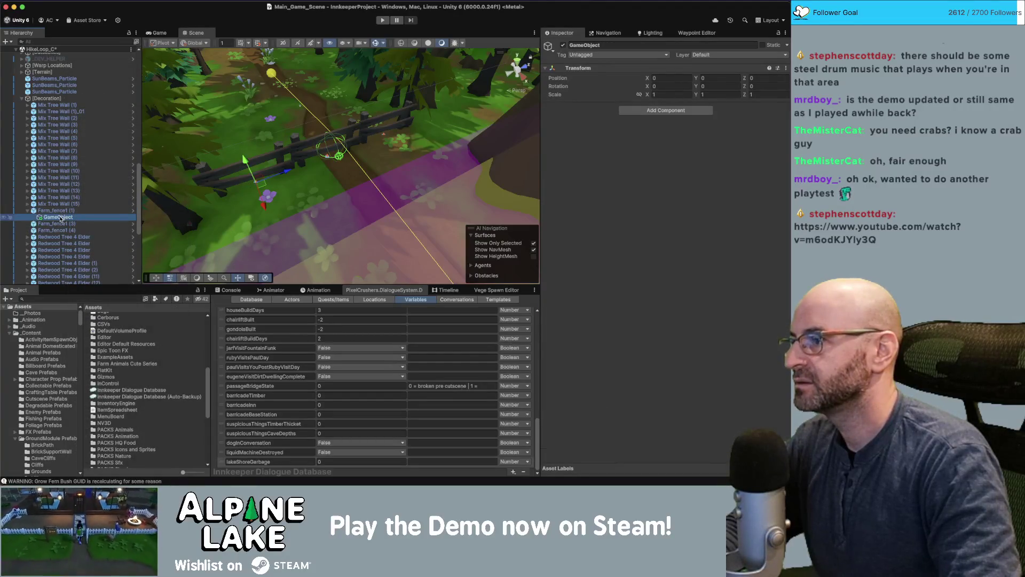
pyautogui.moveTo(61, 218); pyautogui.dragTo(56, 208)
pyautogui.press('Return')
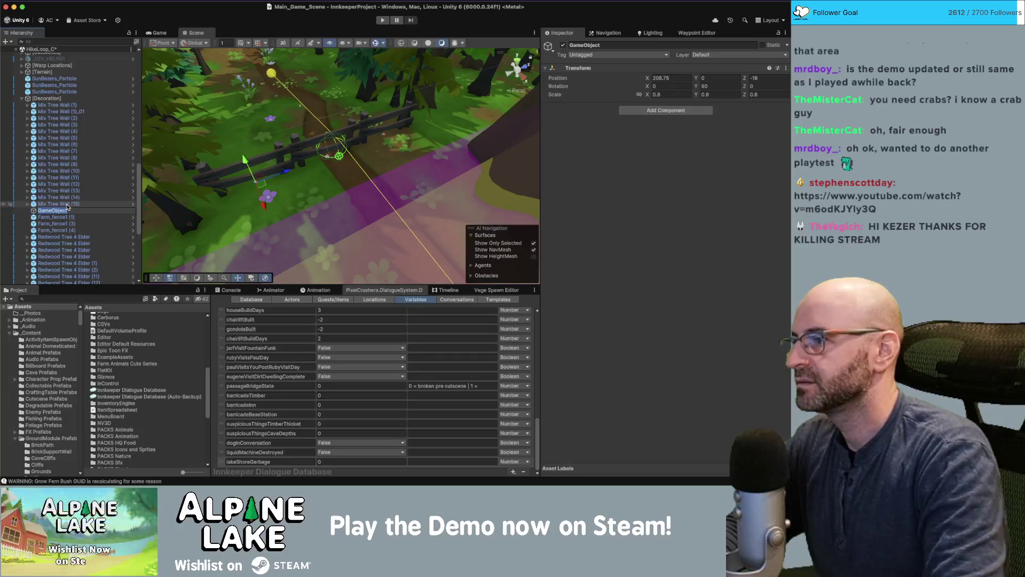
pyautogui.write('fe')
pyautogui.write('fence_GRP')
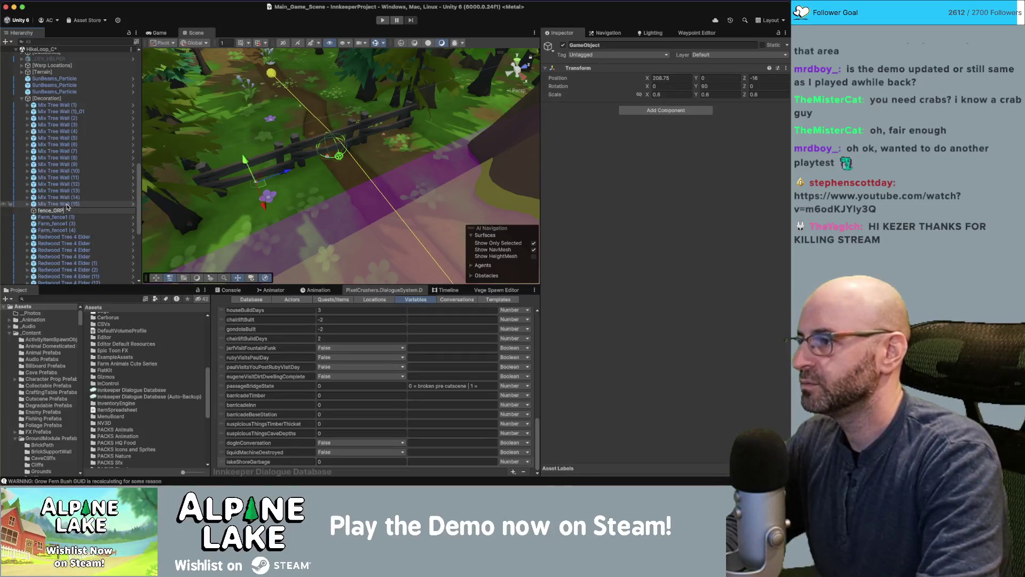
pyautogui.press('Return')
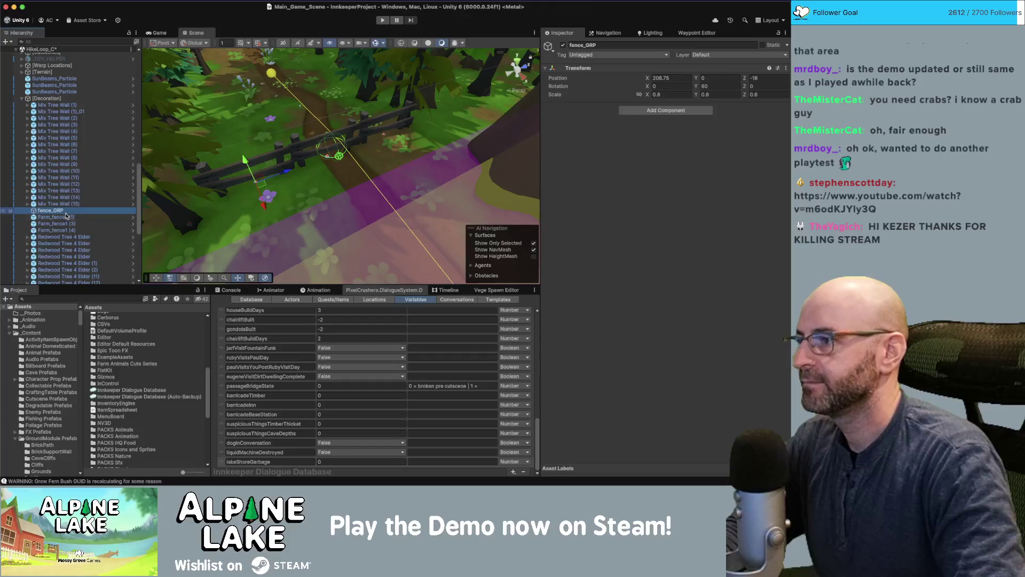
# Zero fence_GRP's position and rotation, keeping scale at 1
pyautogui.click(692, 78)
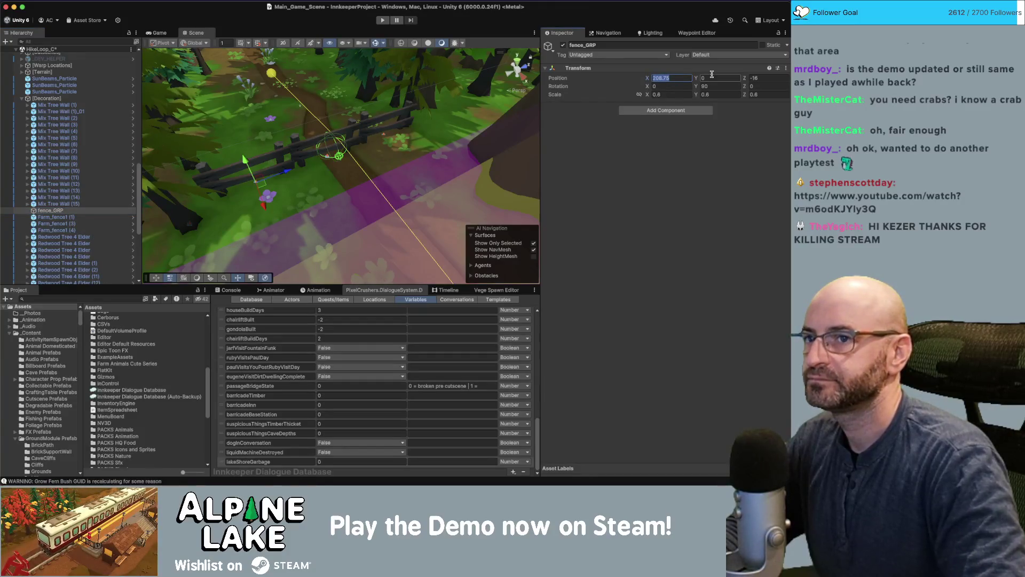
pyautogui.write('0')
pyautogui.press('Tab')
pyautogui.press('Tab')
pyautogui.press('Tab')
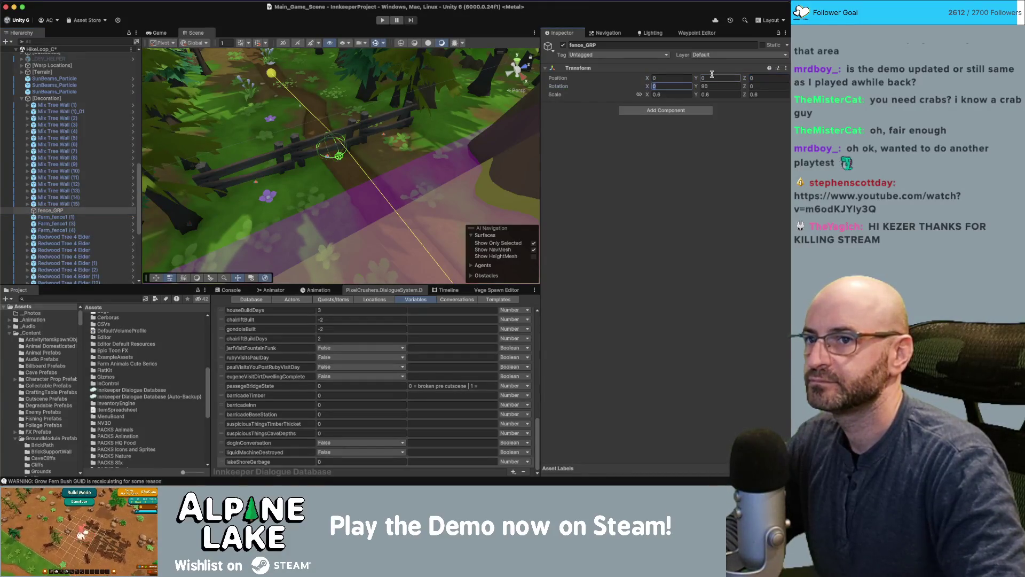
pyautogui.write('0')
pyautogui.press('Return')
pyautogui.write('1')
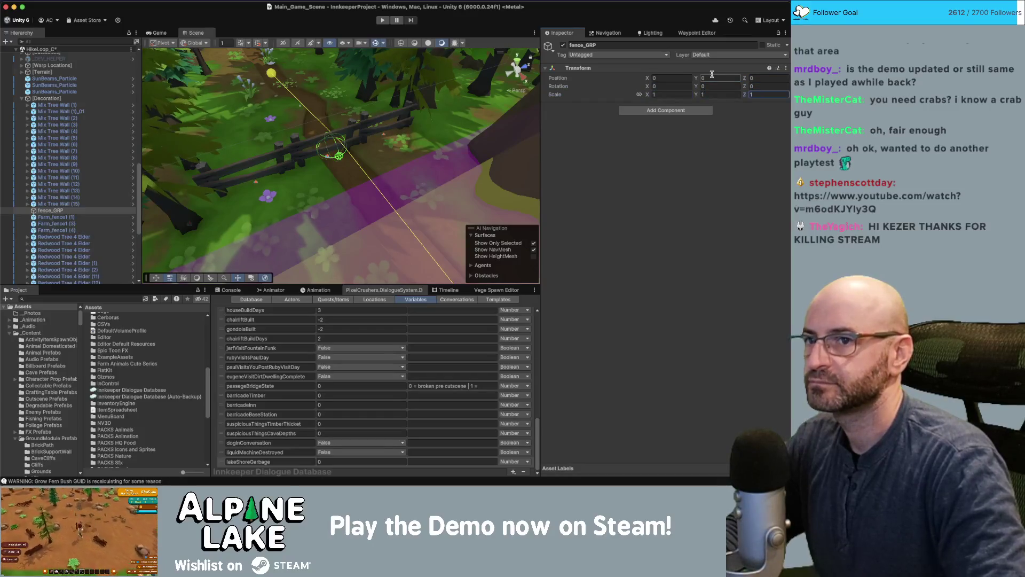
# Parent Farm_fence1 (1), (3) and (4) under fence_GRP
pyautogui.click(72, 218)
pyautogui.keyDown('shift'); pyautogui.click(64, 230); pyautogui.keyUp('shift')
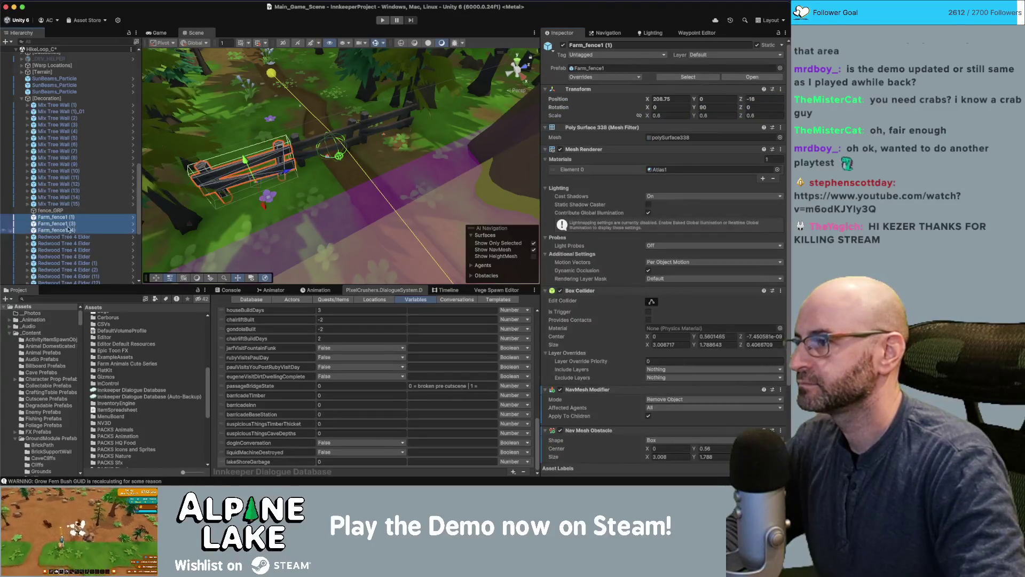
pyautogui.moveTo(66, 224); pyautogui.dragTo(60, 211)
pyautogui.click(60, 211)
pyautogui.click(61, 218)
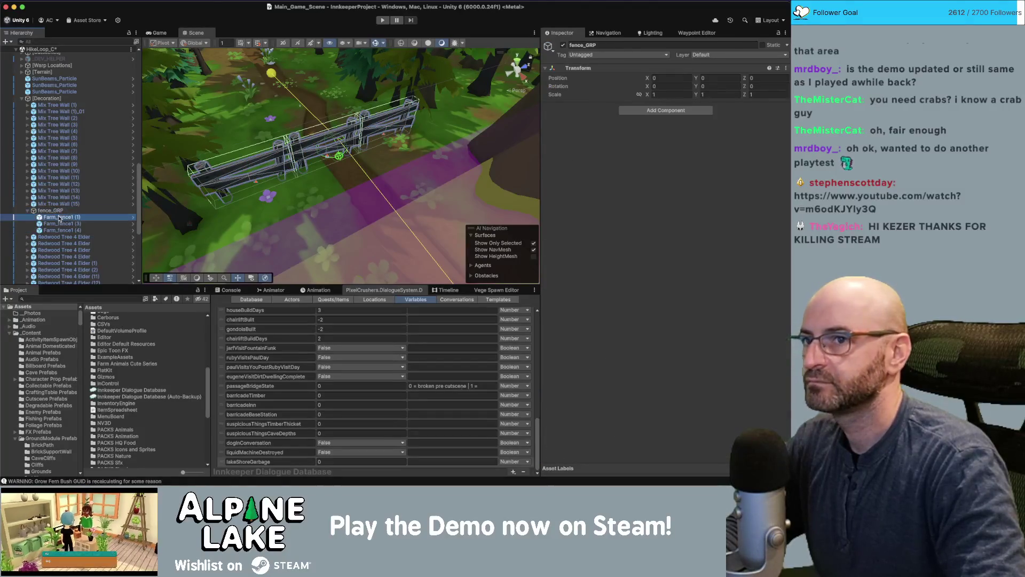
pyautogui.click(60, 211)
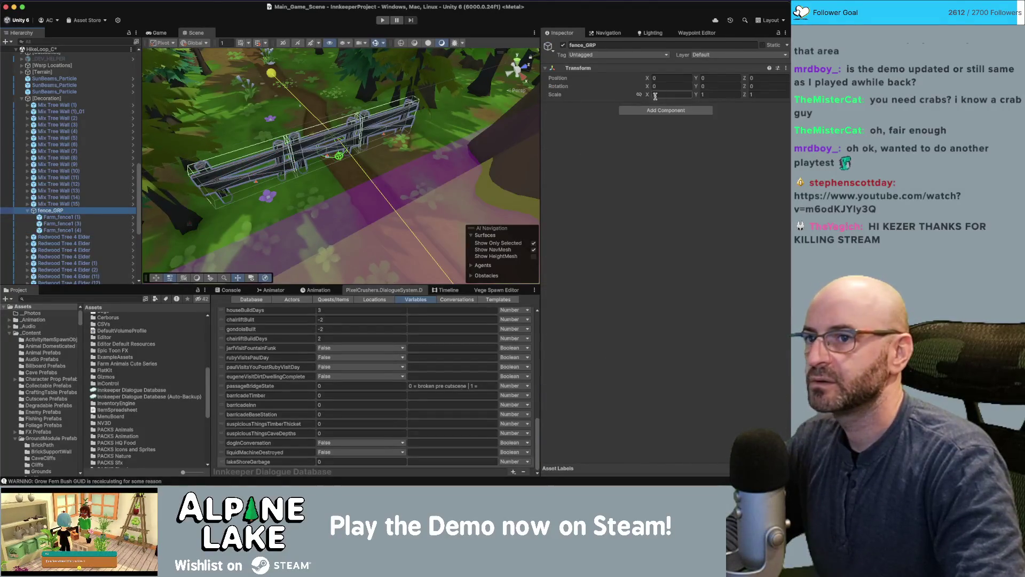
pyautogui.click(656, 110)
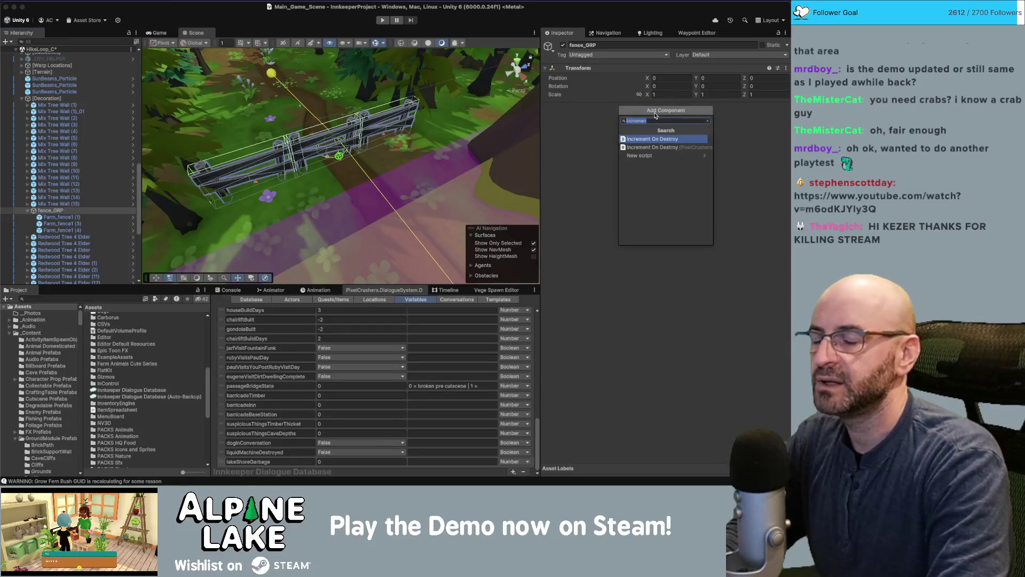
# Add a Dialogue System Trigger component to fence_GRP that fires On Start
pyautogui.write('dialg')
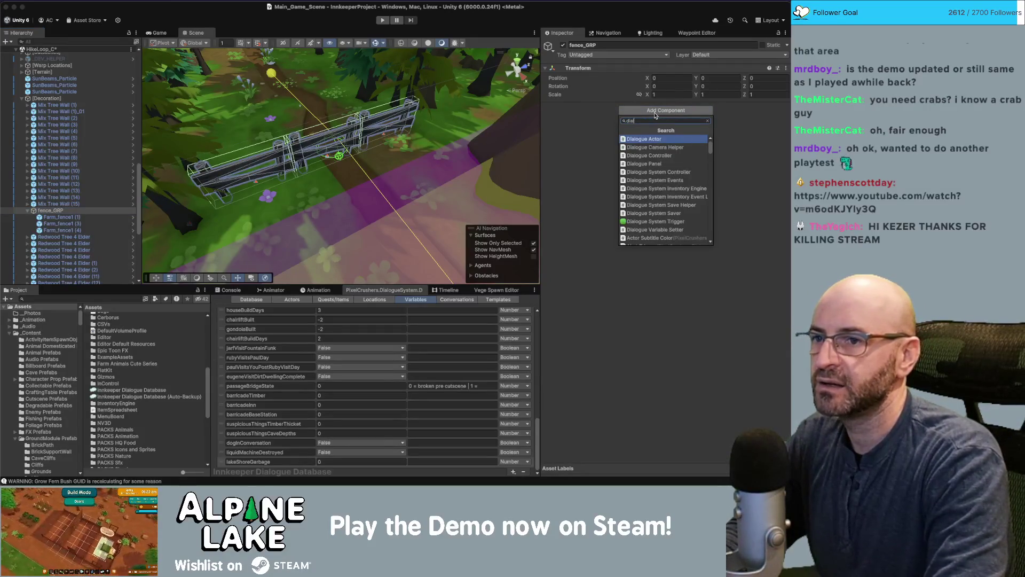
pyautogui.press('BackSpace')
pyautogui.write('og')
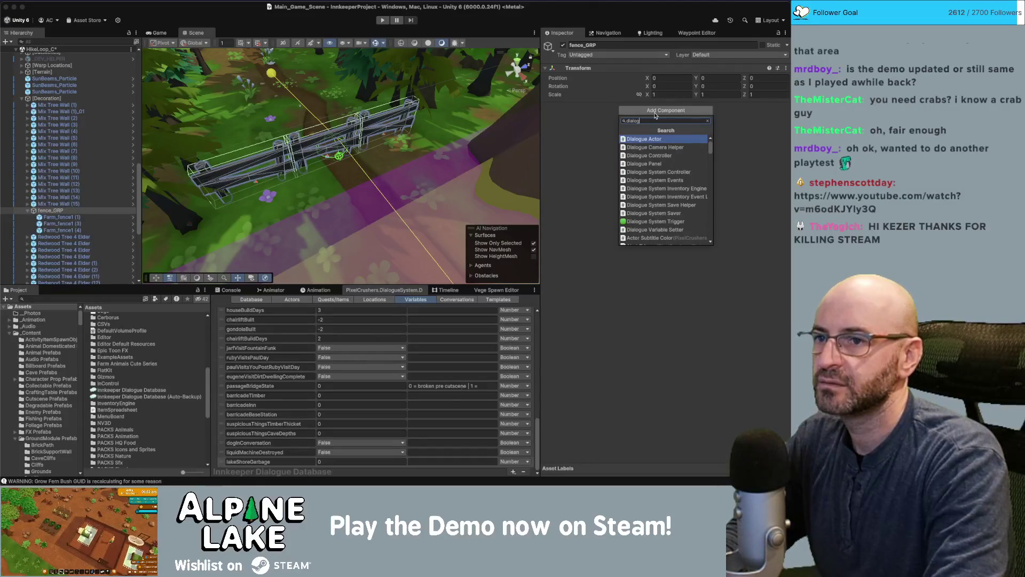
pyautogui.write('ues')
pyautogui.press('BackSpace')
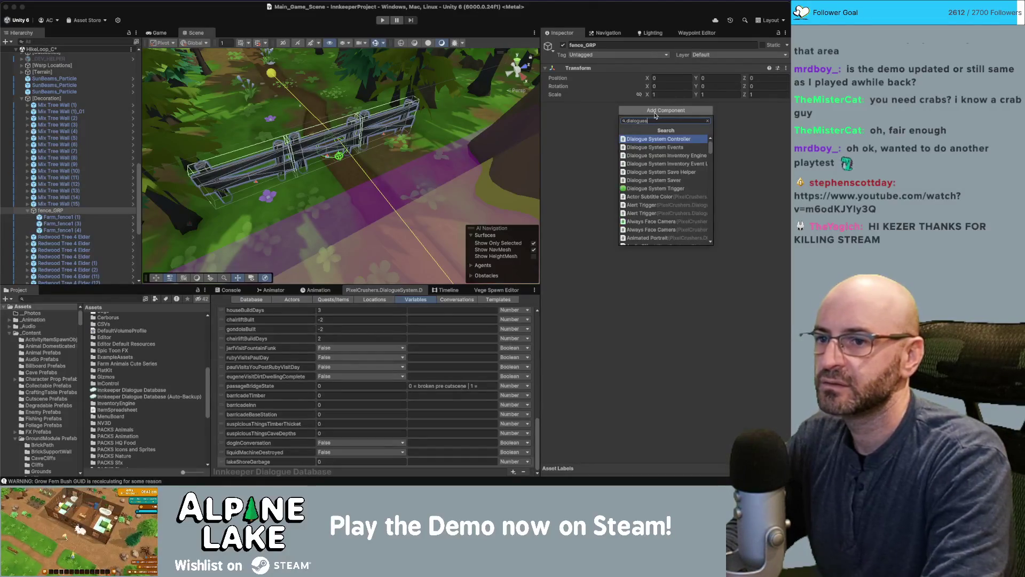
pyautogui.press('Down')
pyautogui.press('Down')
pyautogui.press('Down')
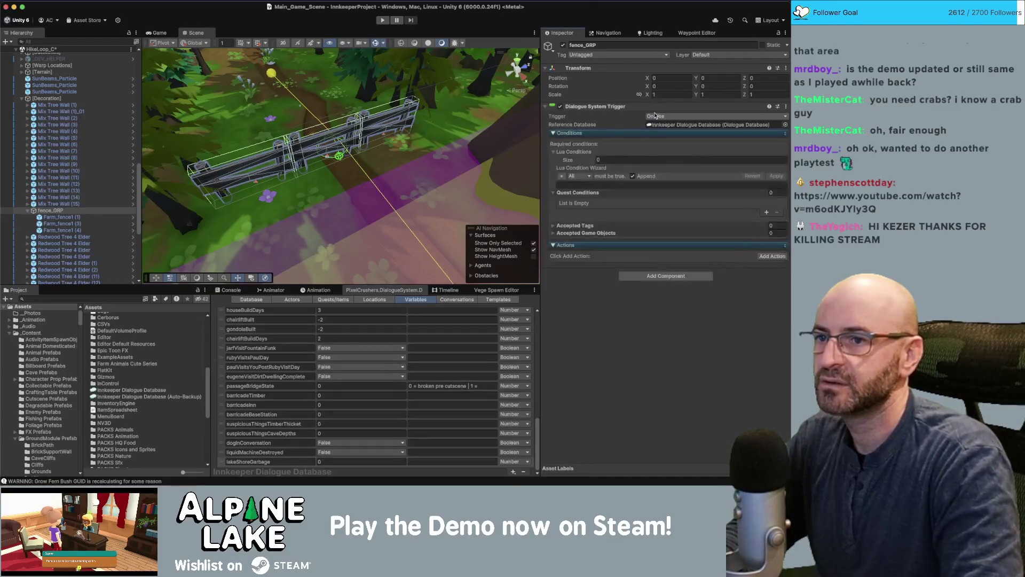
pyautogui.press('Return')
pyautogui.click(652, 116)
pyautogui.click(660, 127)
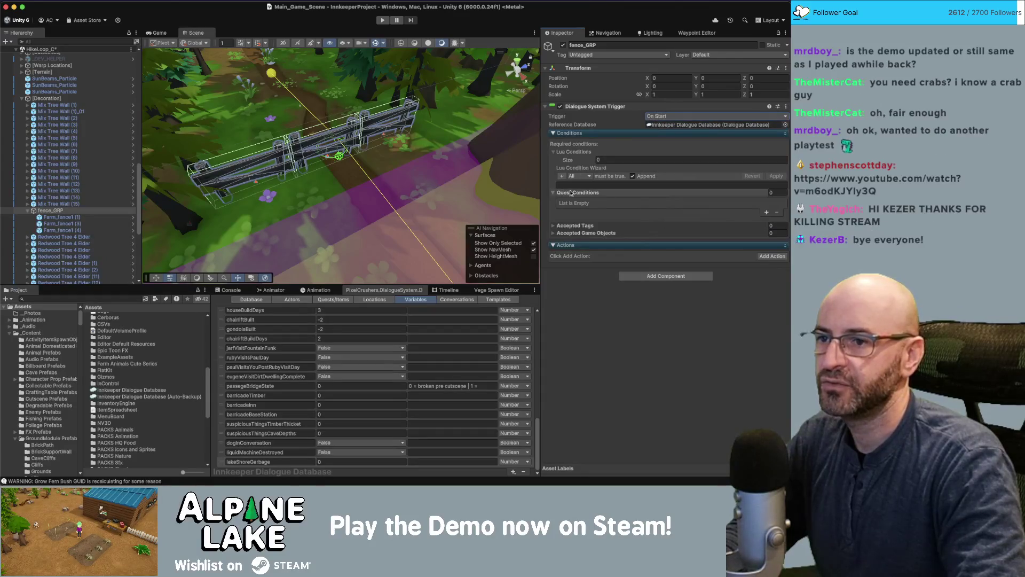
# Add a quest condition for Application For Success allowing the Active and Unassigned states
pyautogui.click(767, 213)
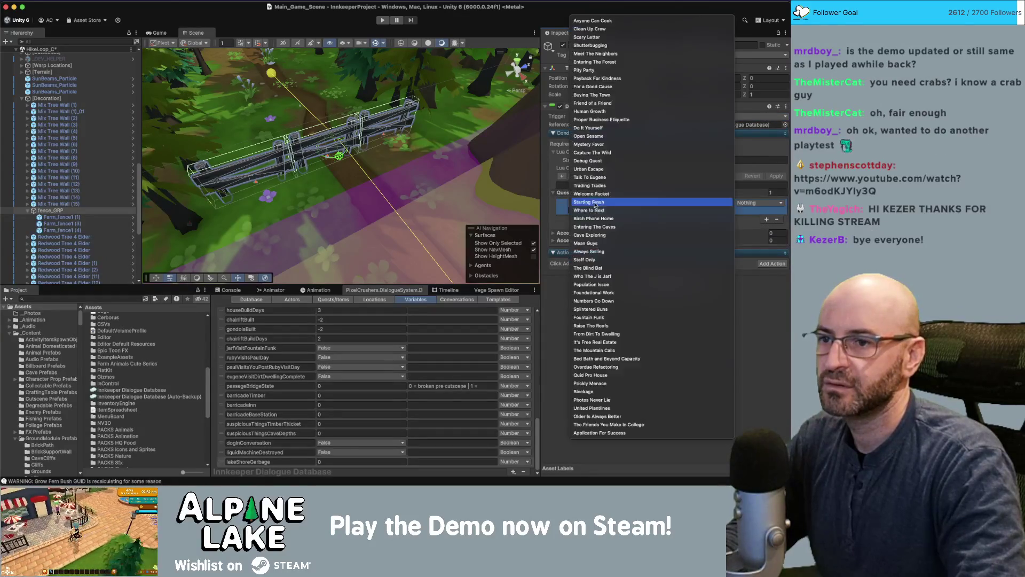
pyautogui.click(593, 206)
pyautogui.click(613, 431)
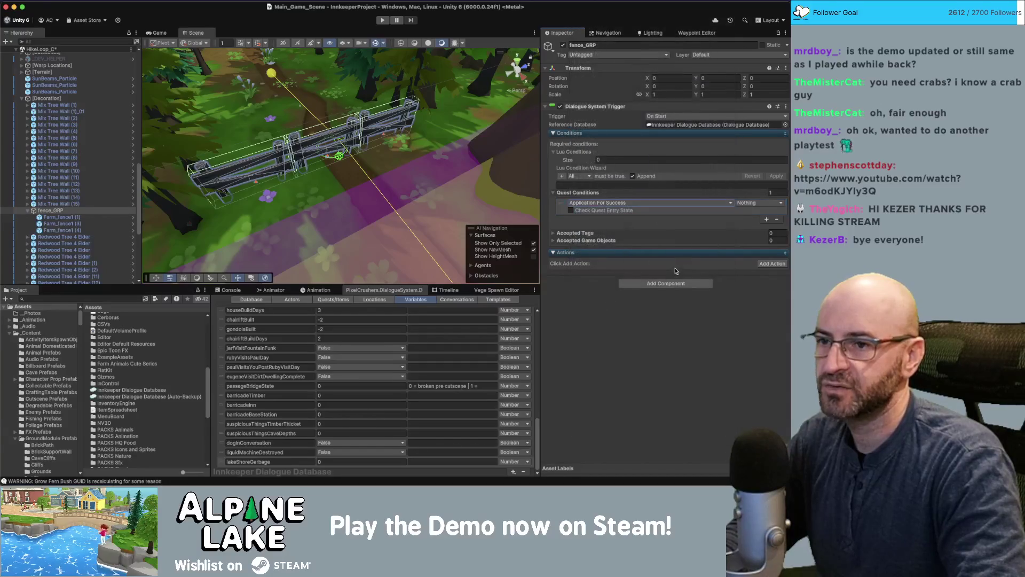
pyautogui.click(748, 204)
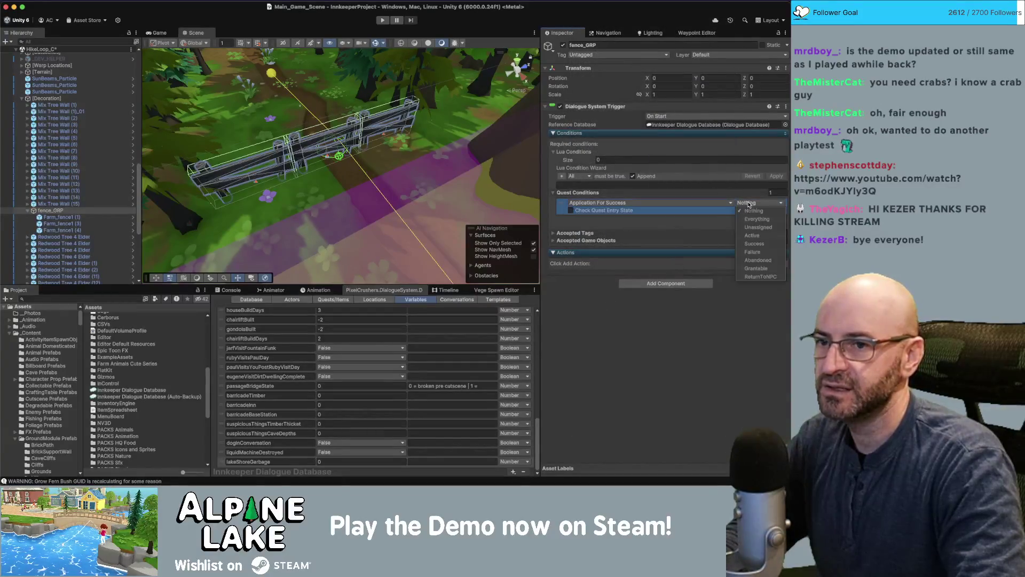
pyautogui.click(753, 236)
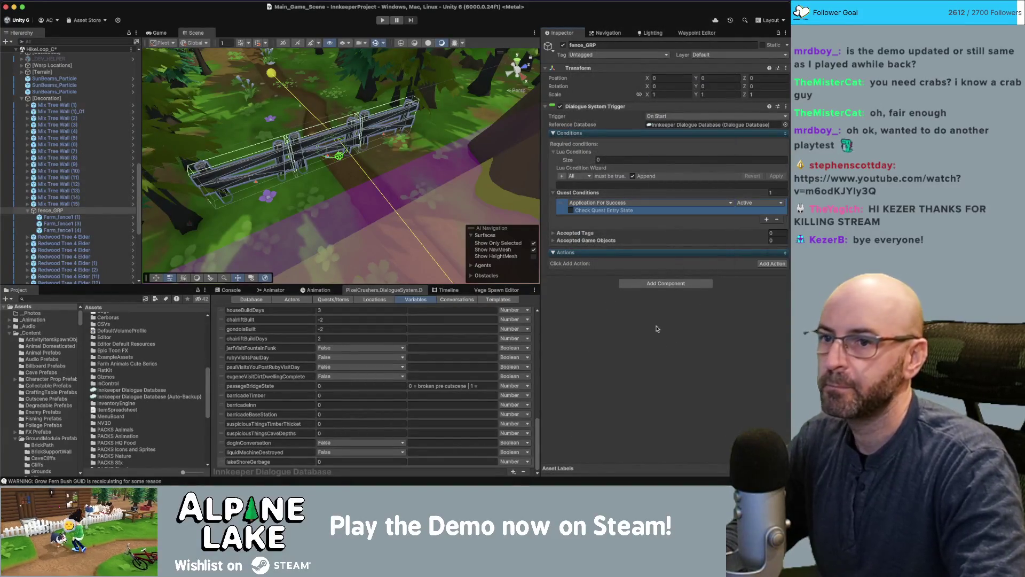
pyautogui.click(749, 204)
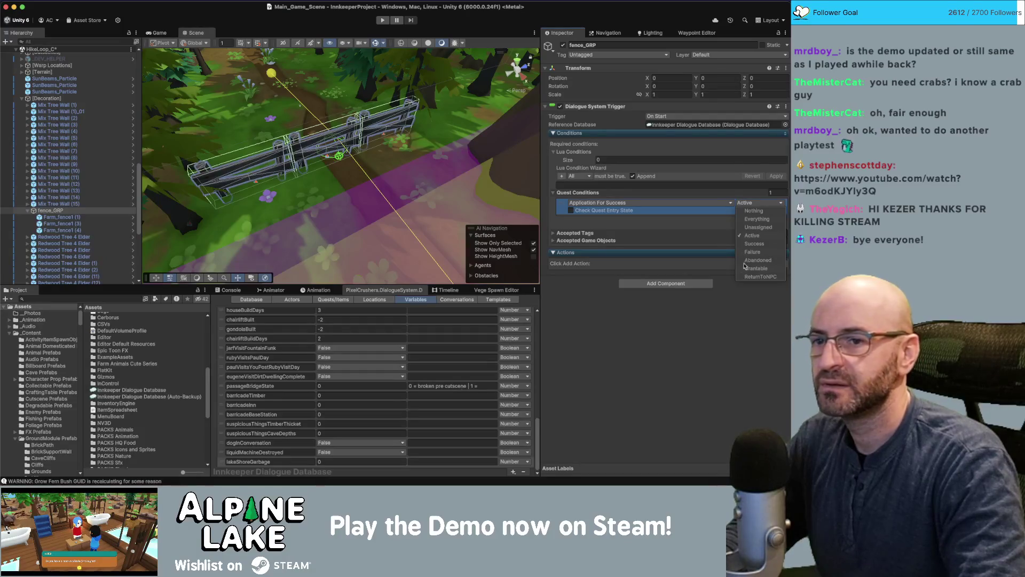
pyautogui.click(753, 229)
pyautogui.press('Escape')
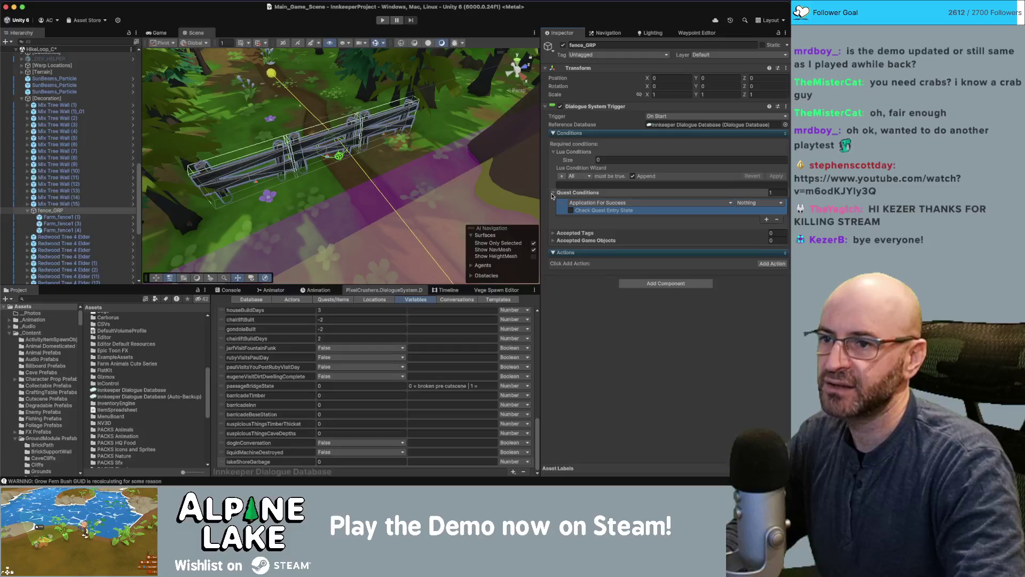
pyautogui.click(553, 192)
# Use the Lua wizard to require quest Application For Success is not unassigned
pyautogui.click(562, 175)
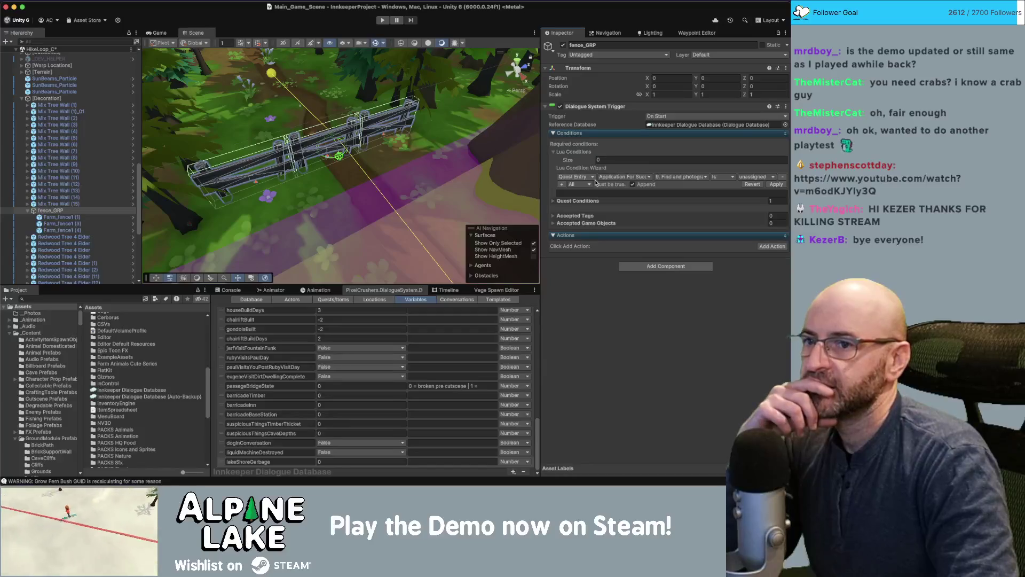
pyautogui.click(576, 176)
pyautogui.click(571, 170)
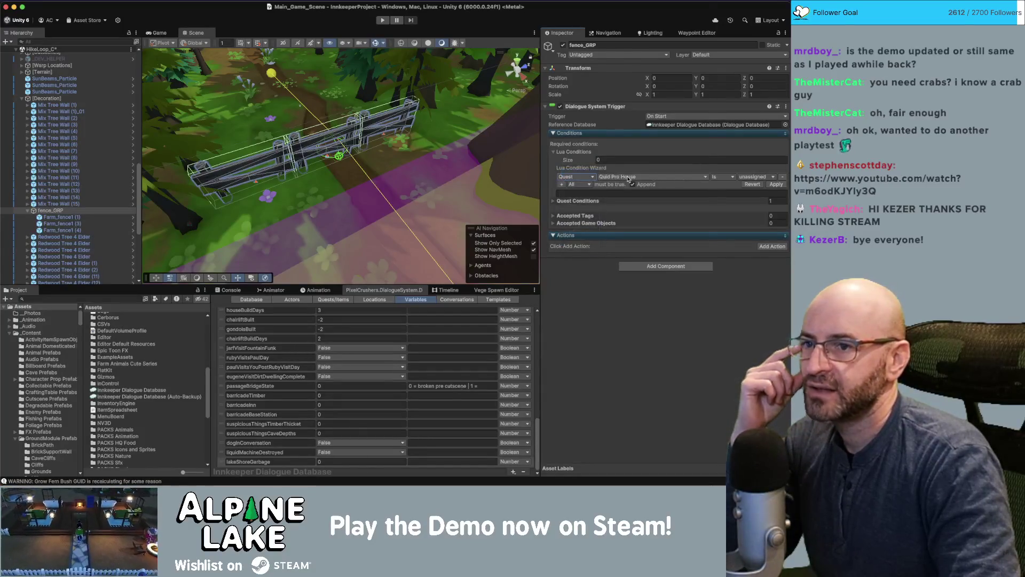
pyautogui.click(629, 178)
pyautogui.click(641, 412)
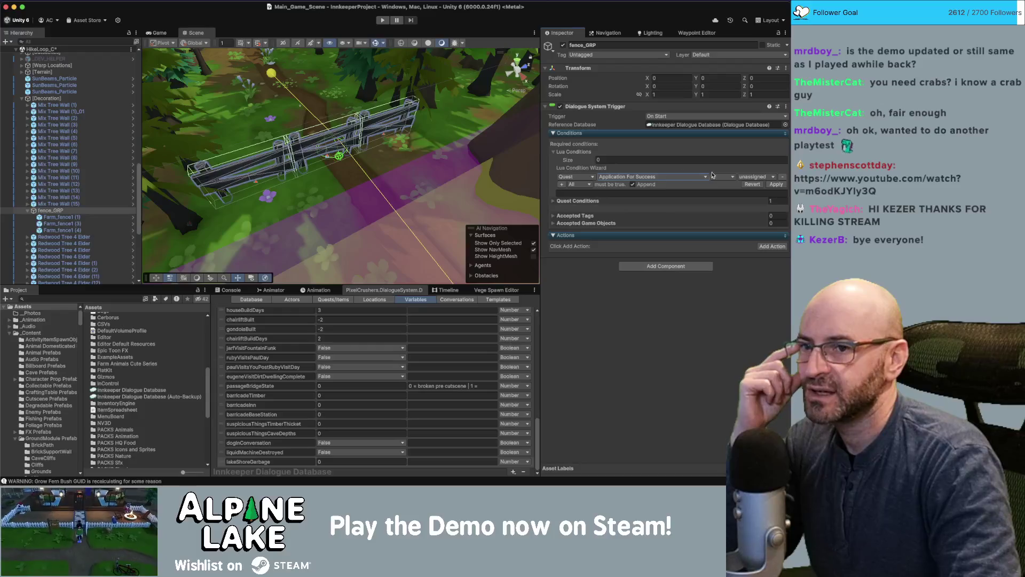
pyautogui.click(753, 177)
pyautogui.click(756, 179)
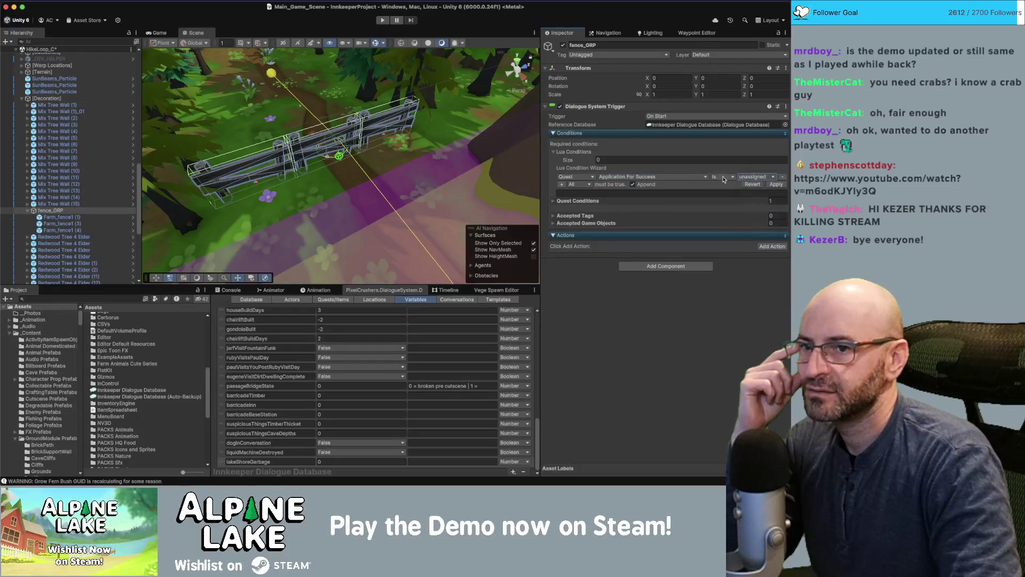
pyautogui.click(726, 186)
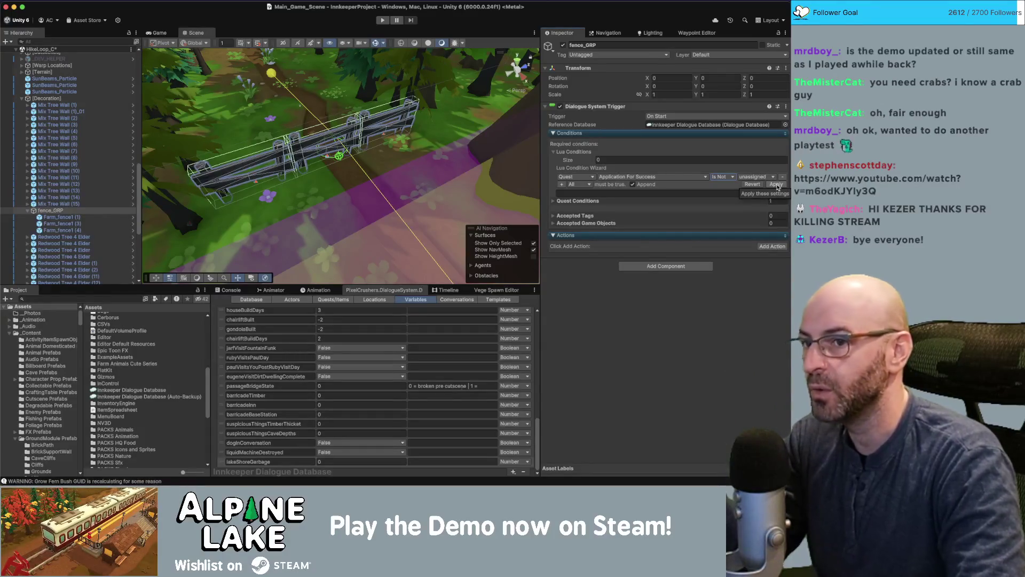
pyautogui.click(776, 185)
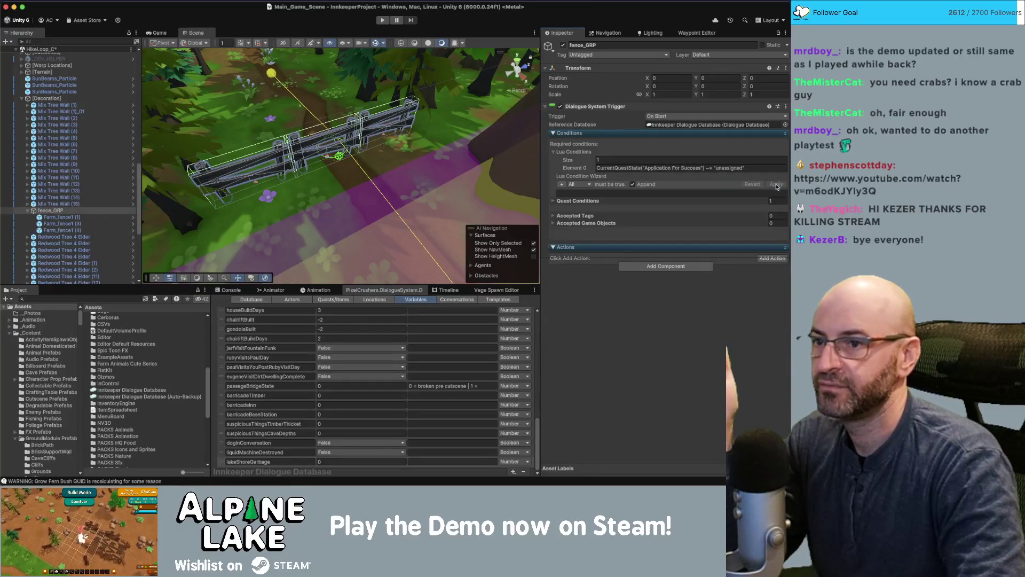
pyautogui.click(555, 154)
pyautogui.click(767, 205)
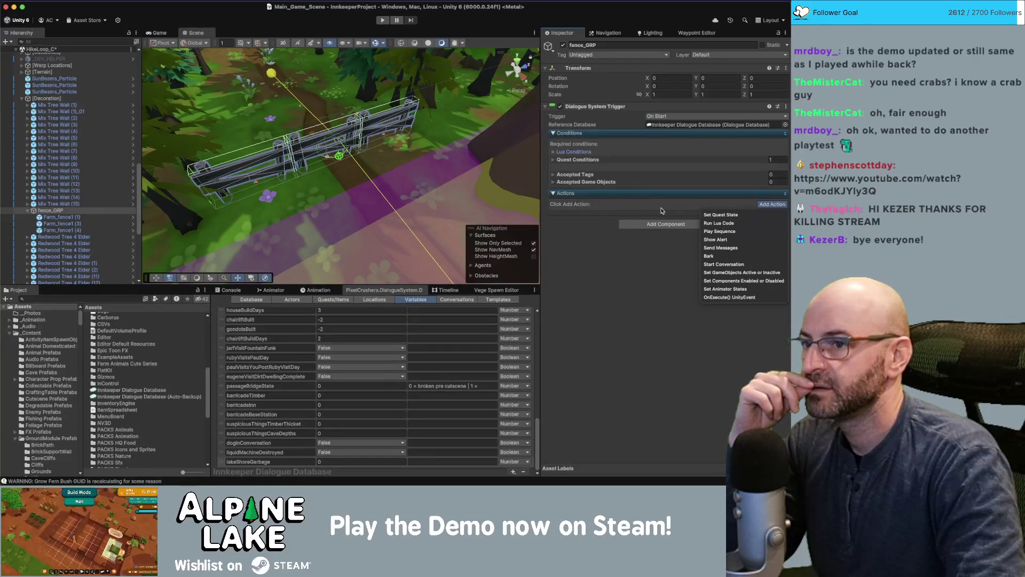
# Add a UnityEvent action with an empty event entry to the trigger
pyautogui.click(614, 244)
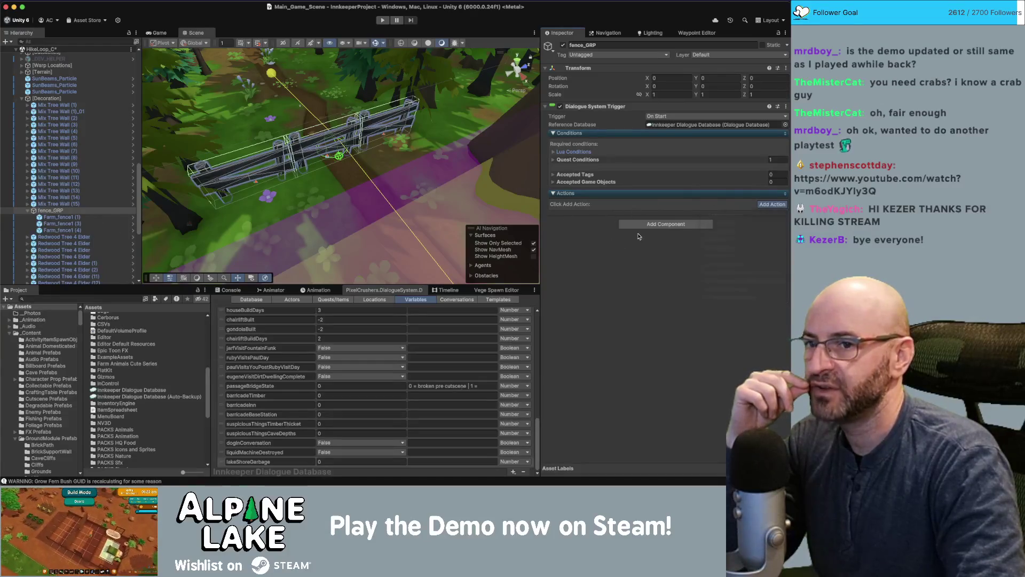
pyautogui.click(764, 205)
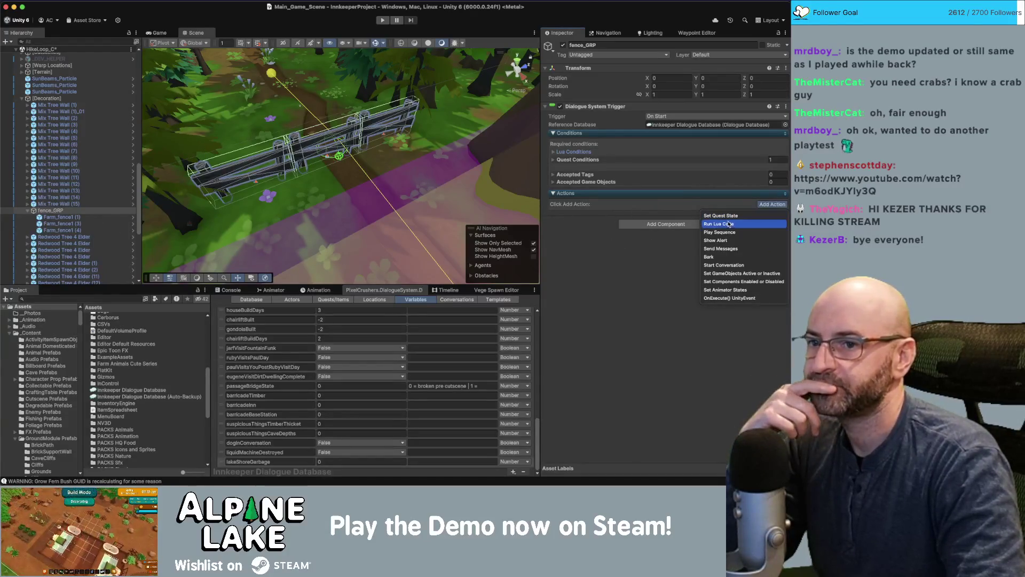
pyautogui.click(721, 298)
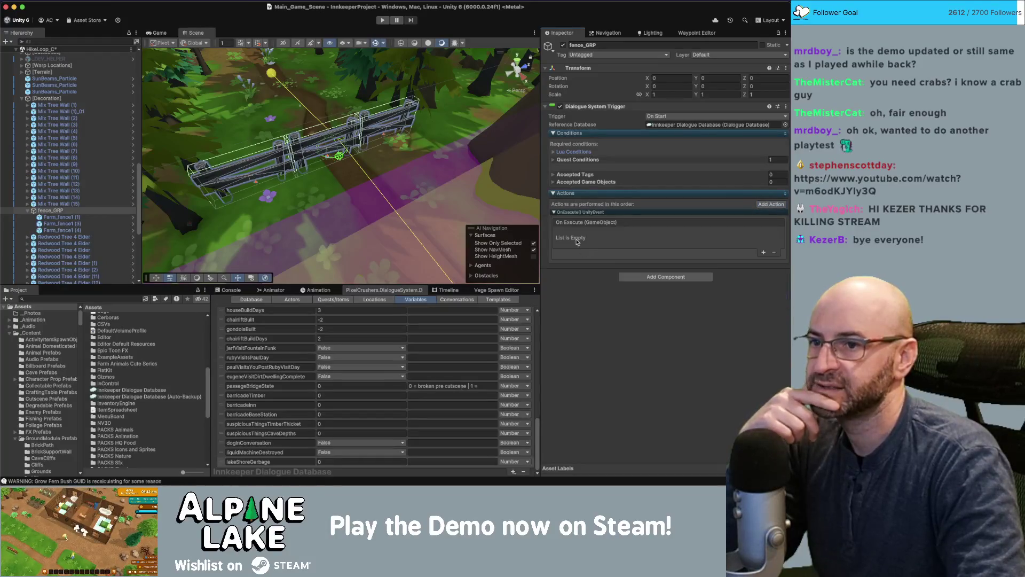
pyautogui.click(764, 255)
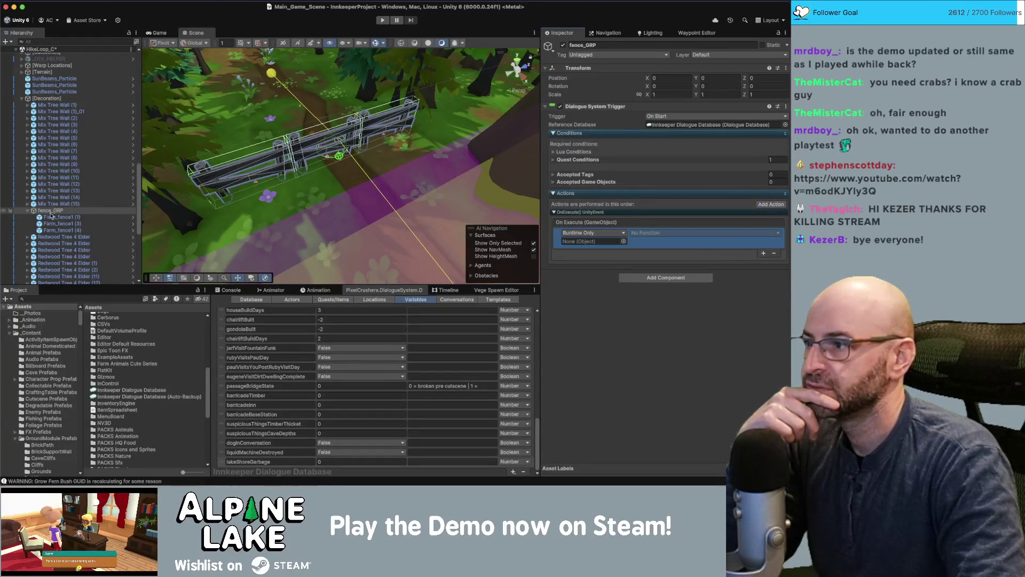
# Target Farm_fence1 (3) in the event and have it call GameObject.SetActive
pyautogui.click(75, 223)
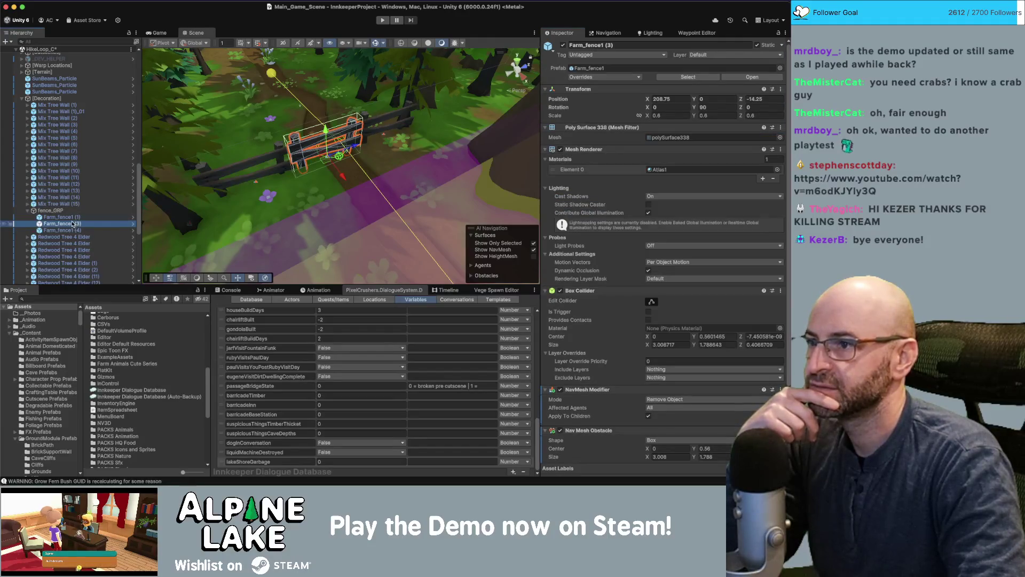
pyautogui.click(50, 211)
pyautogui.moveTo(59, 223); pyautogui.dragTo(578, 241)
pyautogui.click(661, 235)
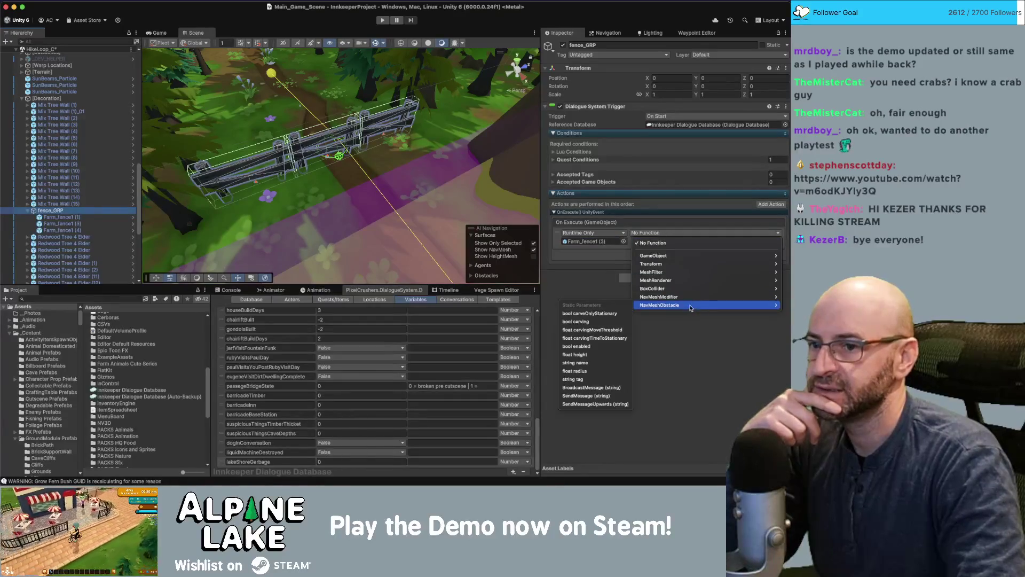
pyautogui.moveTo(683, 286)
pyautogui.moveTo(667, 256)
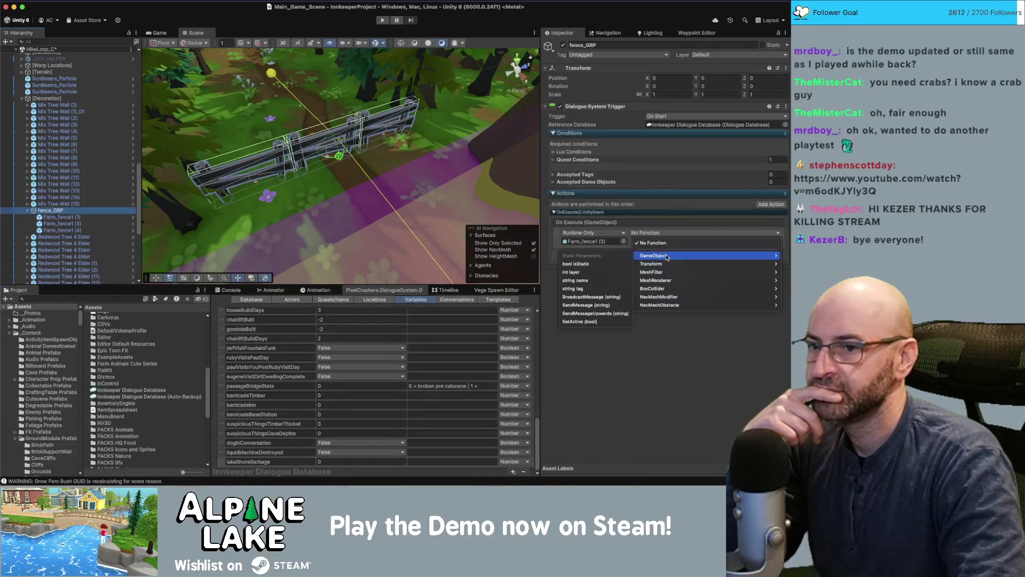
pyautogui.click(580, 321)
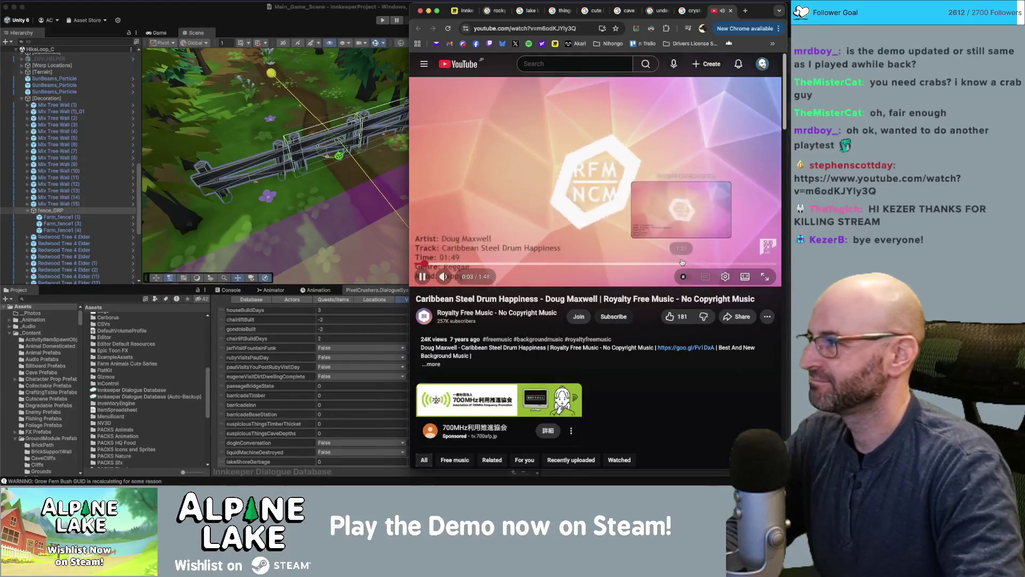
# View the Lake Shore [Warp Locations] area in the Scene view, then switch to Chrome
pyautogui.click(251, 20)
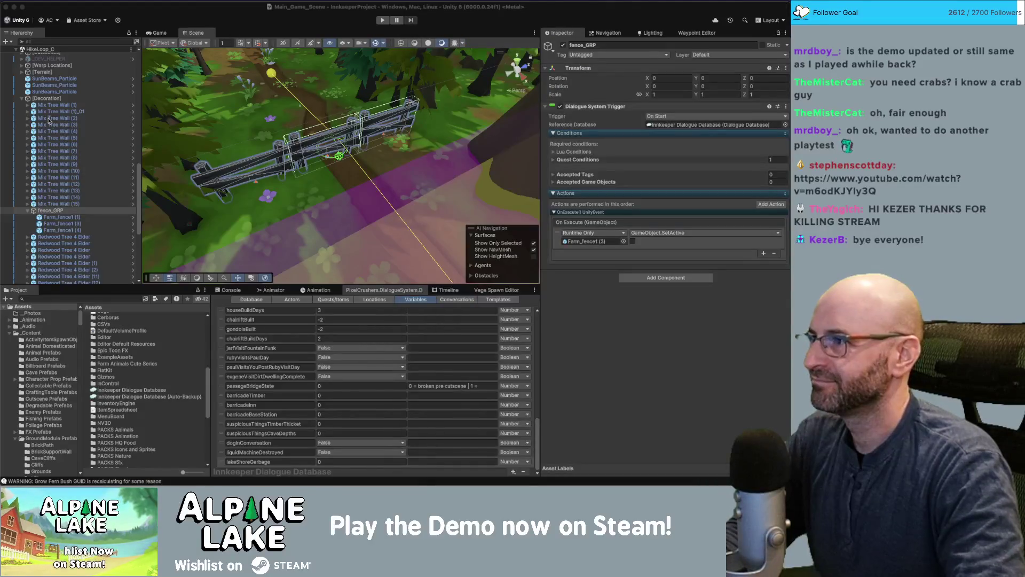
pyautogui.click(290, 164)
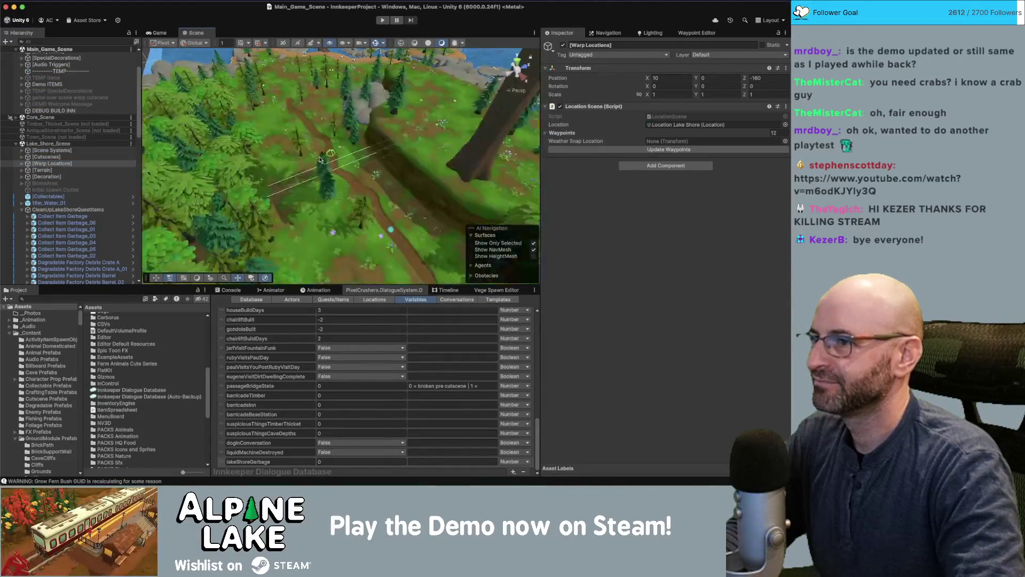
pyautogui.press('w')
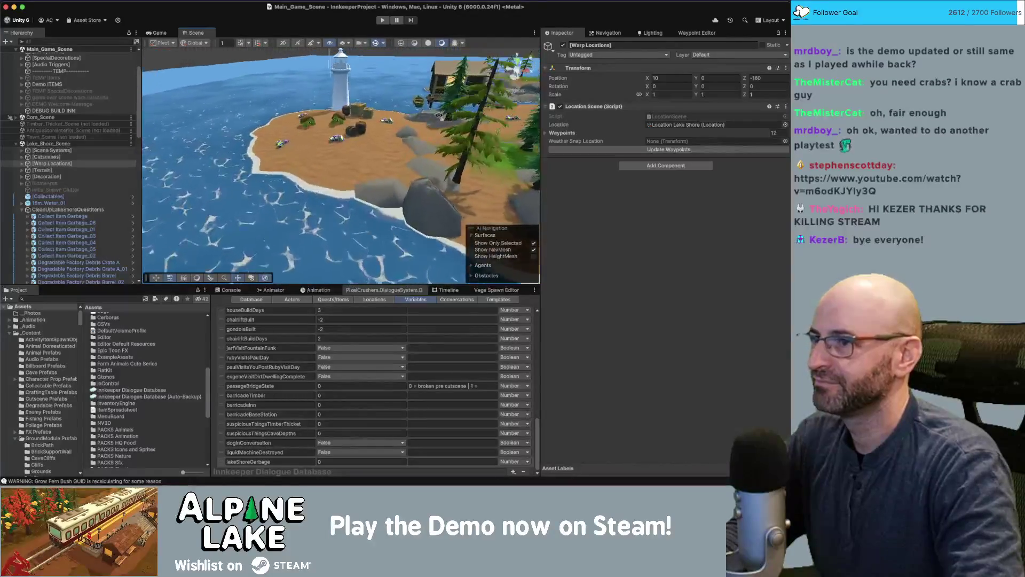
pyautogui.moveTo(440, 103)
pyautogui.mouseDown()
pyautogui.moveTo(475, 103)
pyautogui.moveTo(450, 96)
pyautogui.moveTo(460, 106)
pyautogui.mouseUp()
pyautogui.press('super+Tab')
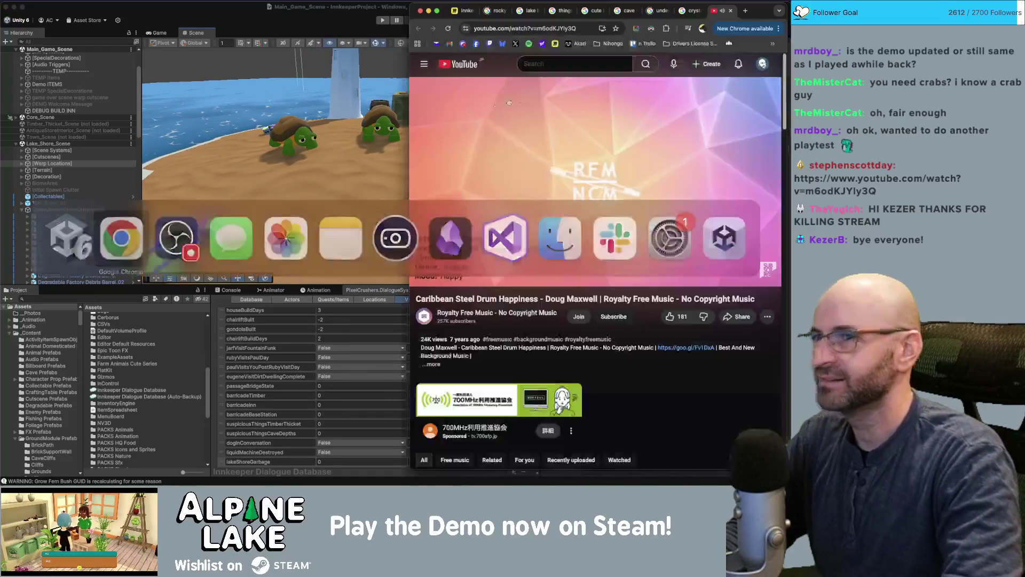
pyautogui.press('super+Tab')
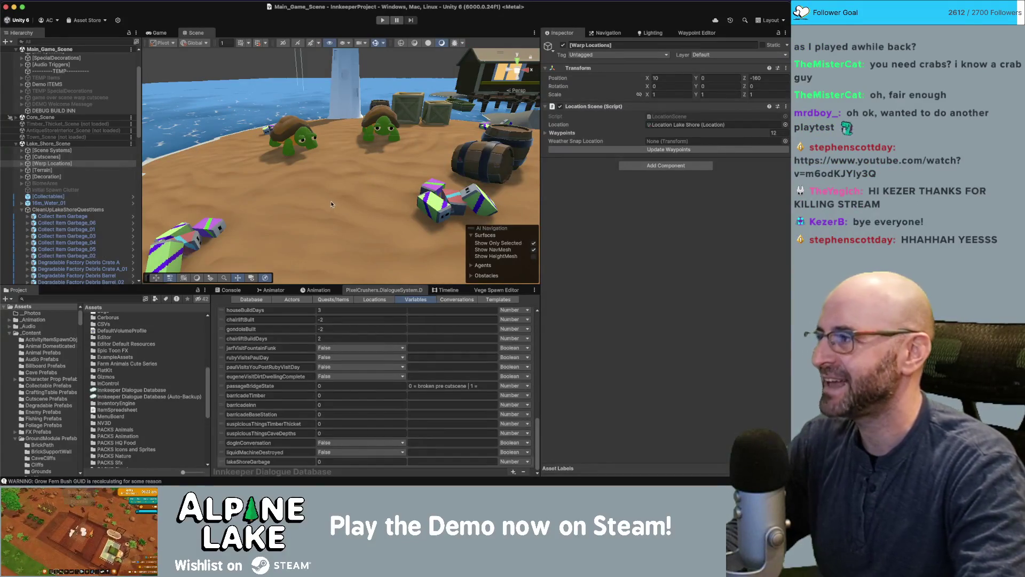
pyautogui.scroll(-5, 319, 196)
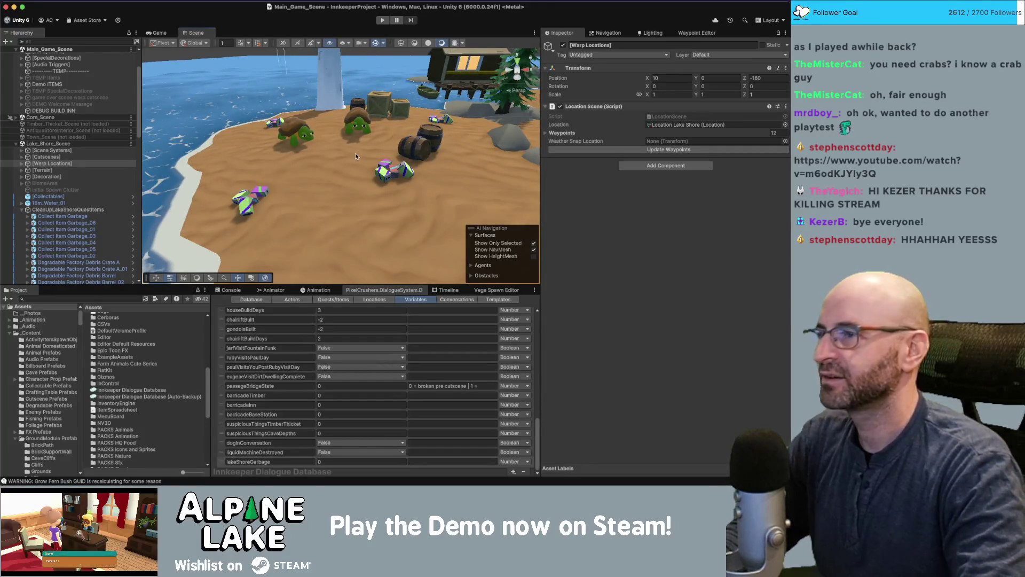
pyautogui.press('super+Tab')
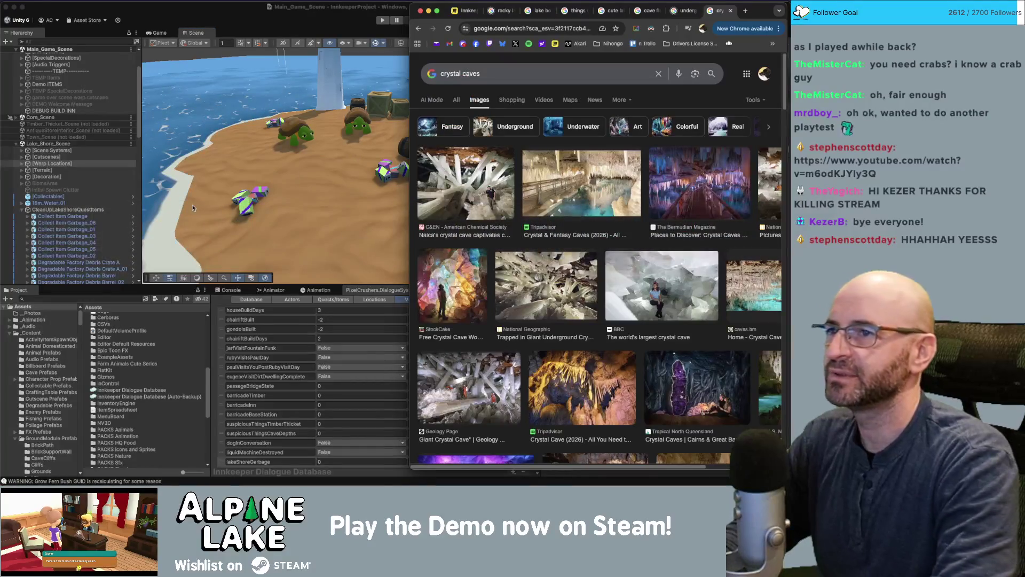
# Search 'alpine lake' in a new tab and move it into its own widened window
pyautogui.press('super+t')
pyautogui.write('alpine lake')
pyautogui.press('Return')
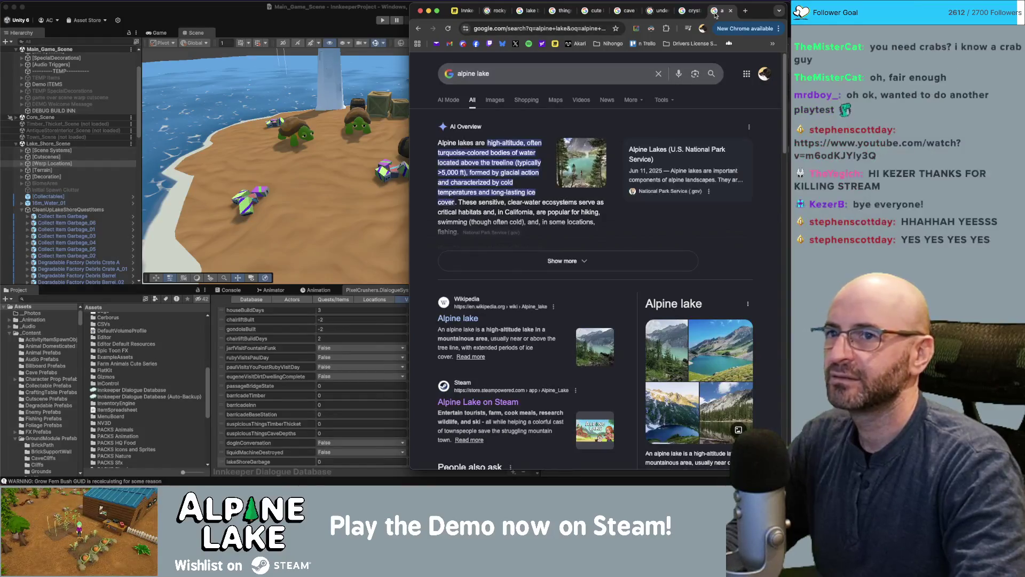
pyautogui.moveTo(716, 14); pyautogui.dragTo(128, 23)
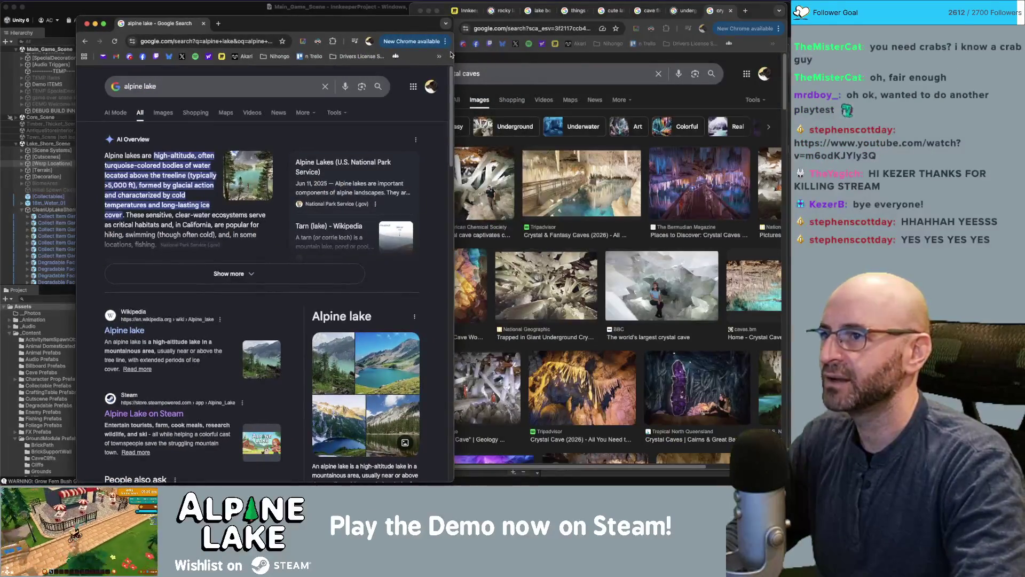
pyautogui.moveTo(454, 52); pyautogui.dragTo(701, 52)
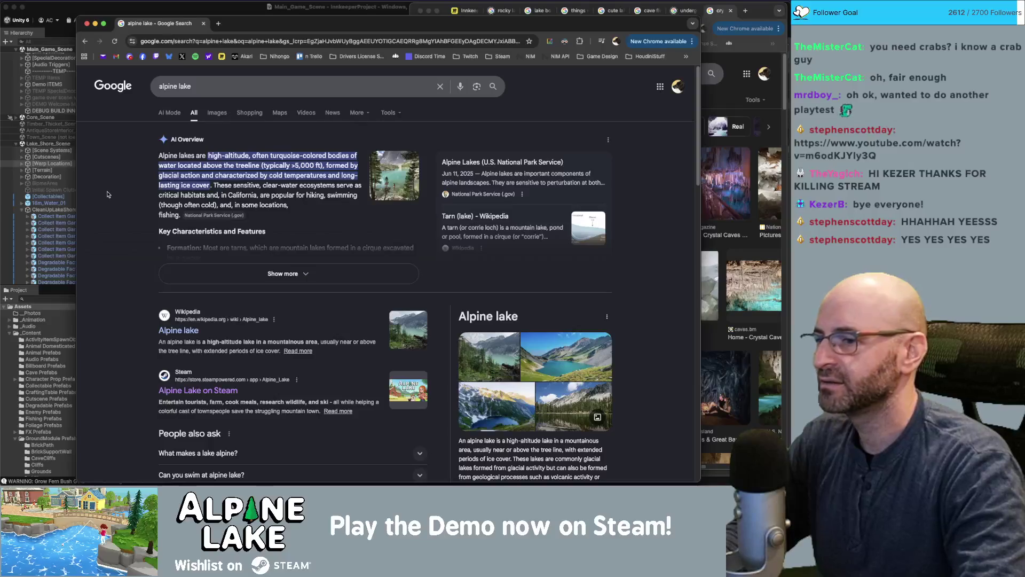
# Browse the alpine lake photos, then close that window and return to Unity
pyautogui.scroll(-3, 373, 267)
pyautogui.click(552, 290)
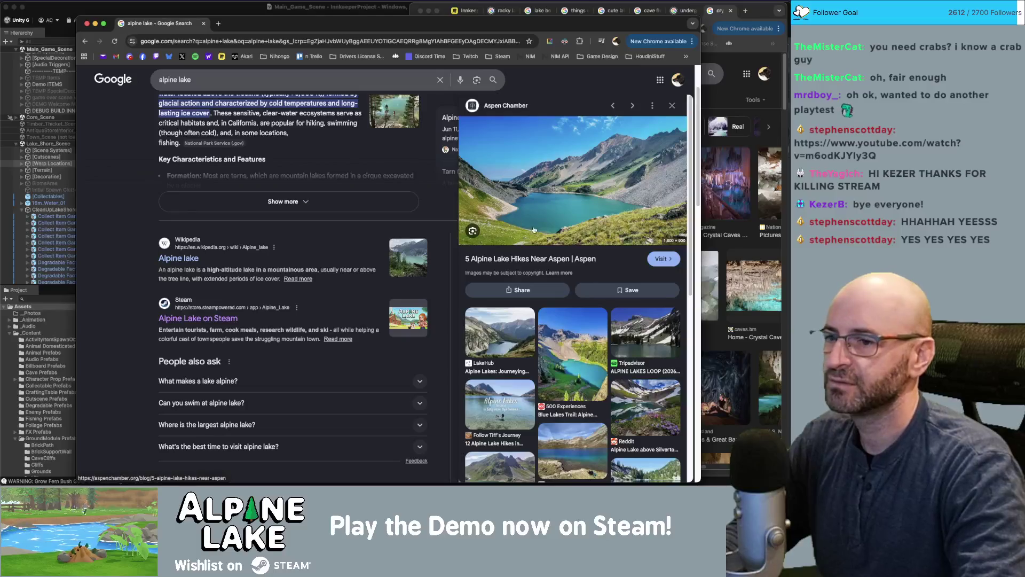
pyautogui.click(511, 336)
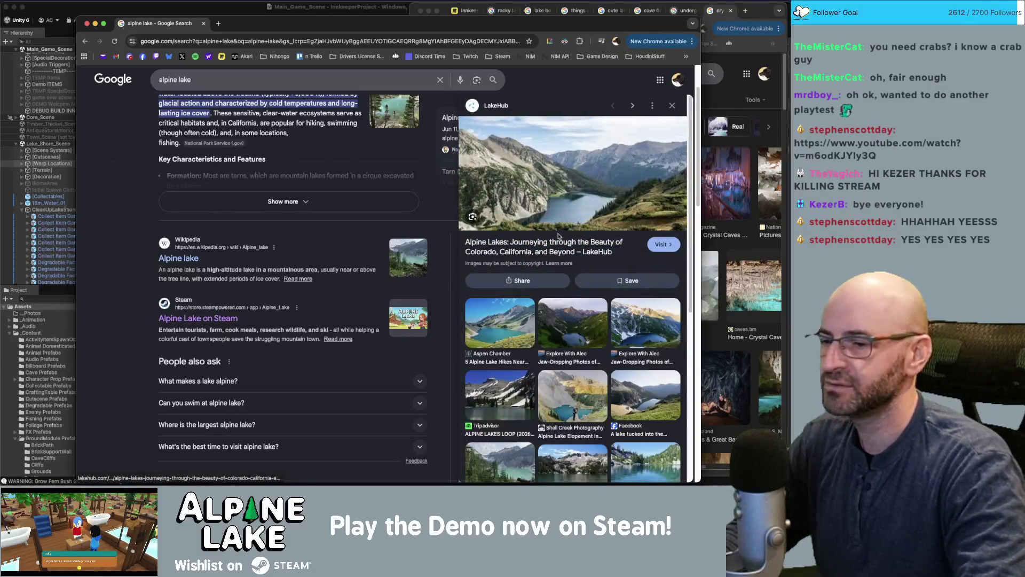
pyautogui.click(500, 395)
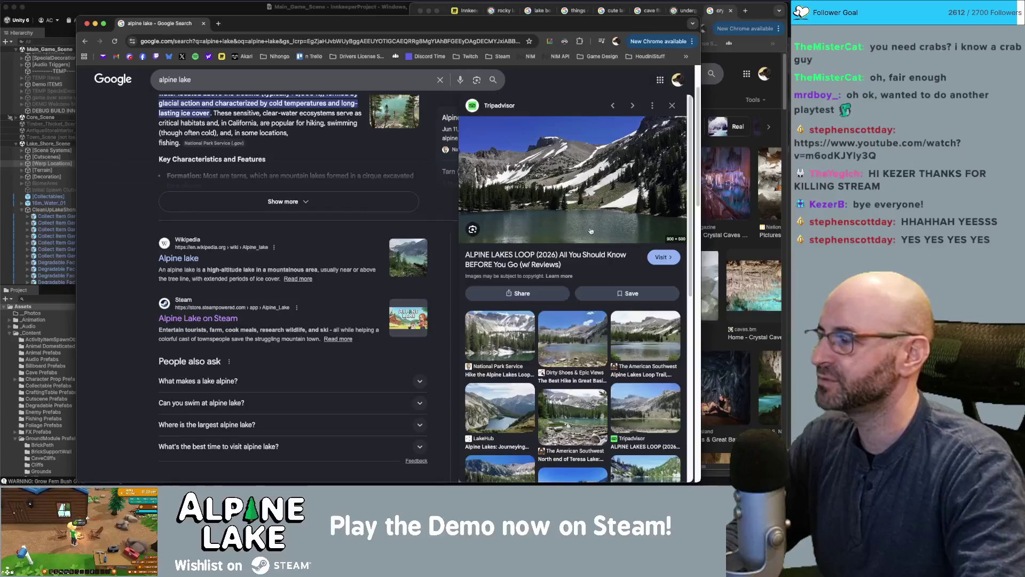
pyautogui.press('Right')
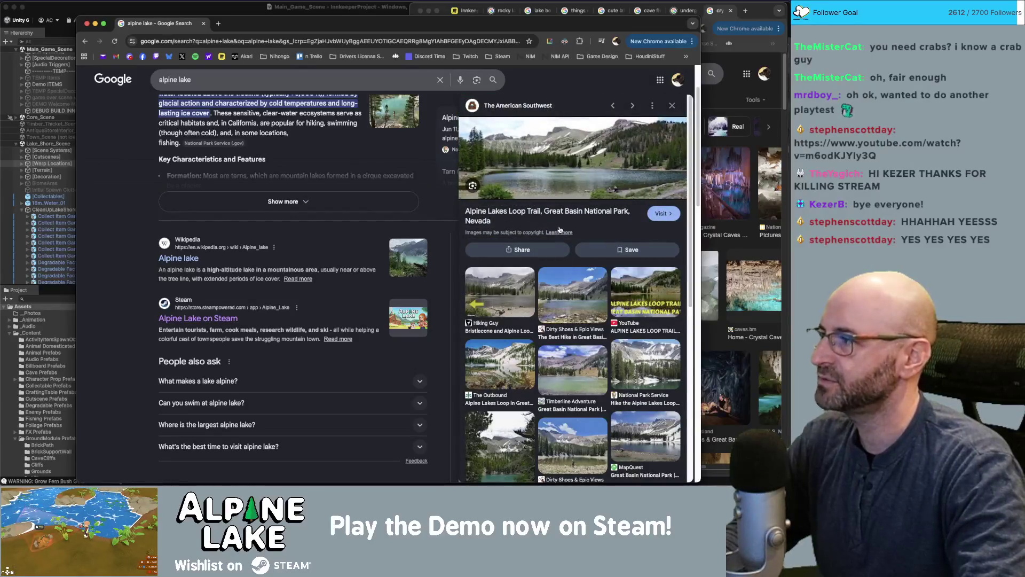
pyautogui.click(579, 365)
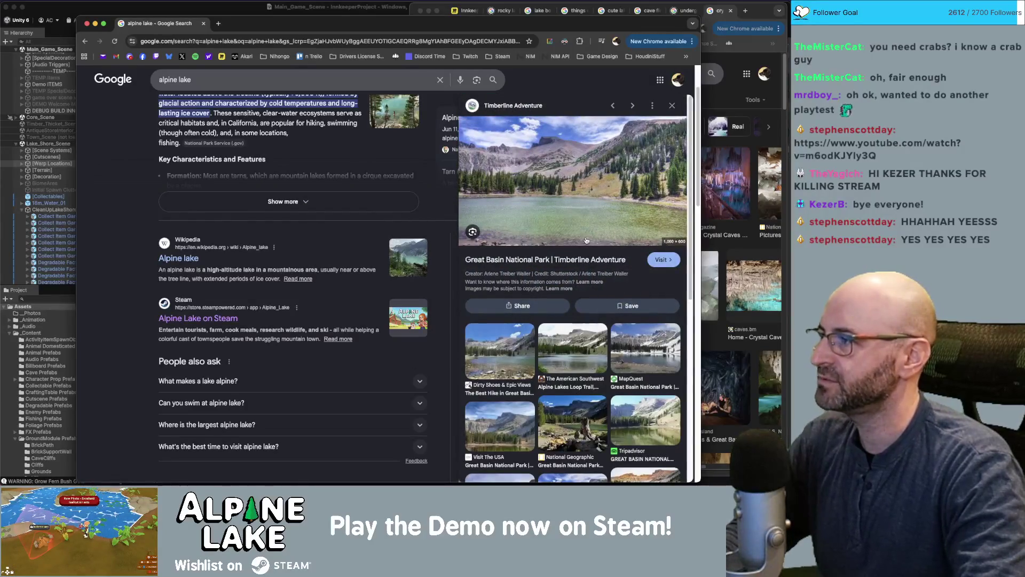
pyautogui.press('Right')
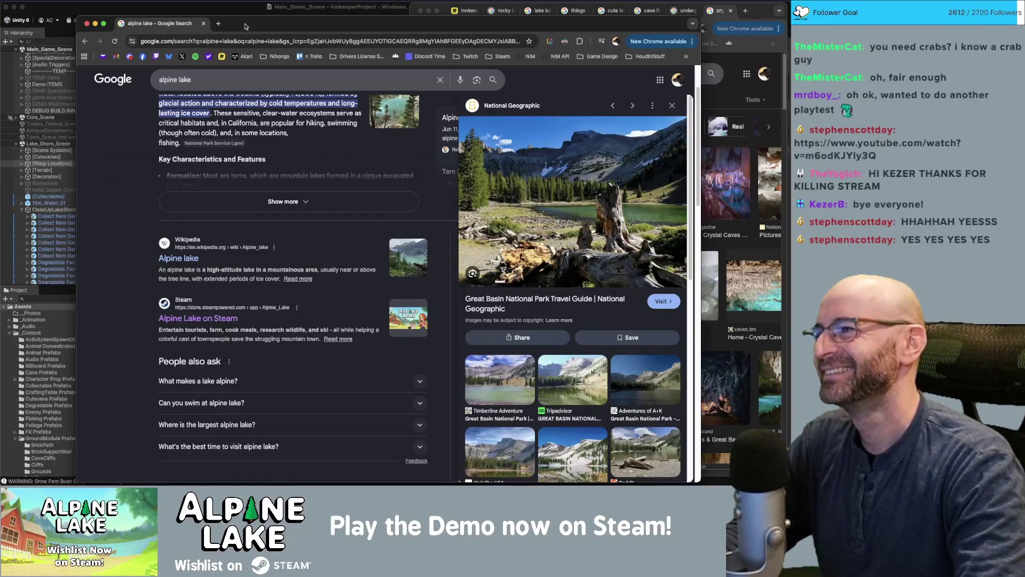
pyautogui.moveTo(245, 26); pyautogui.dragTo(244, 25)
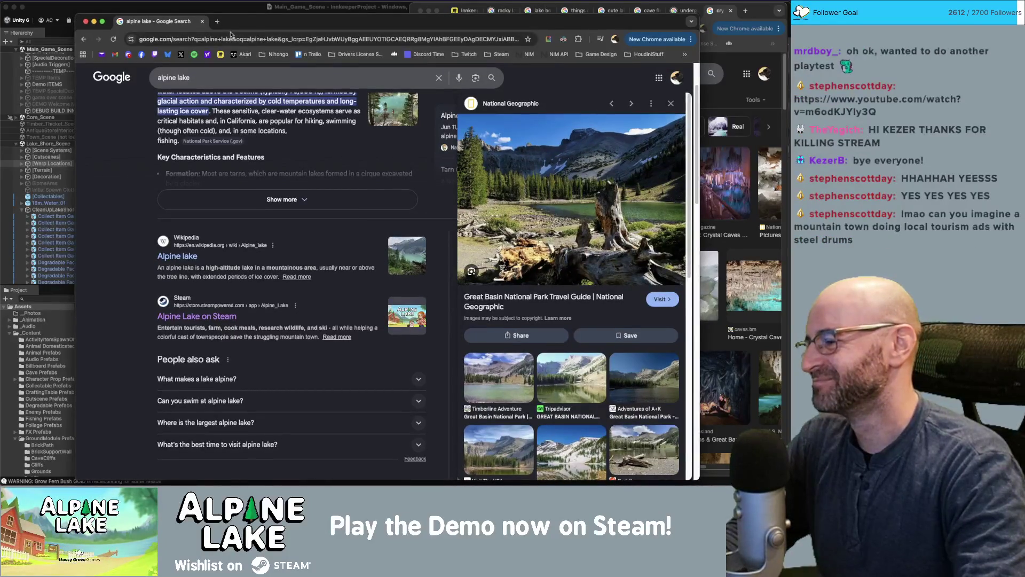
pyautogui.press('super+w')
pyautogui.click(181, 13)
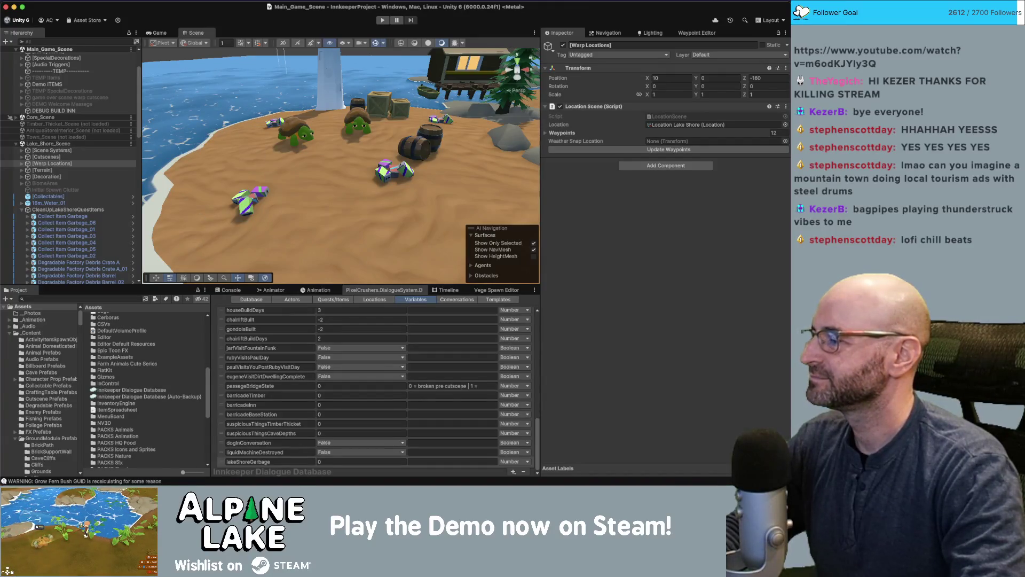
pyautogui.press('super+Tab')
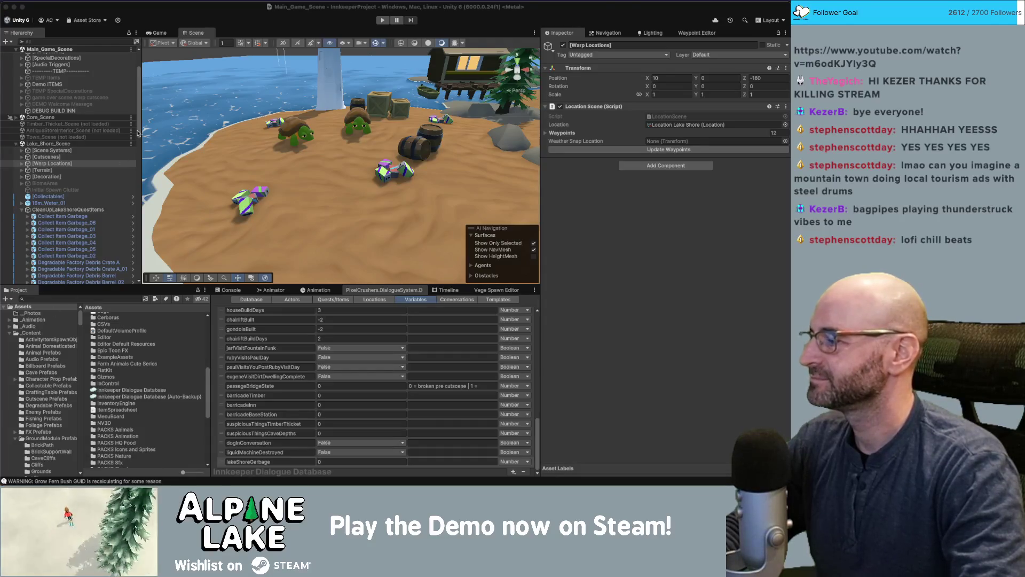
pyautogui.press('super+Tab')
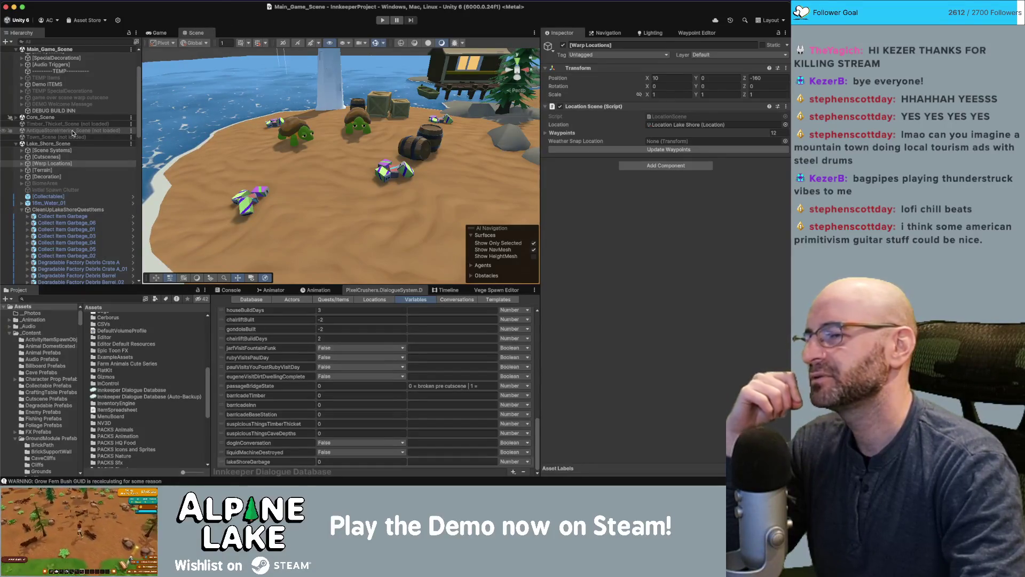
pyautogui.click(328, 67)
pyautogui.press('f')
pyautogui.click(335, 61)
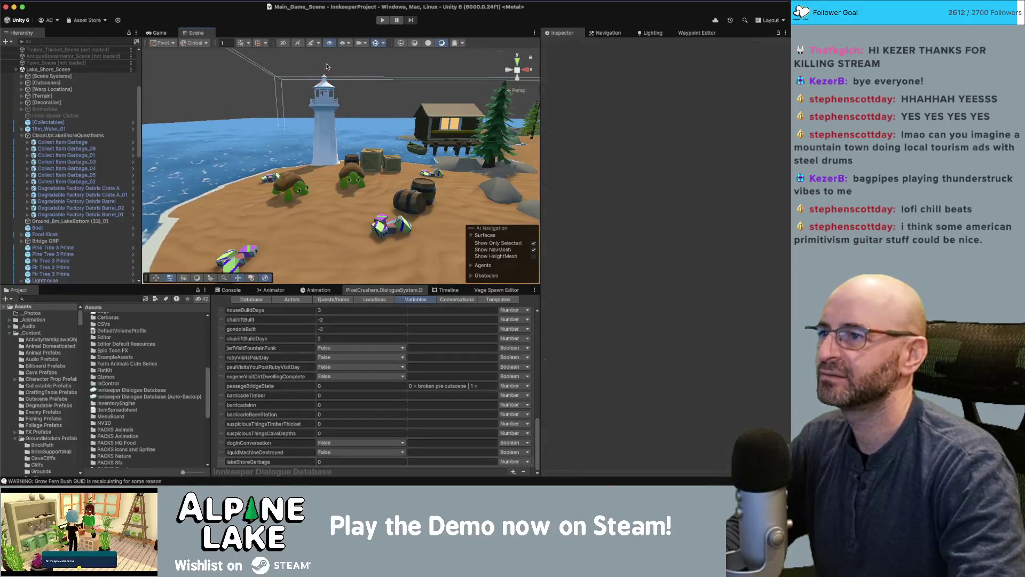
pyautogui.moveTo(317, 122); pyautogui.dragTo(321, 140)
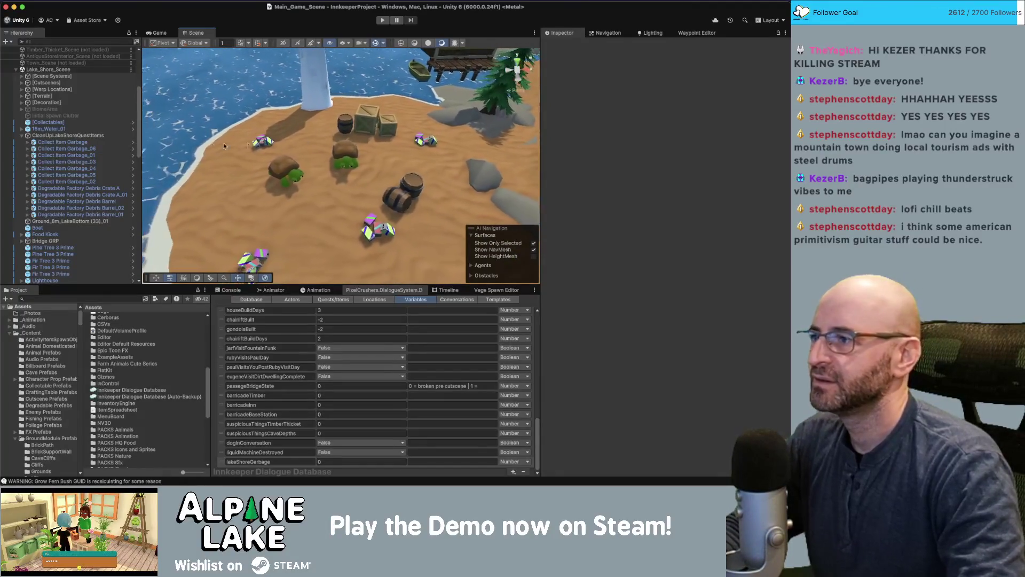
pyautogui.scroll(-10, 73, 197)
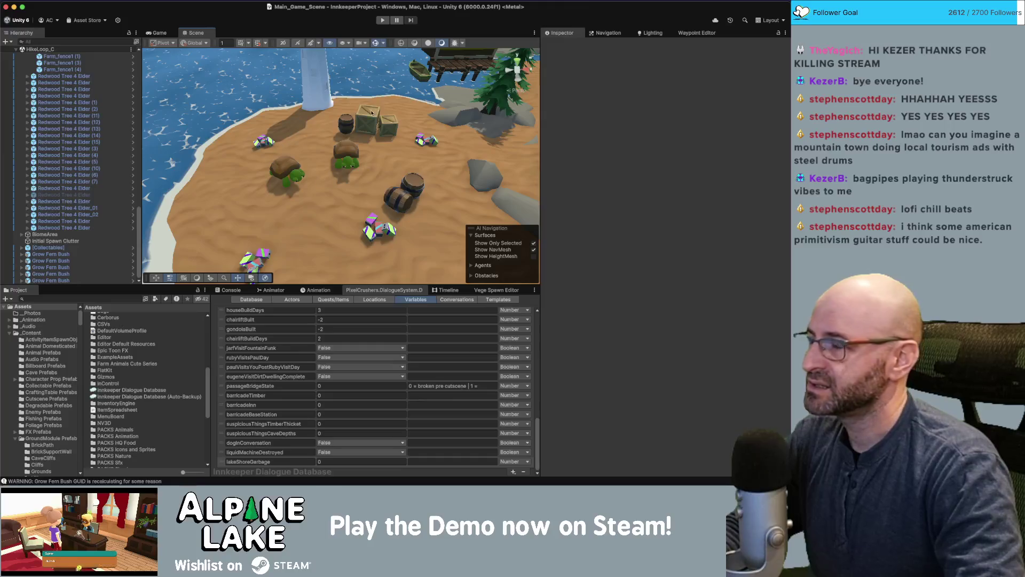
pyautogui.scroll(-5, 291, 169)
pyautogui.moveTo(291, 168); pyautogui.dragTo(311, 82)
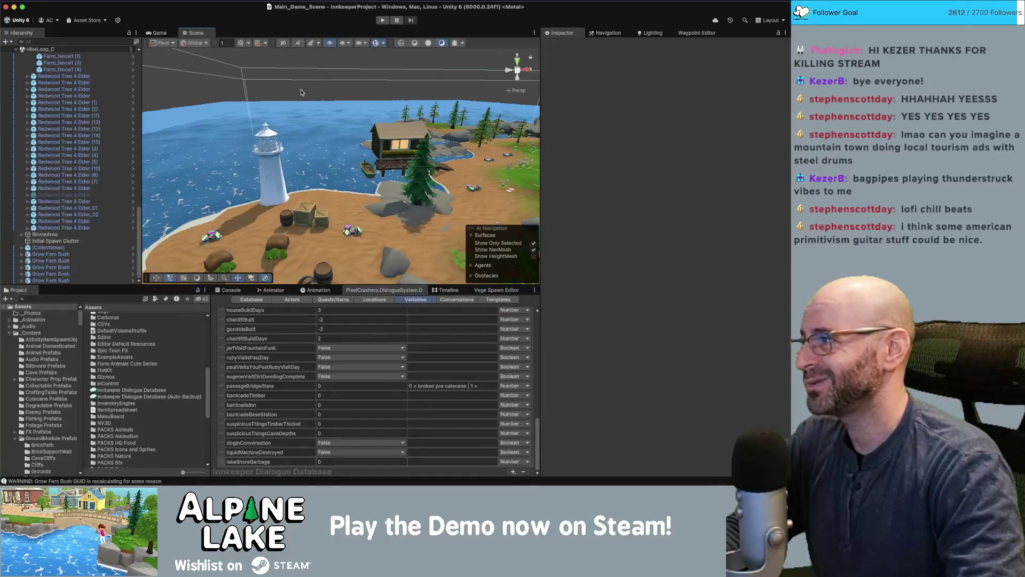
pyautogui.moveTo(302, 87); pyautogui.dragTo(297, 120)
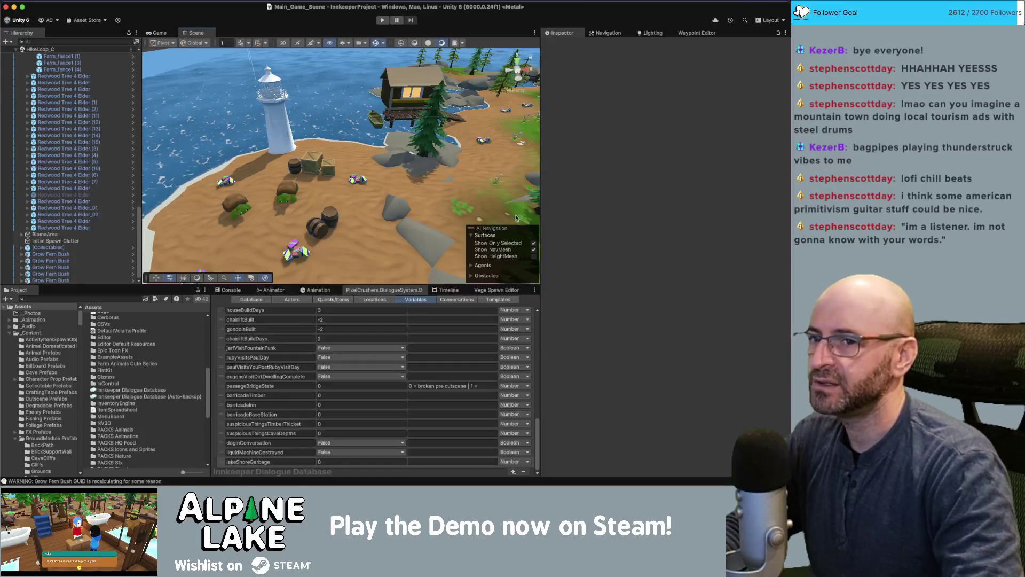
pyautogui.scroll(10, 267, 369)
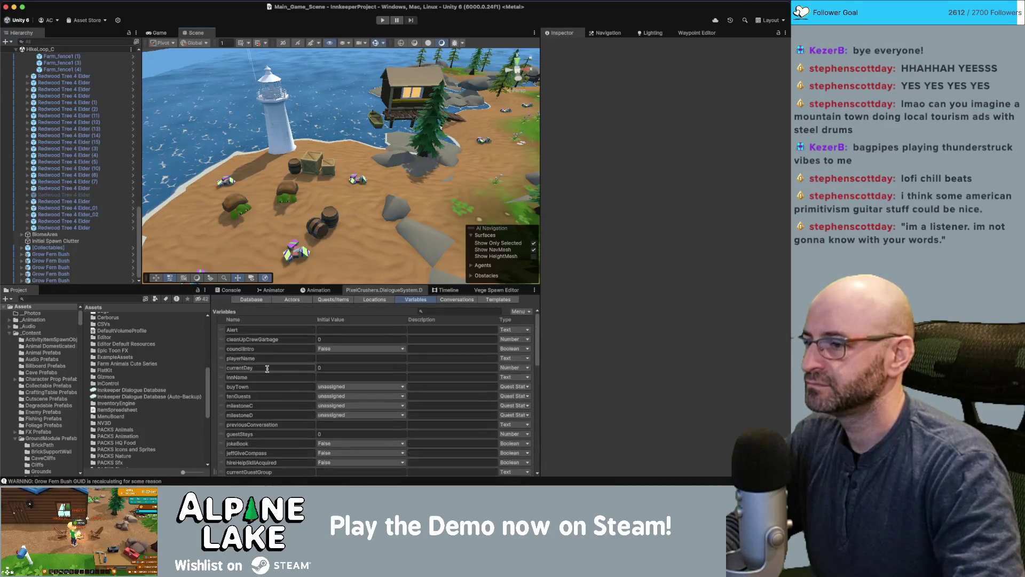
# Copy the garbage counter text from Clean Up Crew's first quest entry
pyautogui.click(330, 300)
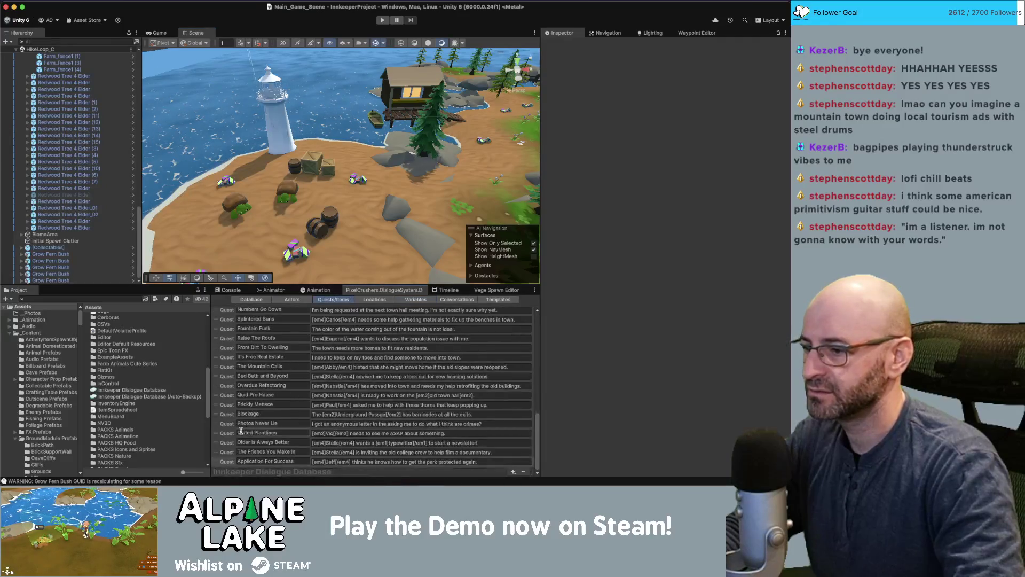
pyautogui.scroll(10, 241, 430)
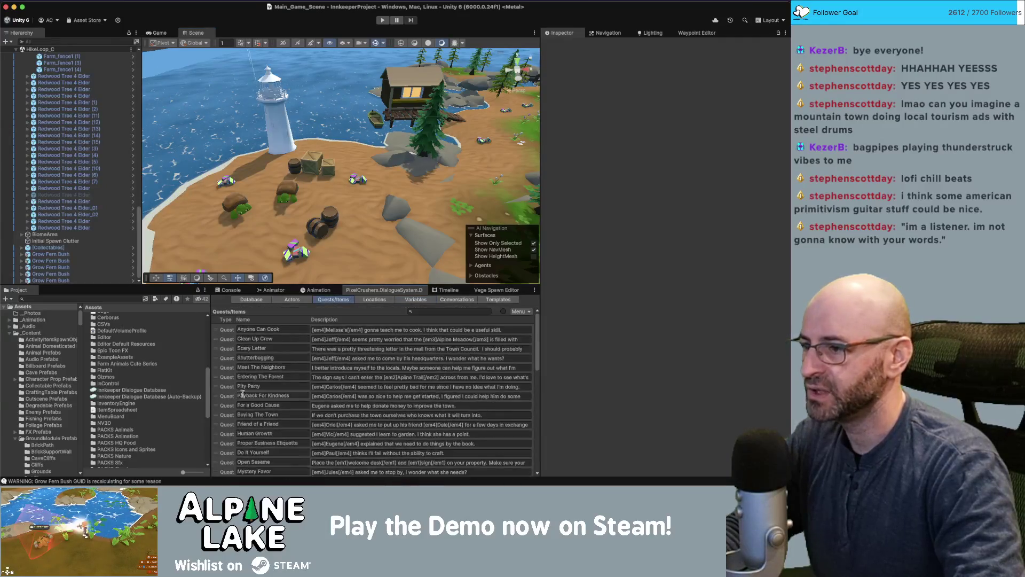
pyautogui.click(228, 339)
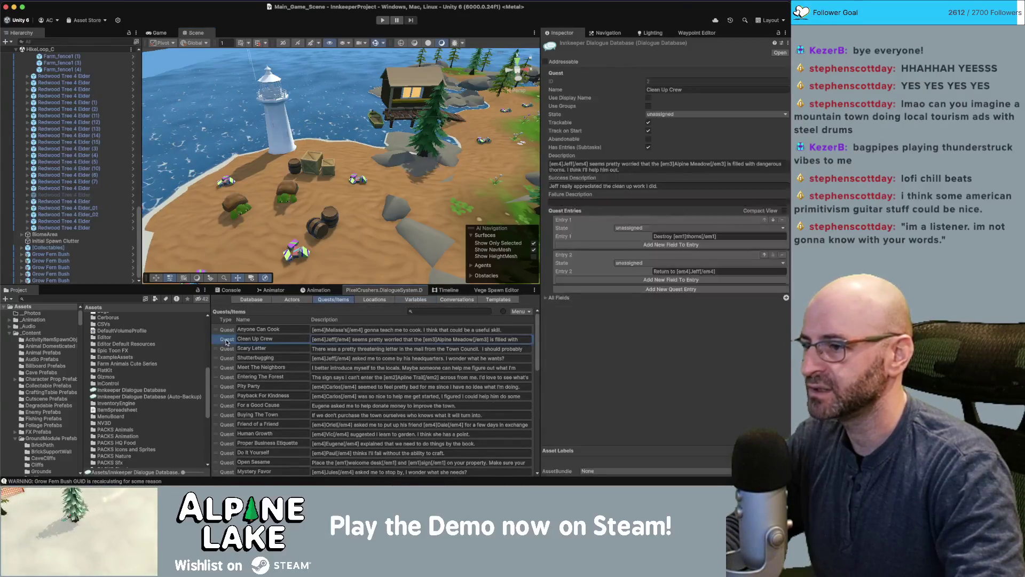
pyautogui.click(701, 236)
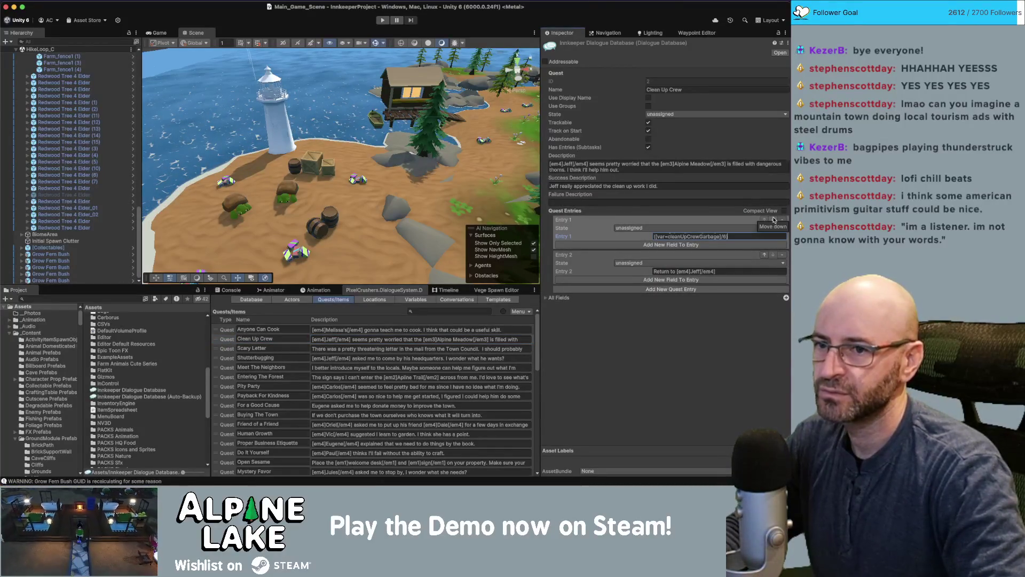
pyautogui.press('super+a')
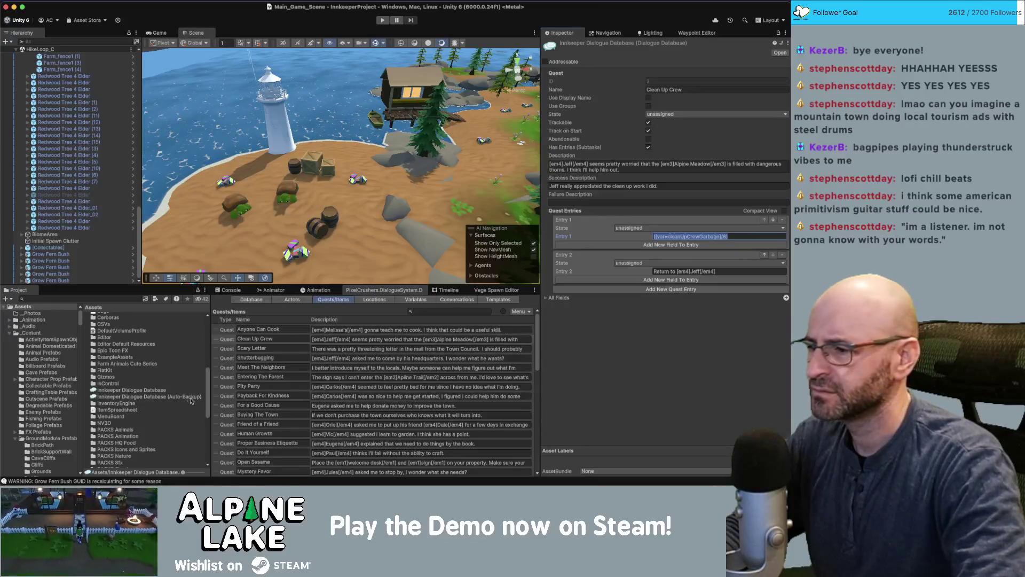
pyautogui.scroll(-10, 235, 414)
# Paste it into Application For Success Entry 1 and rename the variable to lakeShoreGarbage
pyautogui.click(228, 460)
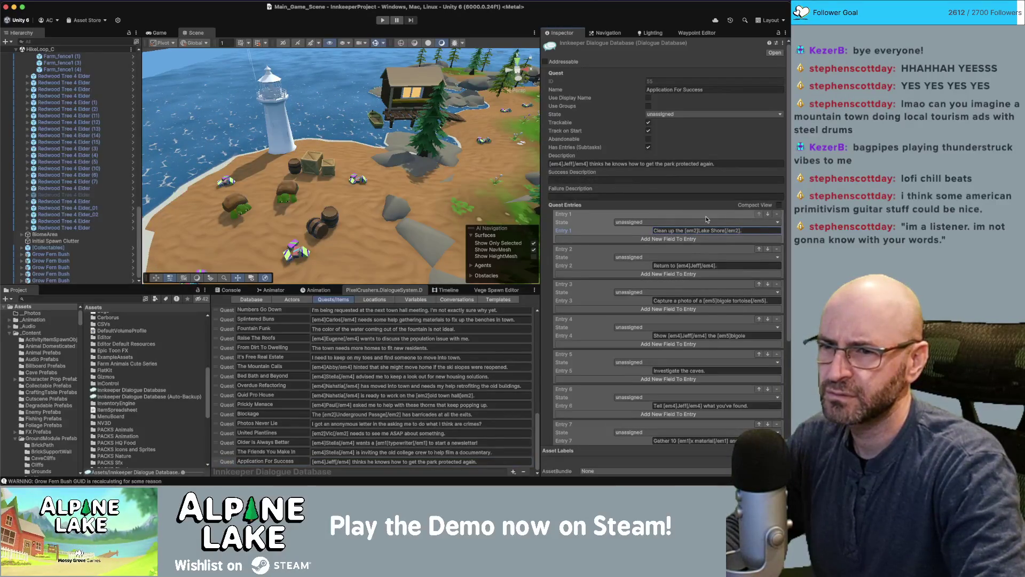
pyautogui.press('super+v')
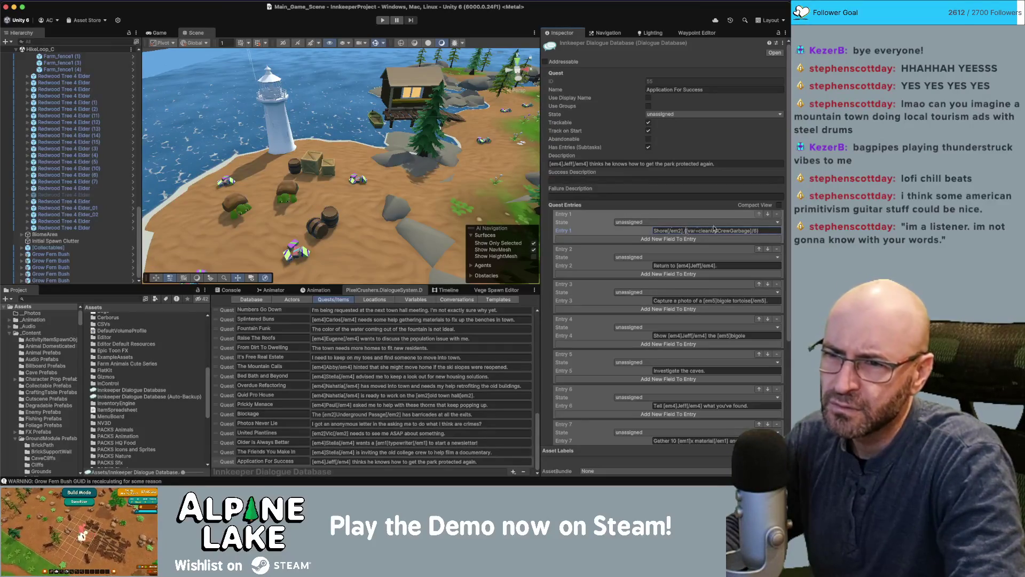
pyautogui.click(748, 229)
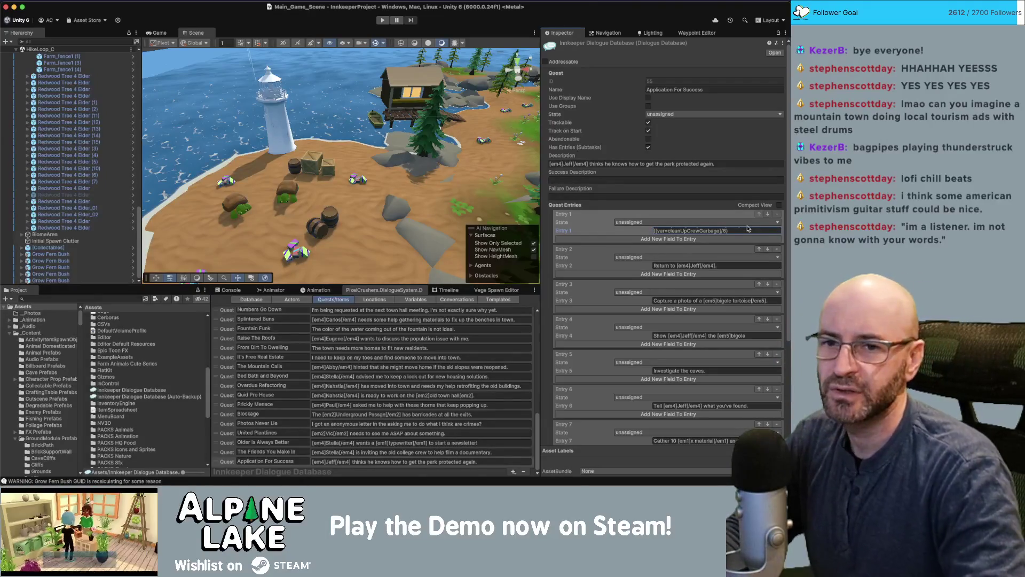
pyautogui.press('BackSpace')
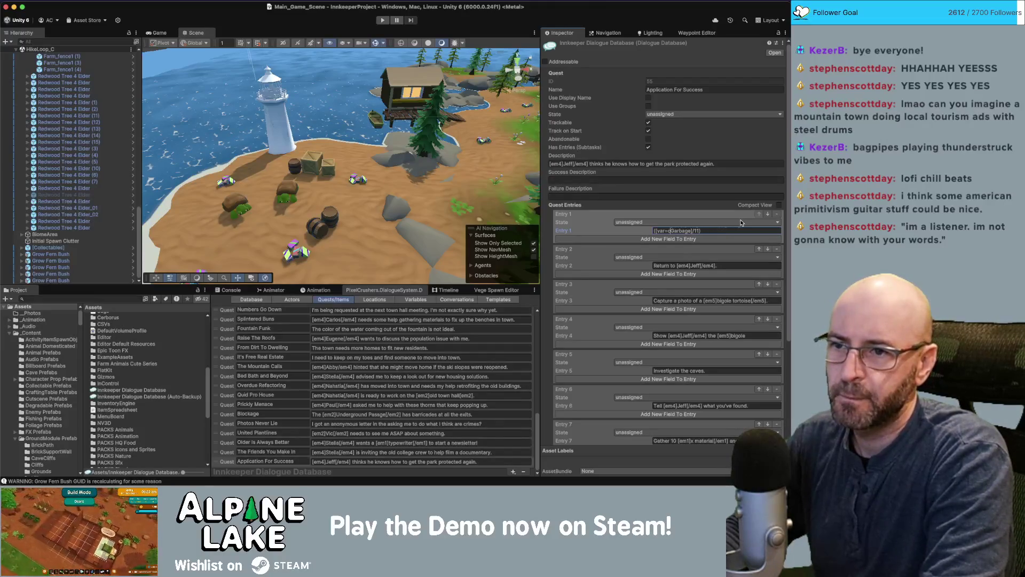
pyautogui.write('lakeShore')
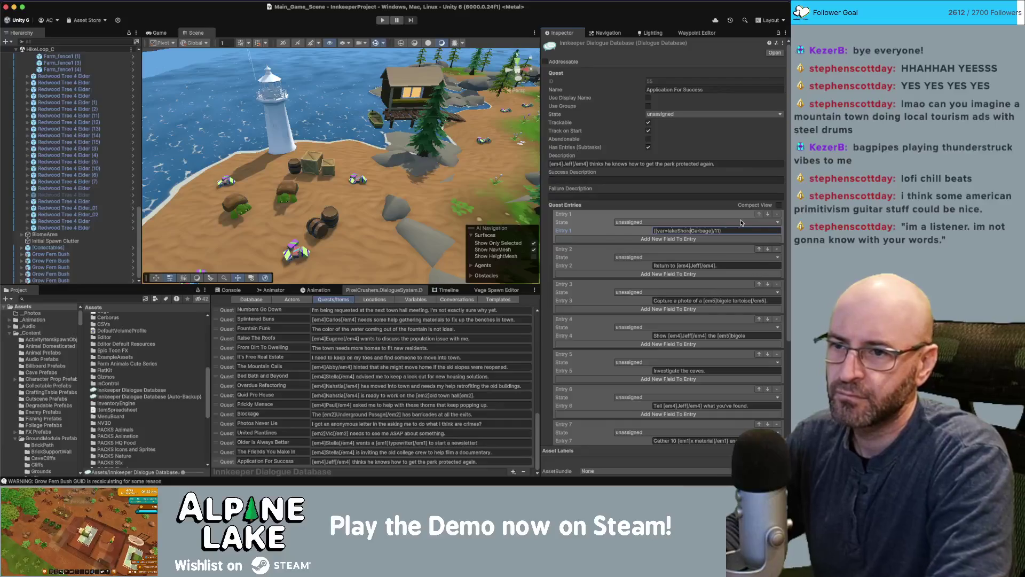
pyautogui.press('End')
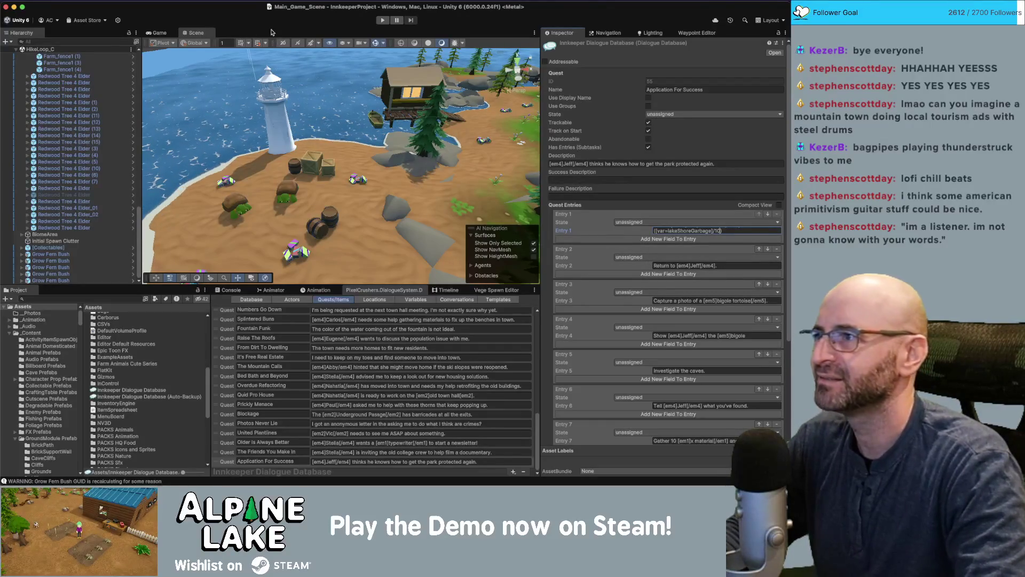
pyautogui.click(237, 26)
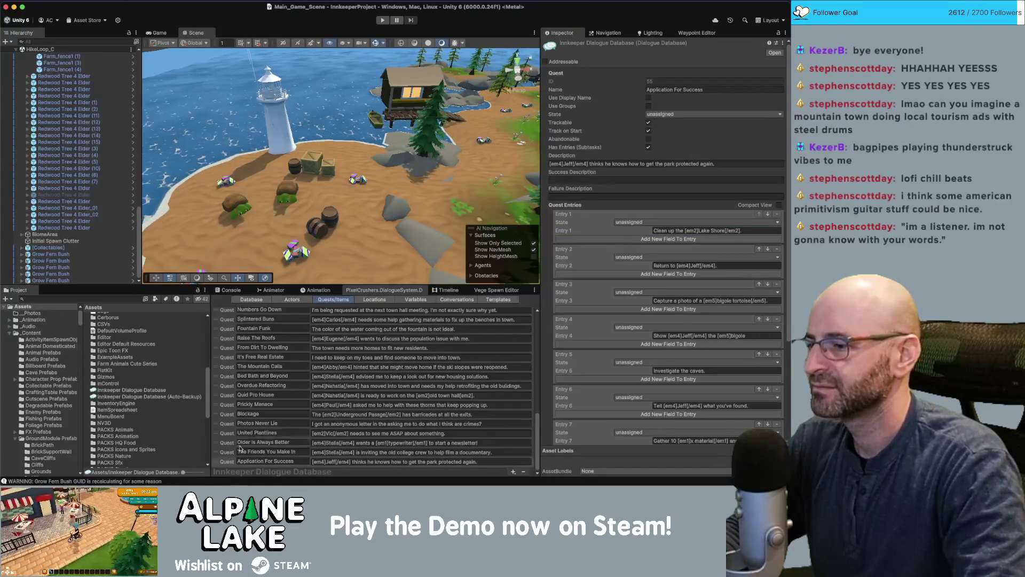
# Change CleanUpLakeShoreQuestItems' second Lua condition to Variable["lakeShoreGarbage"] >= 10
pyautogui.scroll(10, 68, 230)
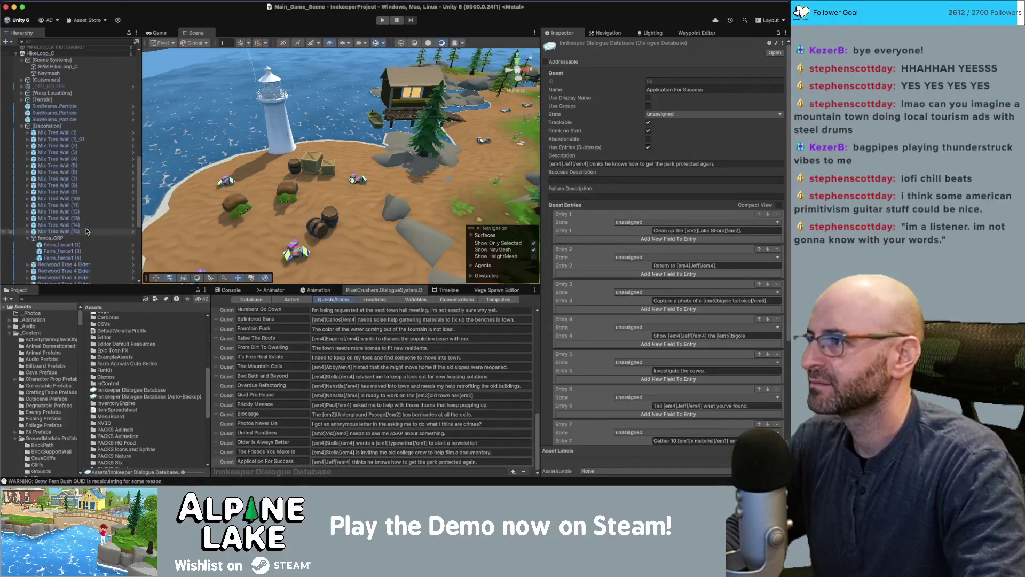
pyautogui.scroll(15, 69, 209)
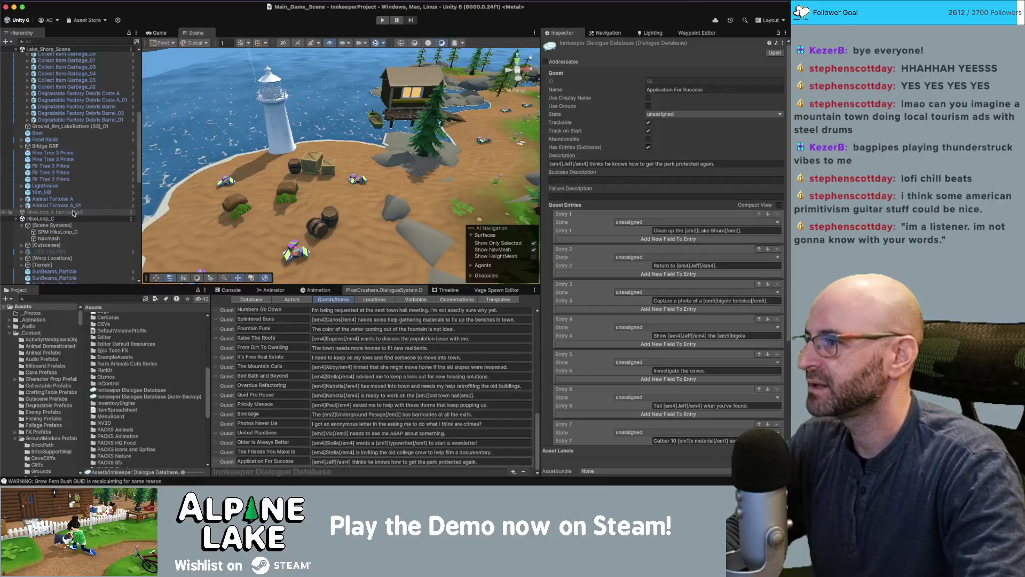
pyautogui.click(68, 124)
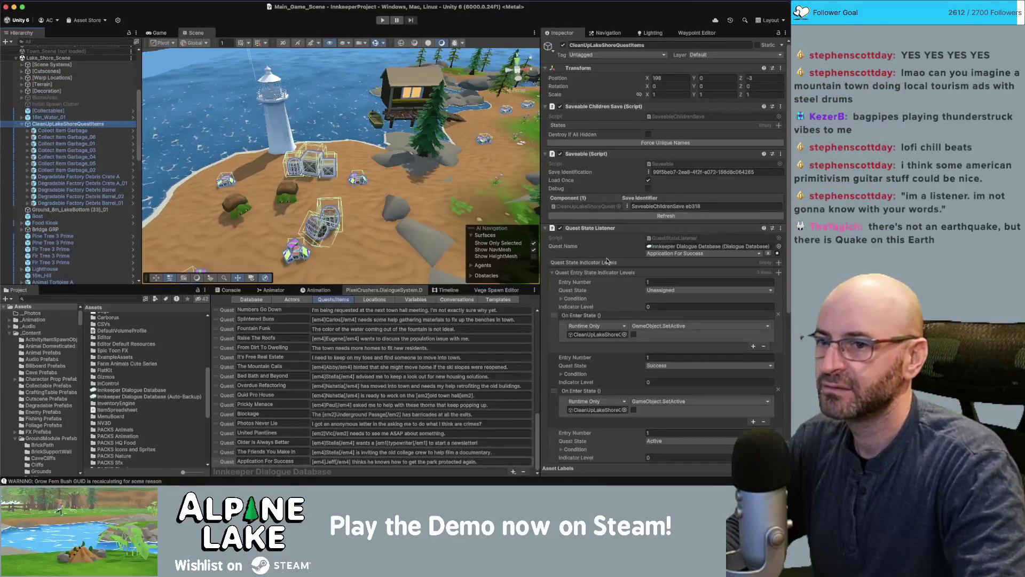
pyautogui.scroll(-5, 618, 325)
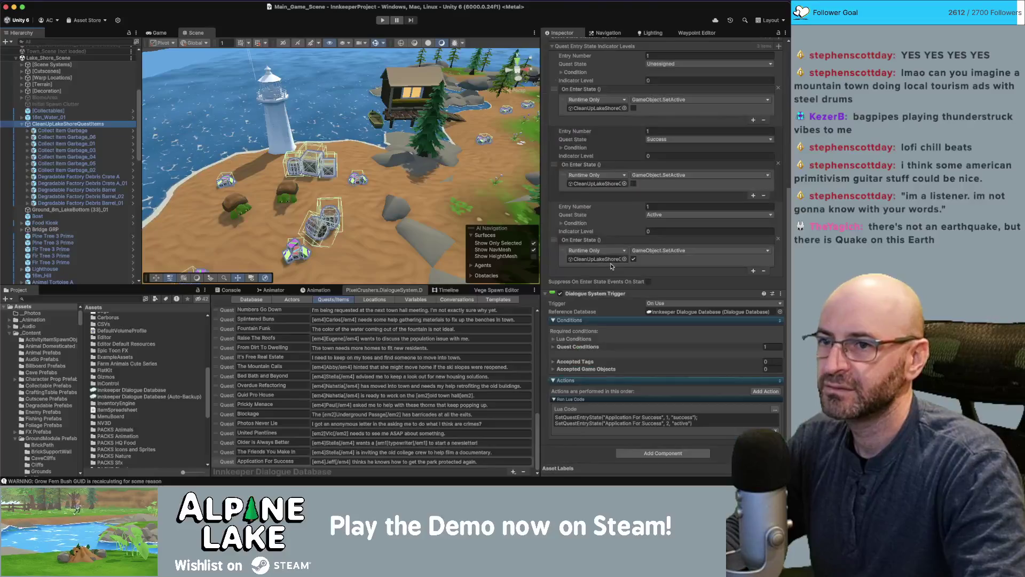
pyautogui.click(558, 339)
pyautogui.click(554, 339)
pyautogui.press('Tab')
pyautogui.press('Tab')
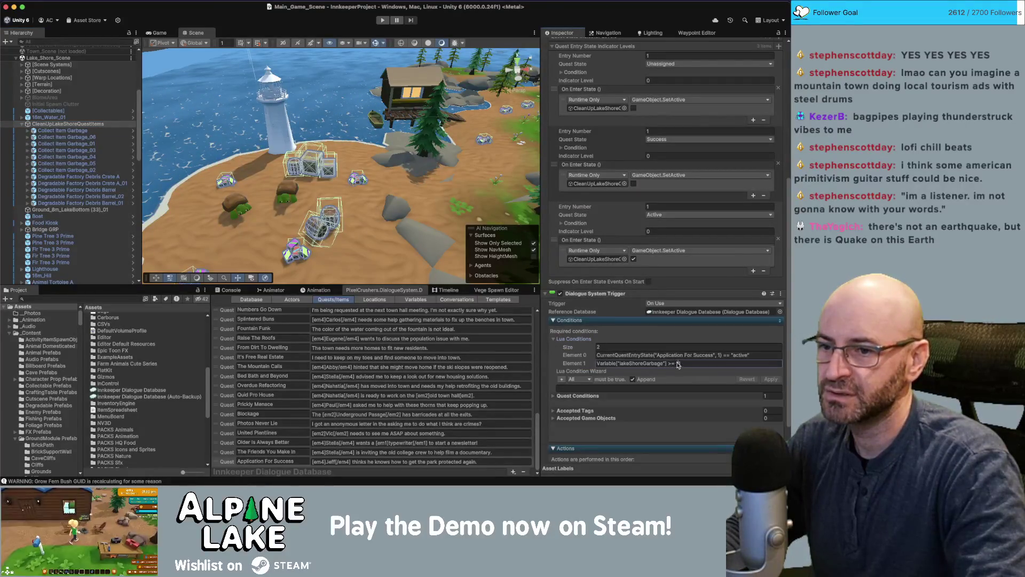
pyautogui.press('End')
pyautogui.write('0')
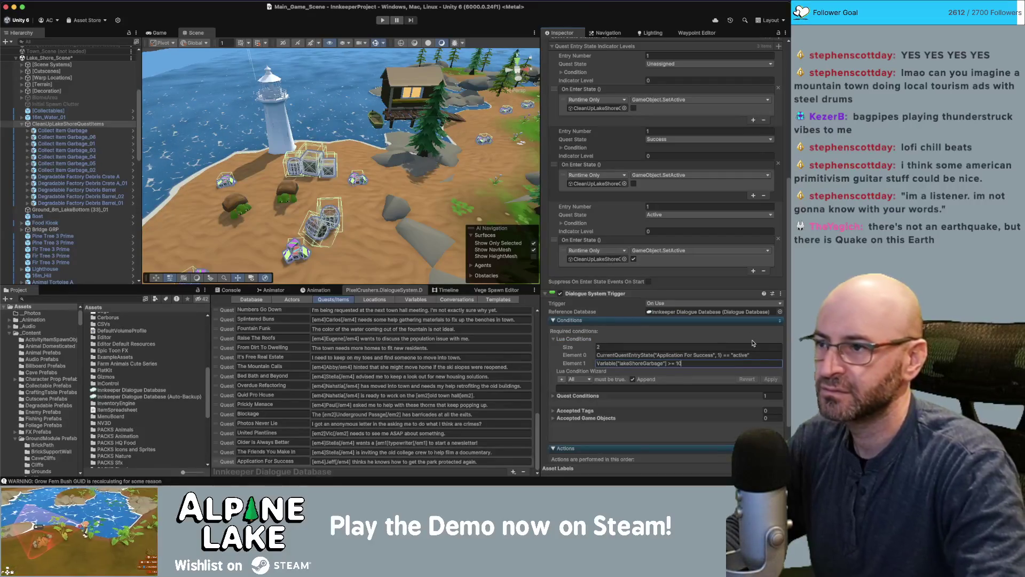
pyautogui.click(85, 144)
pyautogui.press('f')
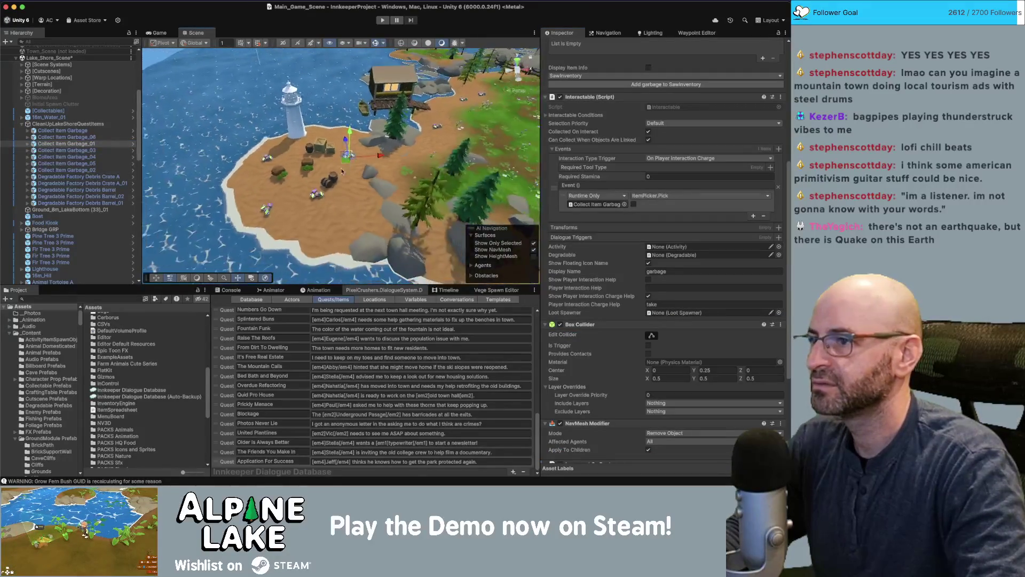
# Delete the selected garbage pickup and pick another pickup on the beach
pyautogui.moveTo(459, 127); pyautogui.dragTo(465, 145)
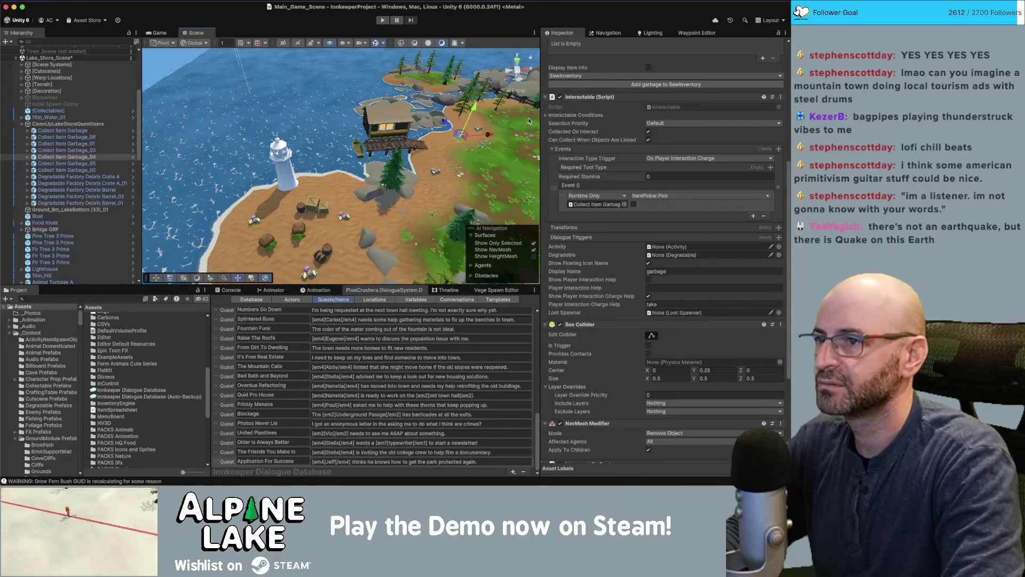
pyautogui.press('Delete')
pyautogui.click(480, 129)
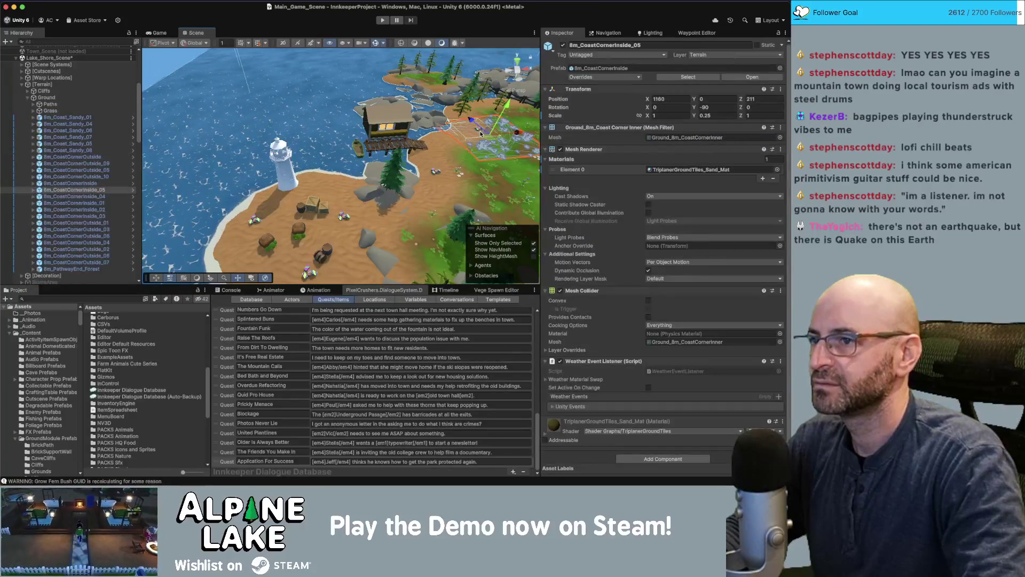
pyautogui.press('f')
pyautogui.scroll(5, 393, 129)
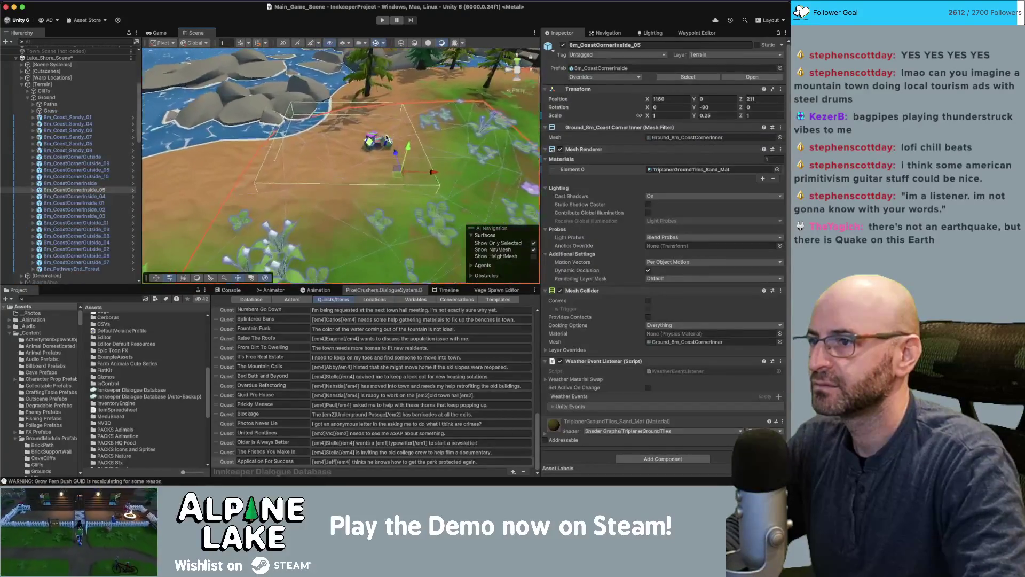
pyautogui.click(378, 140)
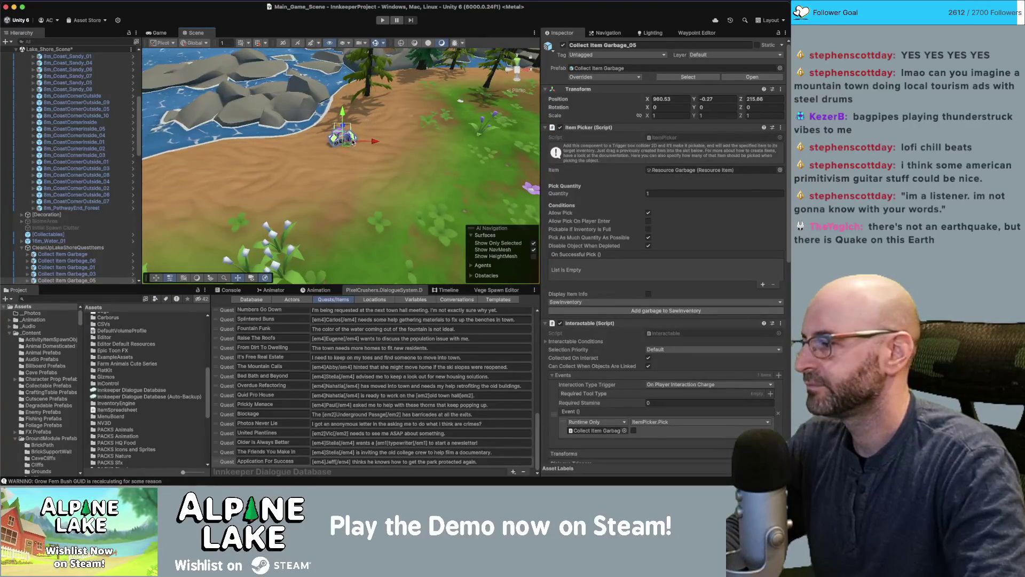
pyautogui.moveTo(364, 116)
pyautogui.mouseDown()
pyautogui.moveTo(351, 156)
pyautogui.moveTo(360, 78)
pyautogui.moveTo(349, 103)
pyautogui.mouseUp()
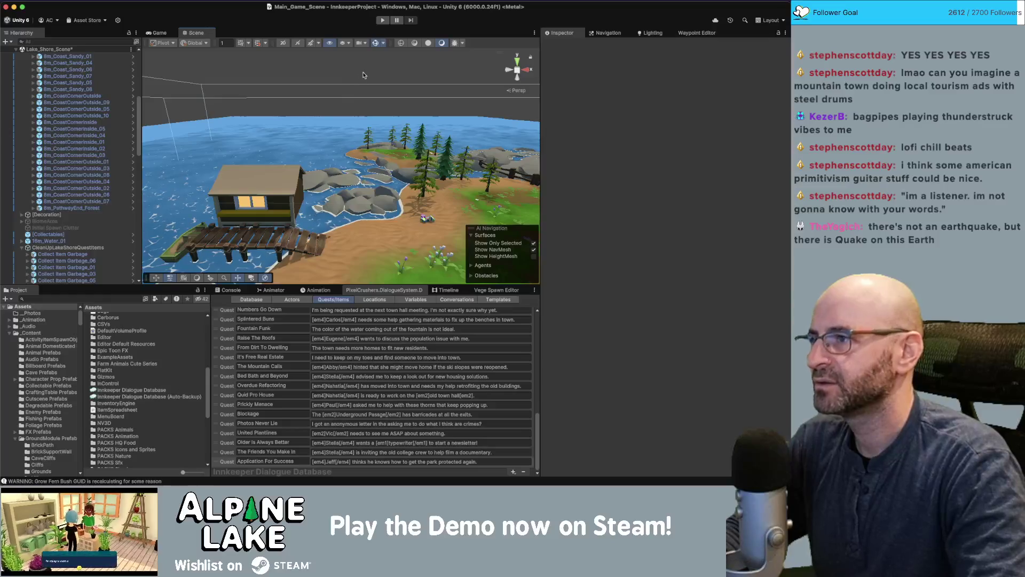
pyautogui.moveTo(363, 75)
pyautogui.mouseDown()
pyautogui.moveTo(366, 97)
pyautogui.moveTo(326, 157)
pyautogui.mouseUp()
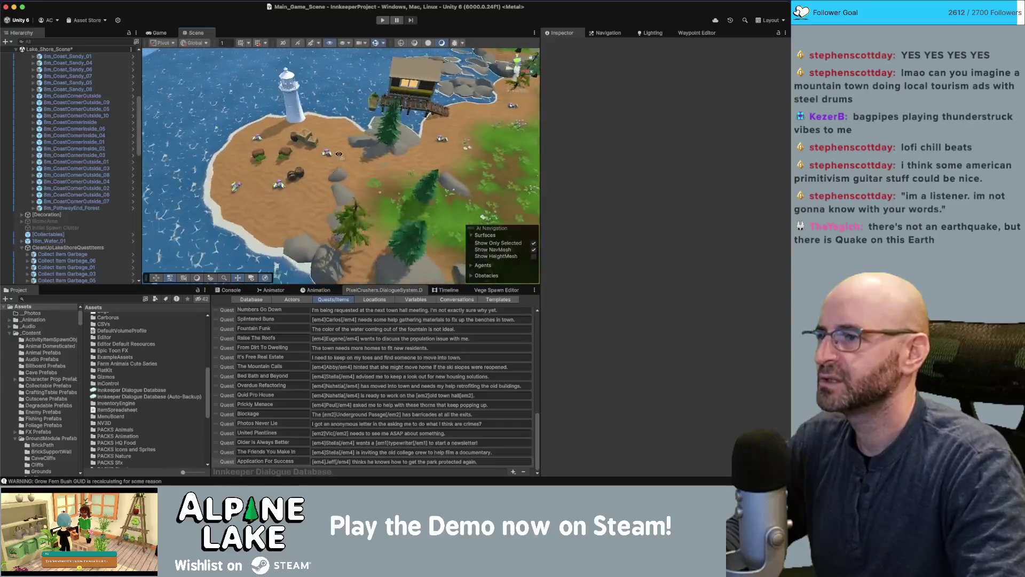
# Lower the Collect Item Garbage pickup to Y -0.215, then deselect it
pyautogui.press('w')
pyautogui.click(320, 130)
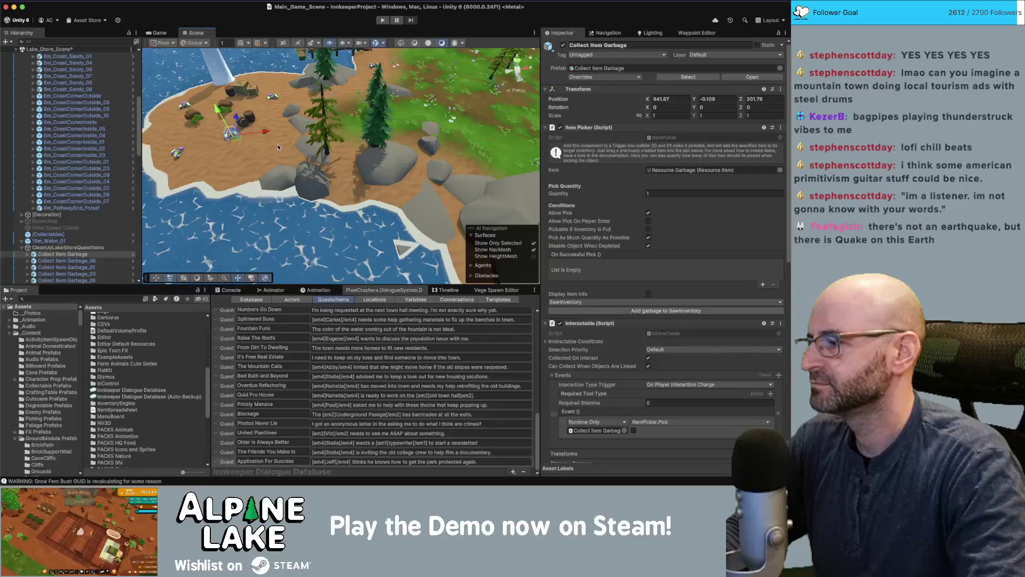
pyautogui.press('w')
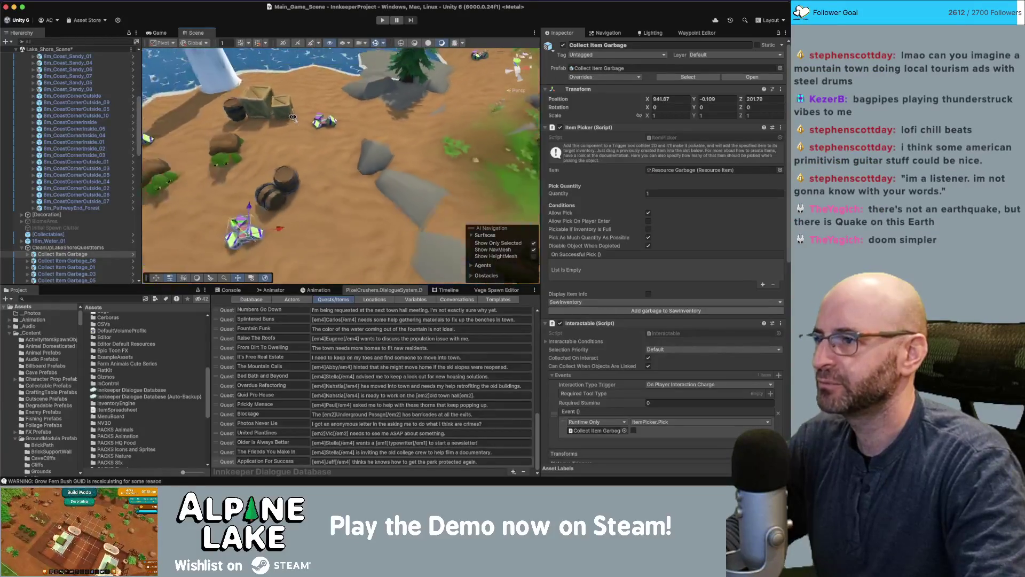
pyautogui.press('w')
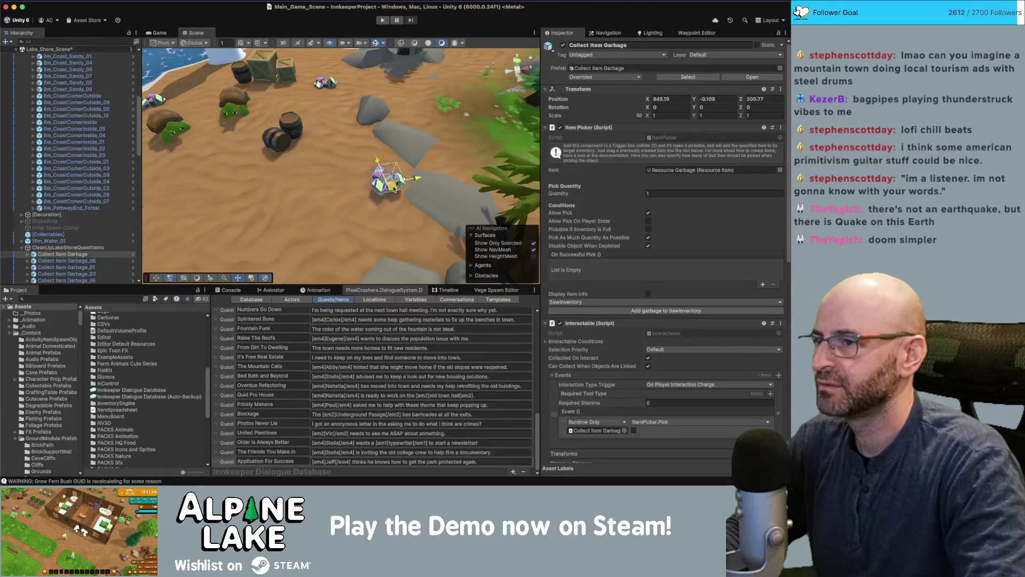
pyautogui.press('f')
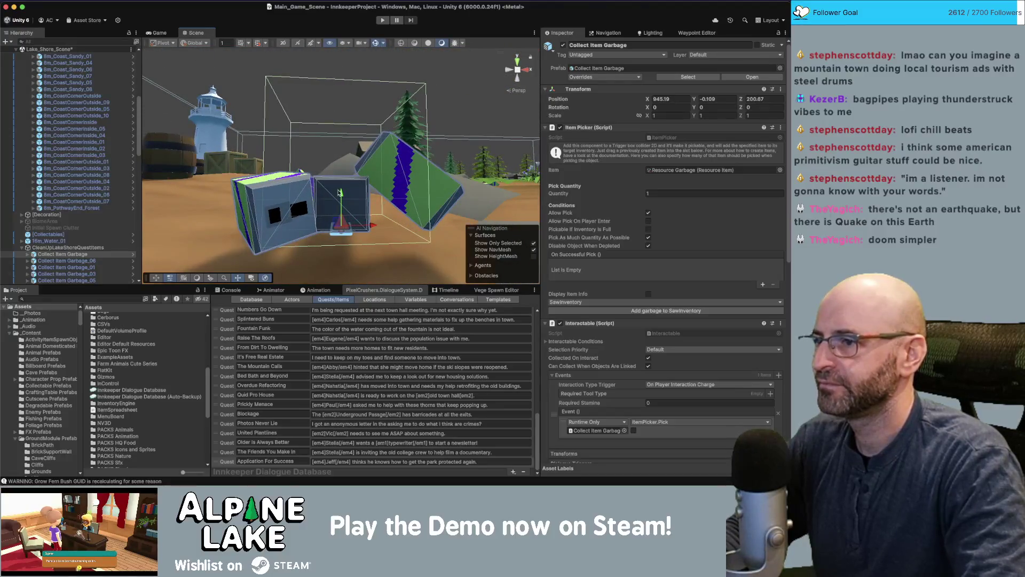
pyautogui.moveTo(340, 193); pyautogui.dragTo(347, 239)
pyautogui.click(340, 98)
pyautogui.scroll(-10, 347, 138)
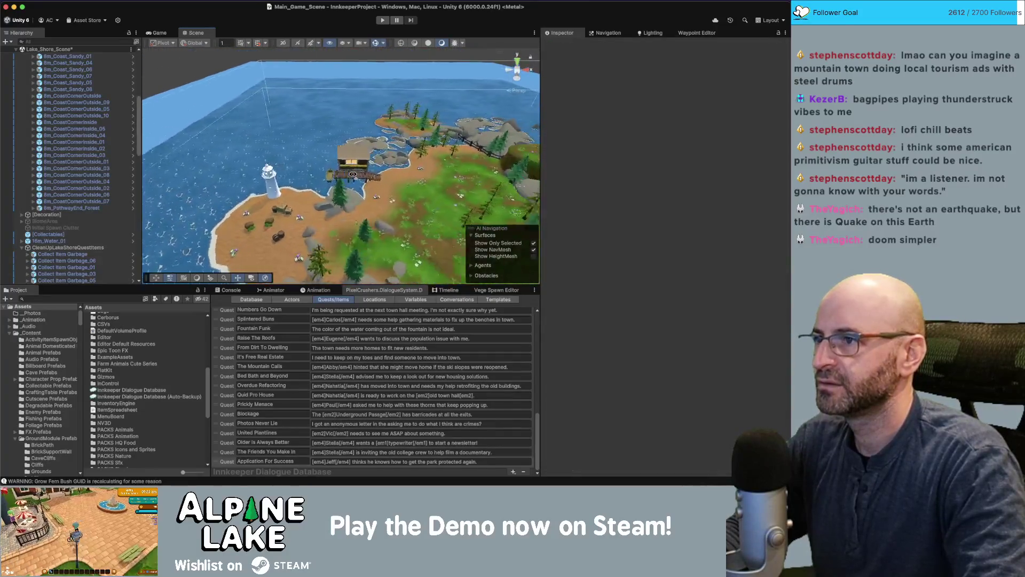
pyautogui.moveTo(353, 174); pyautogui.dragTo(356, 156)
pyautogui.scroll(5, 347, 149)
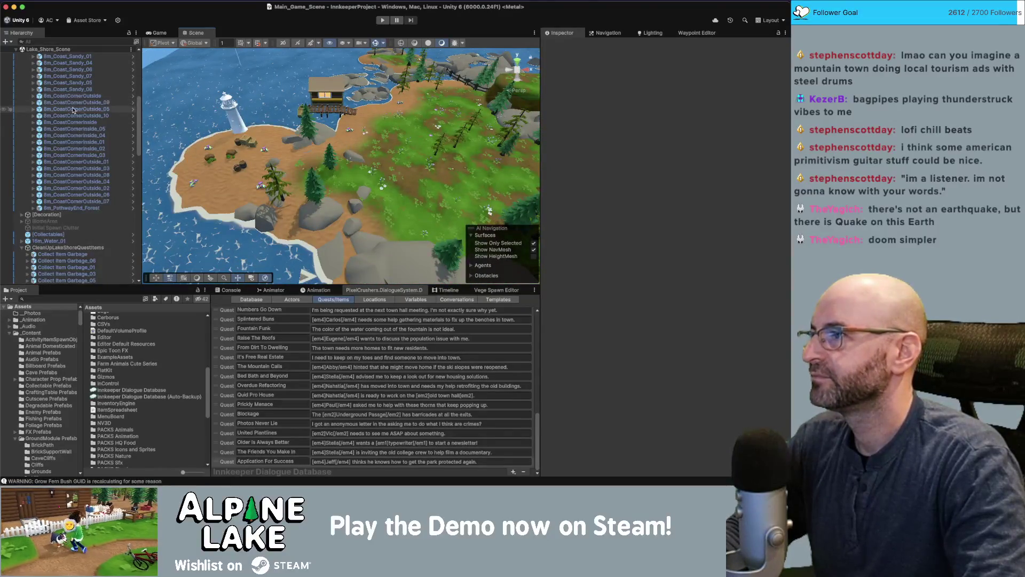
# Show Schedule Jeff Default's day-start conversation condition, then start the game in Play mode
pyautogui.scroll(10, 70, 149)
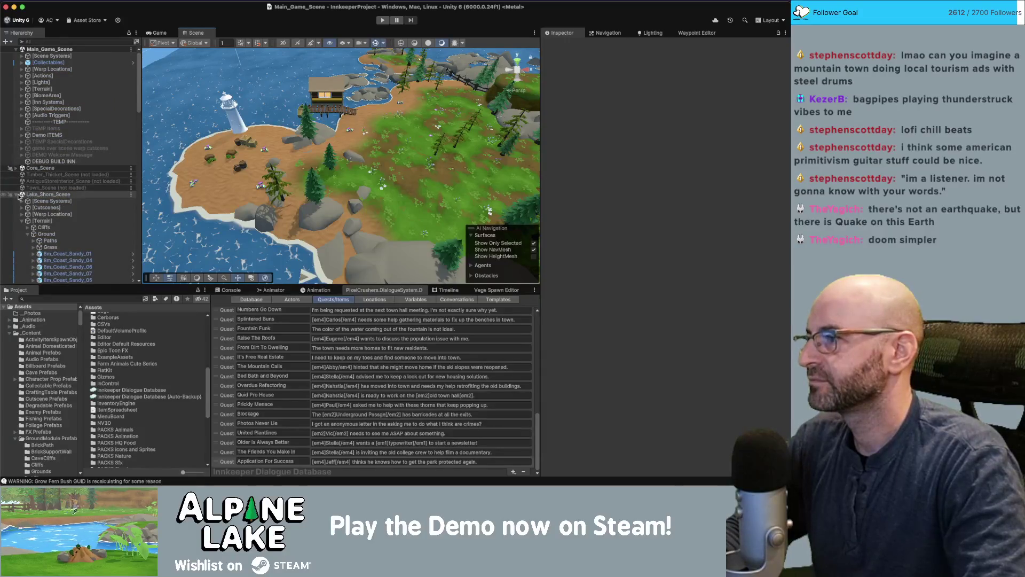
pyautogui.click(17, 194)
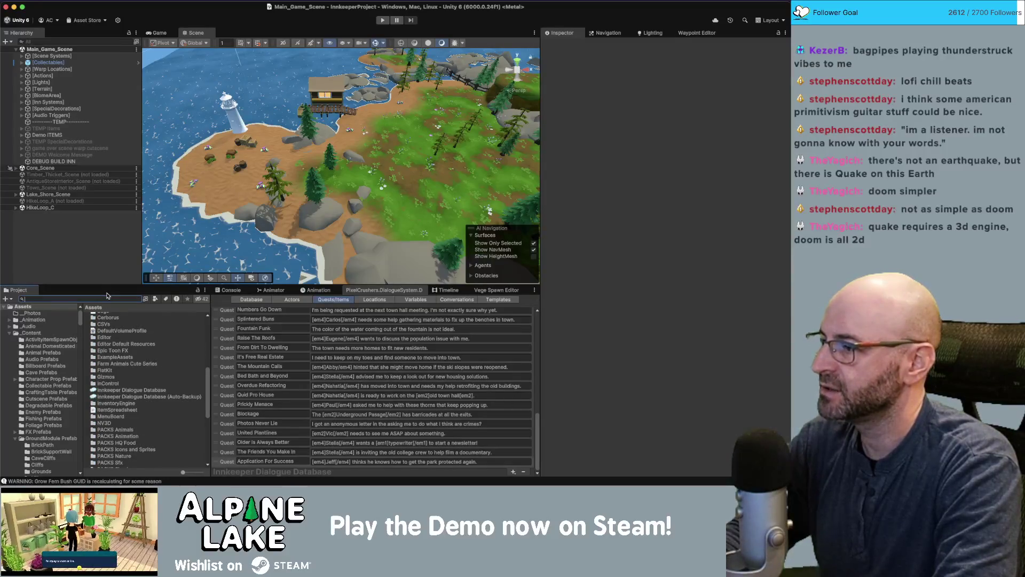
pyautogui.write('jeff schedule')
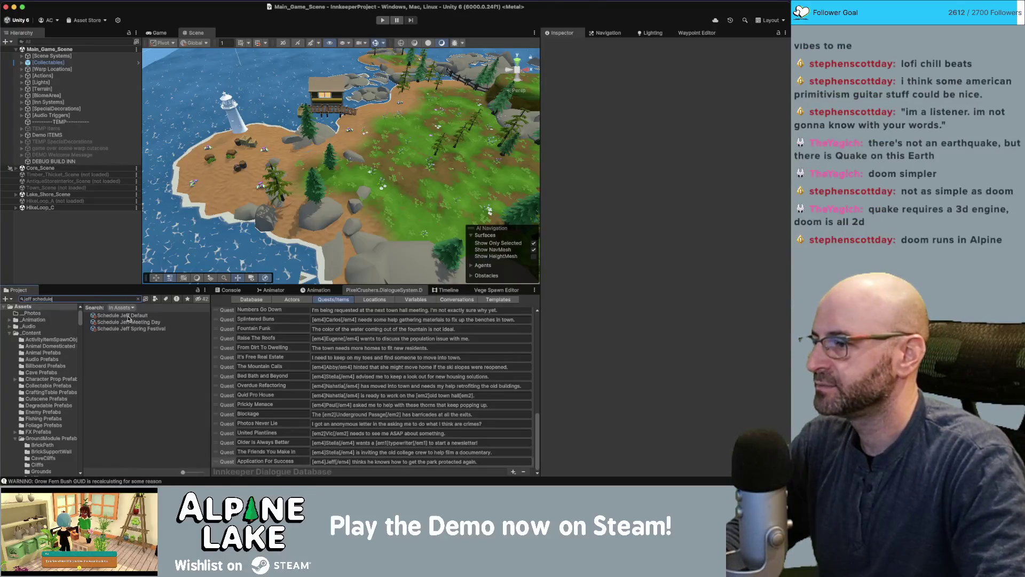
pyautogui.click(129, 315)
pyautogui.click(563, 188)
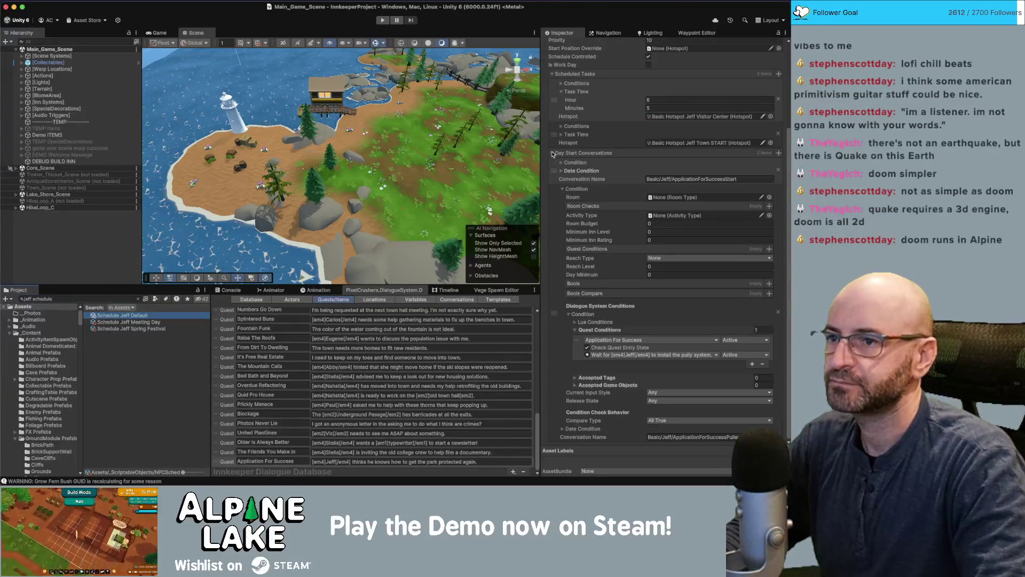
pyautogui.click(562, 187)
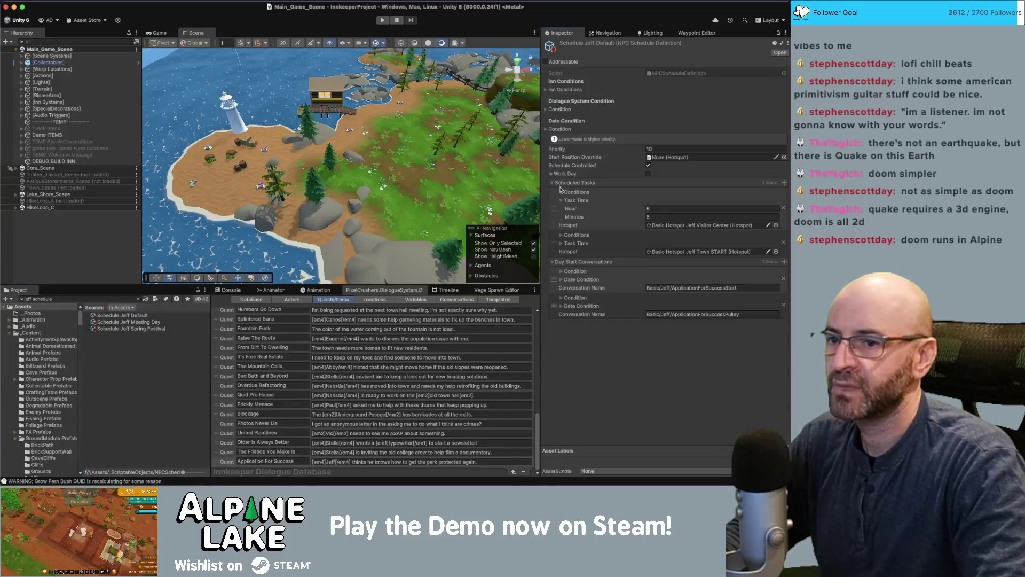
pyautogui.click(561, 271)
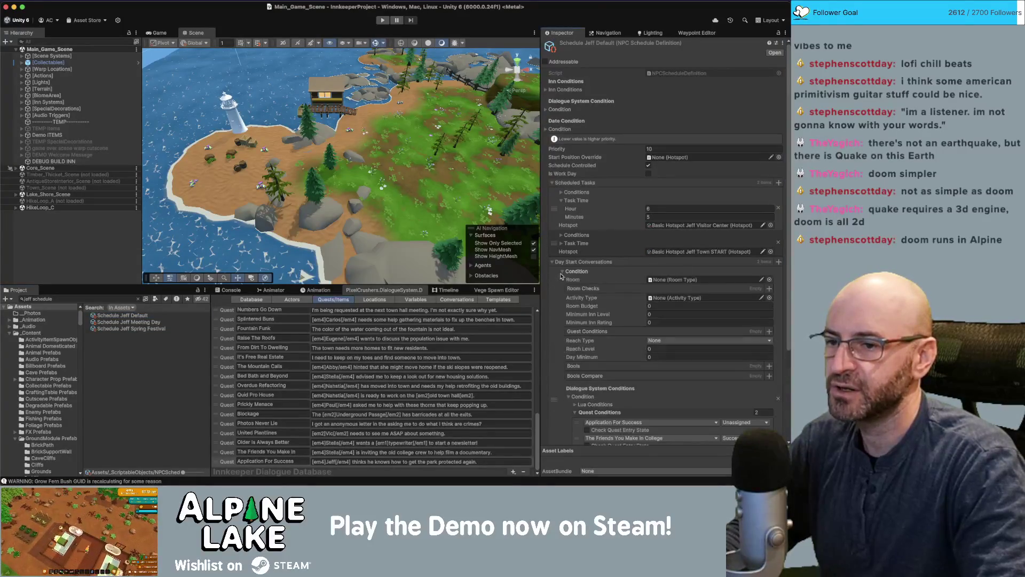
pyautogui.scroll(-2, 594, 357)
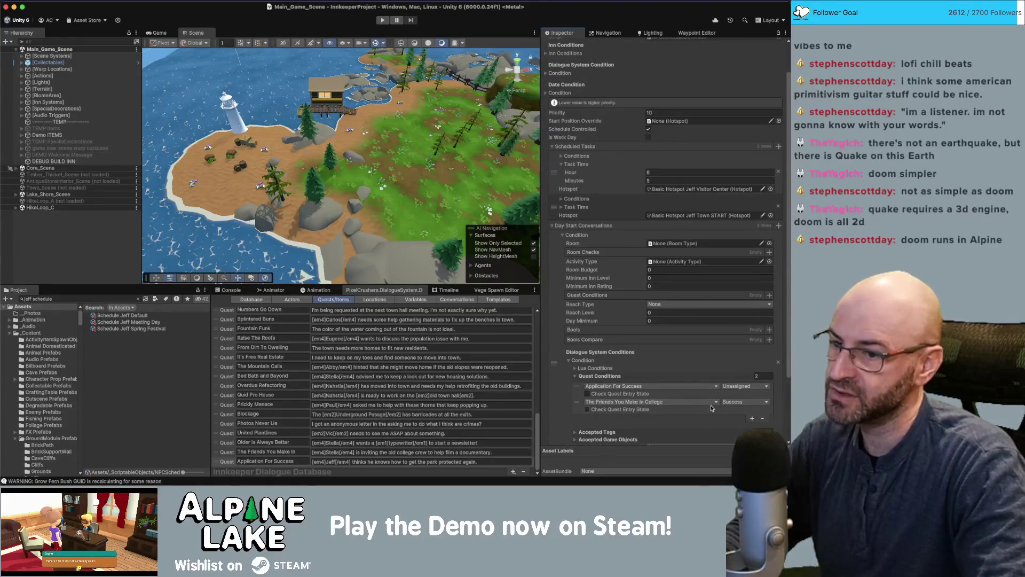
pyautogui.click(382, 19)
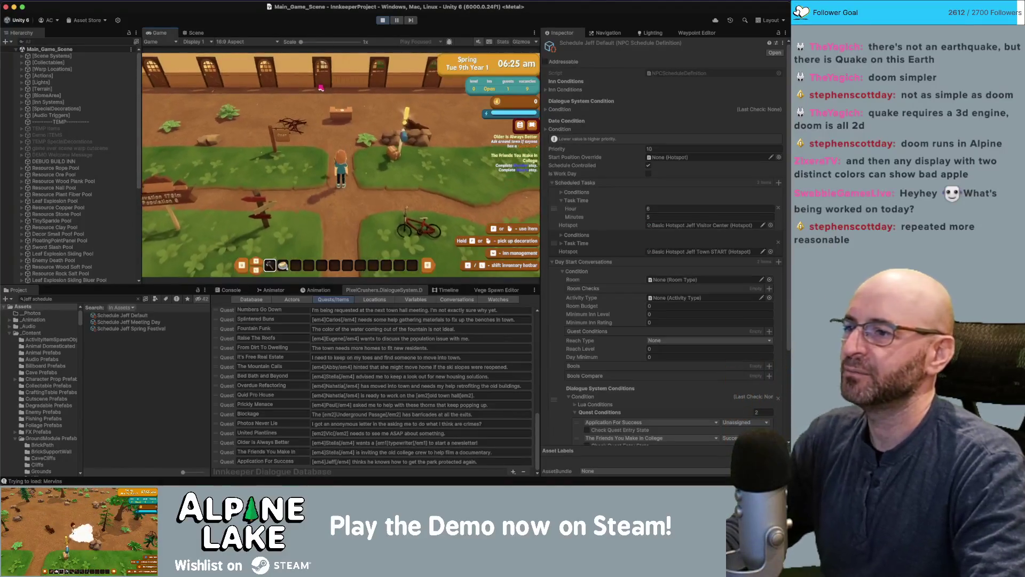
# In Watches, set The Friends You Make In College quest to Success, then walk north
pyautogui.click(491, 302)
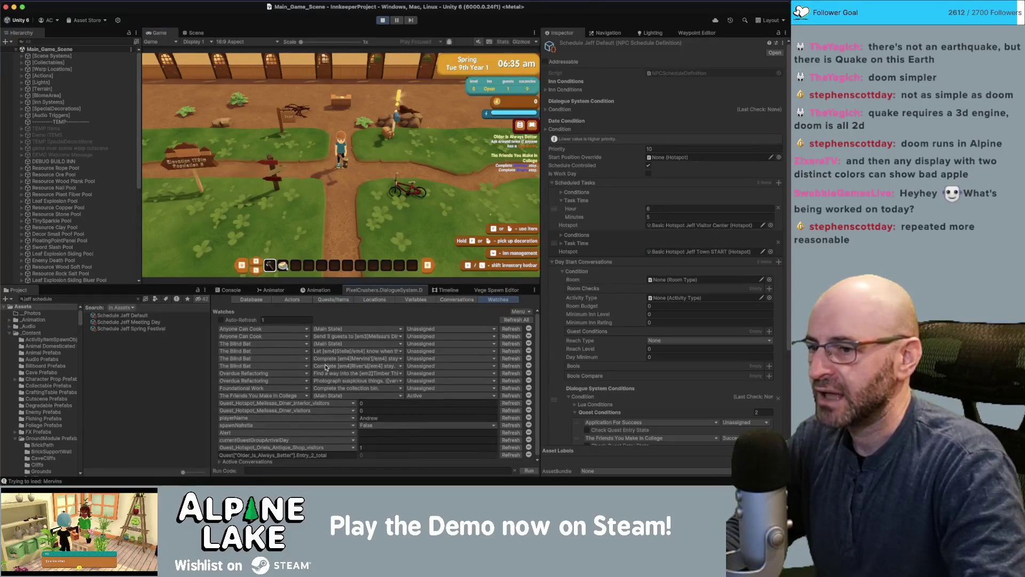
pyautogui.click(286, 373)
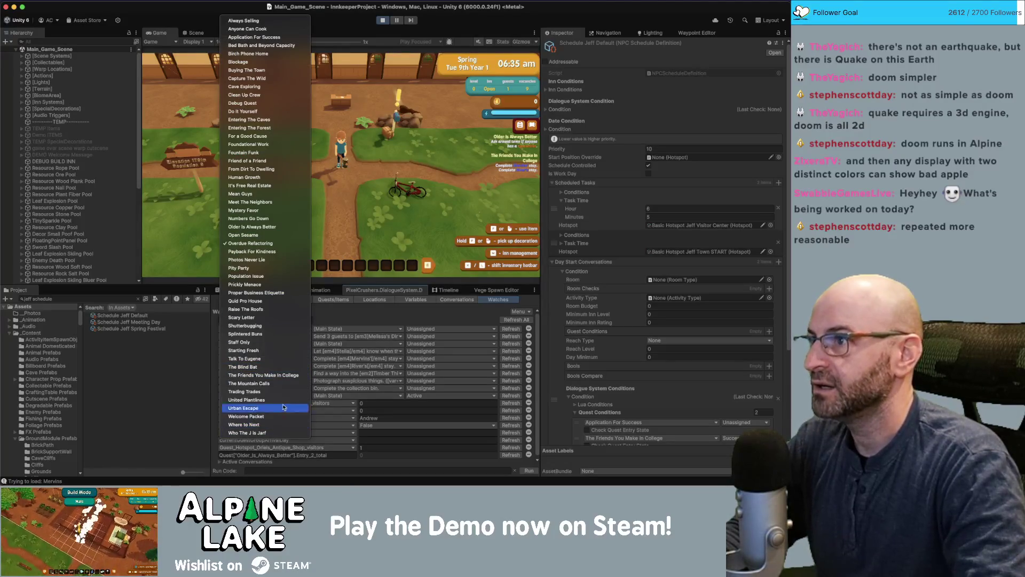
pyautogui.click(283, 374)
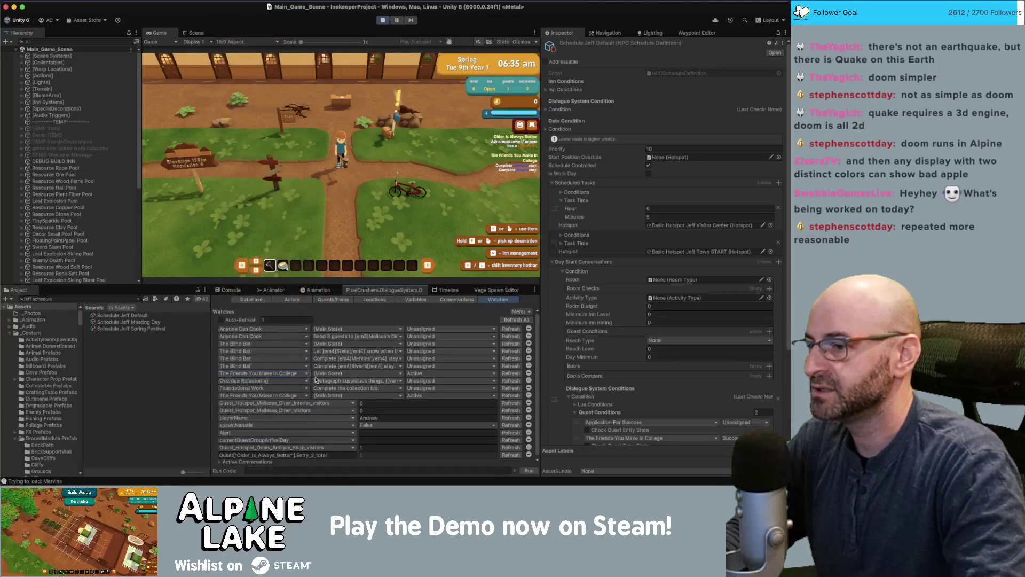
pyautogui.click(420, 376)
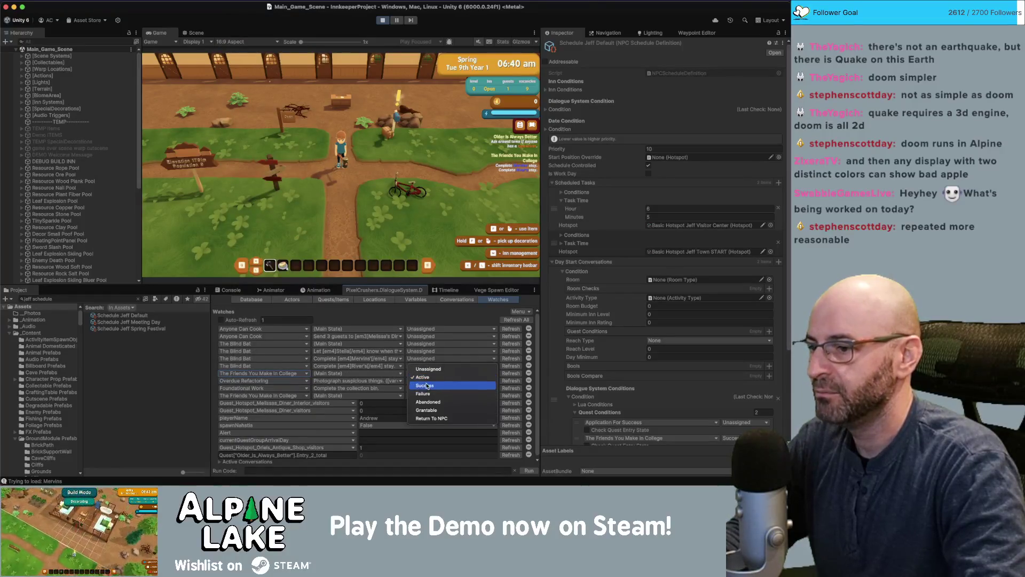
pyautogui.click(424, 384)
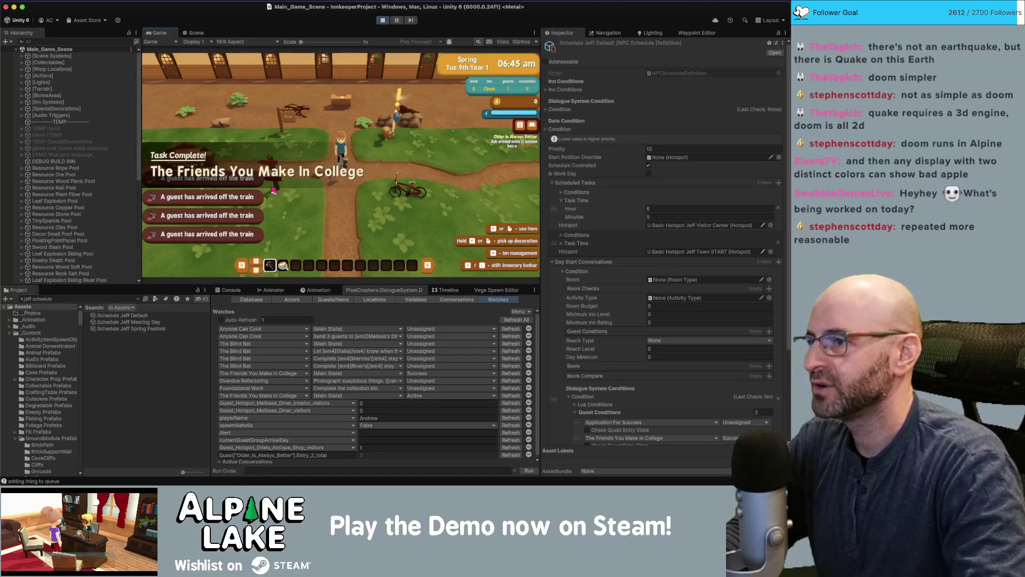
pyautogui.press('w')
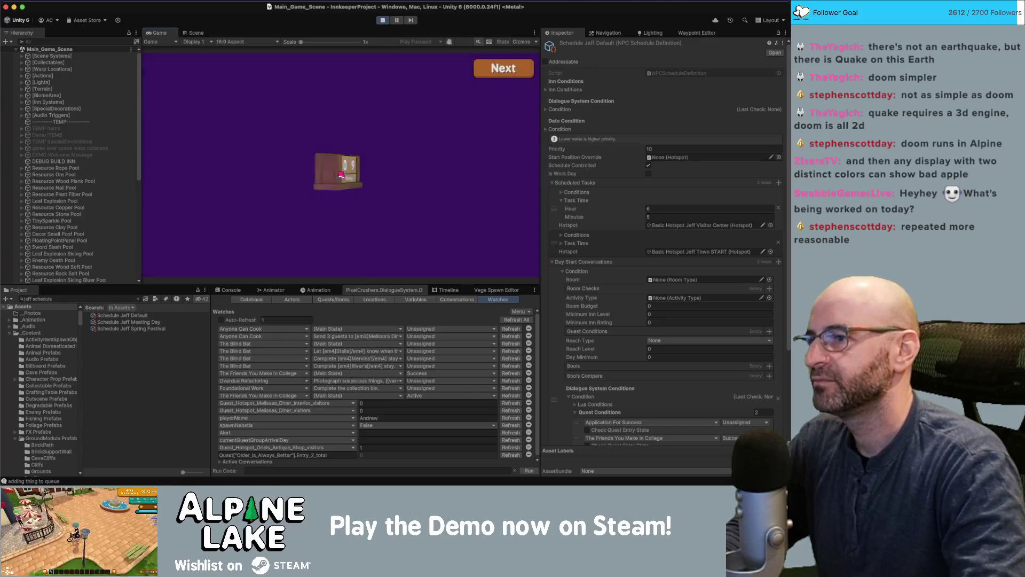
# Advance through the end-of-day Summary and Totals screens and browse to the in-game calendar
pyautogui.click(493, 72)
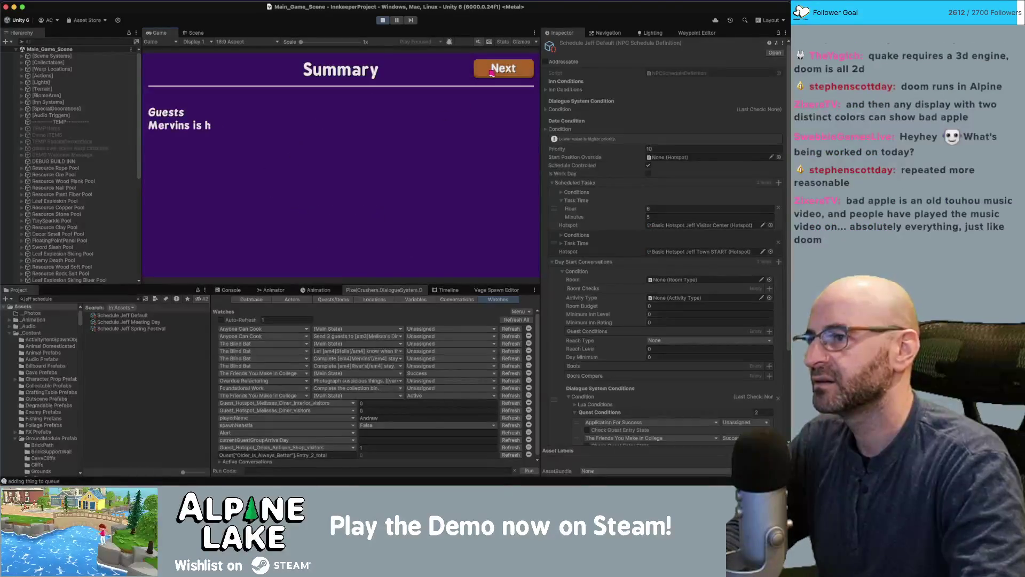
pyautogui.click(491, 74)
pyautogui.click(490, 74)
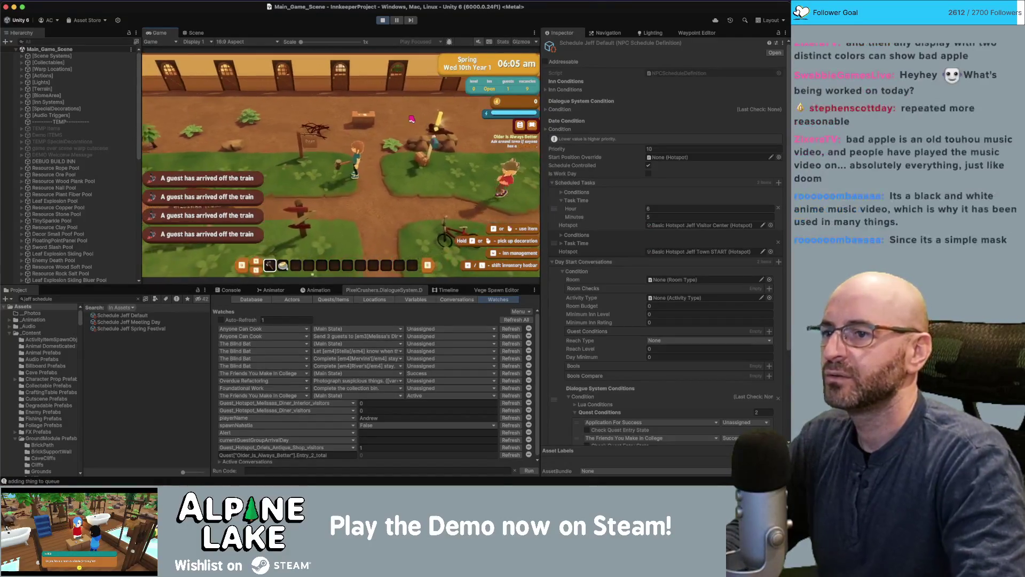
pyautogui.press('Tab')
pyautogui.press('e')
pyautogui.press('e')
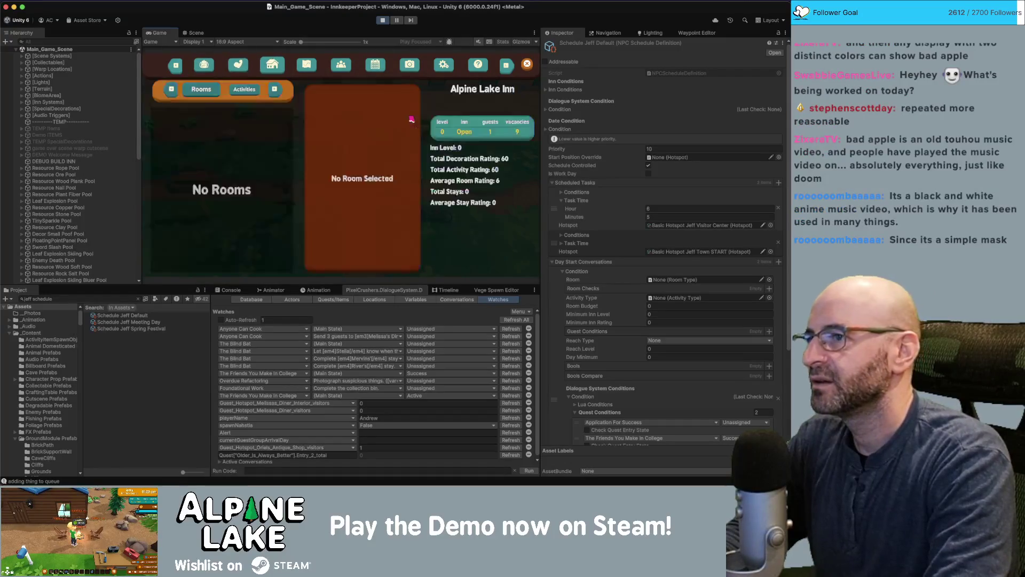
pyautogui.press('e')
pyautogui.press('e')
pyautogui.press('e')
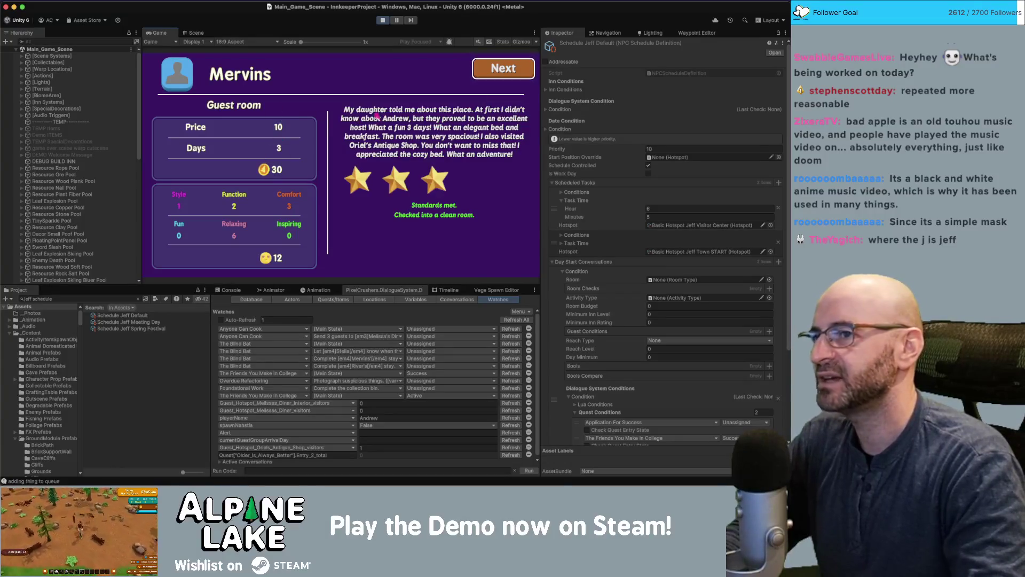
# Continue past the guest review card into the new day, then stop Play mode
pyautogui.click(482, 62)
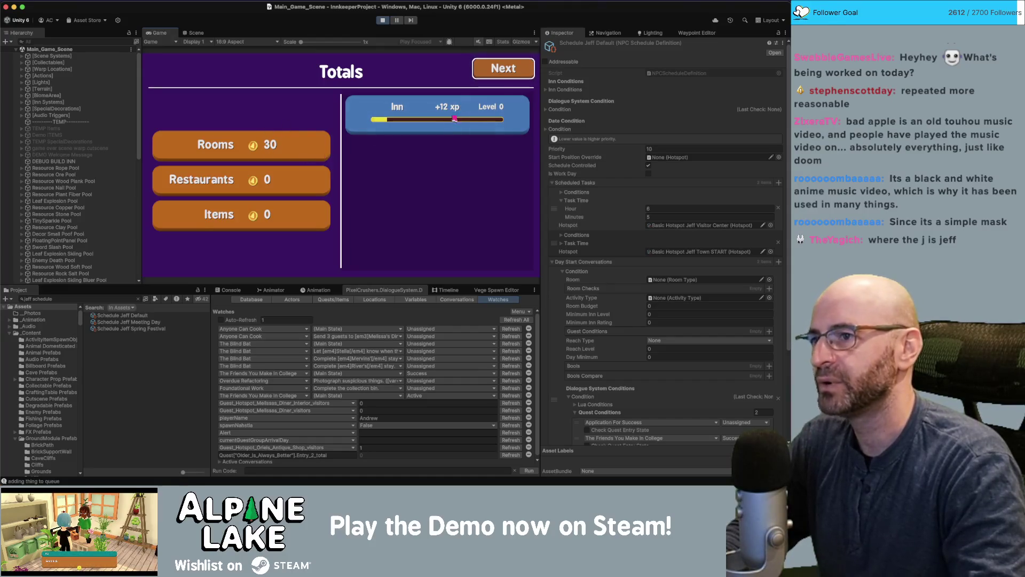
pyautogui.click(504, 79)
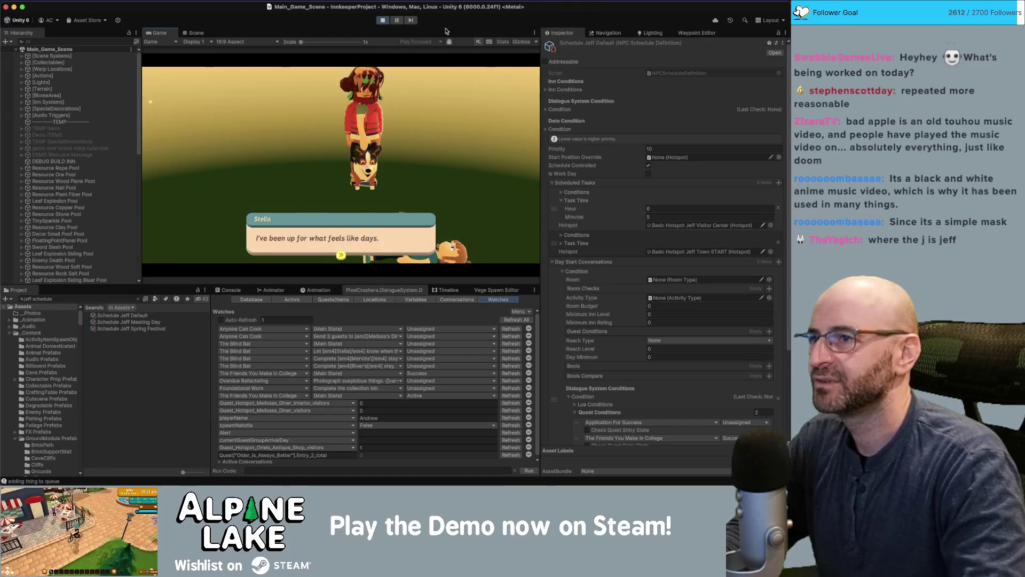
pyautogui.click(380, 20)
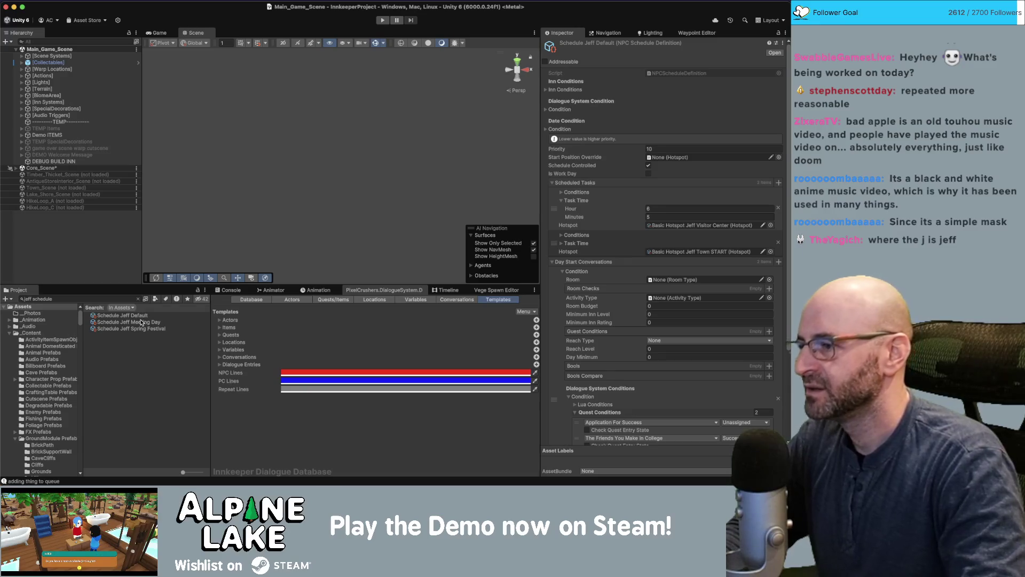
# Make Jeff the speaker of the selected dialogue line
pyautogui.click(456, 299)
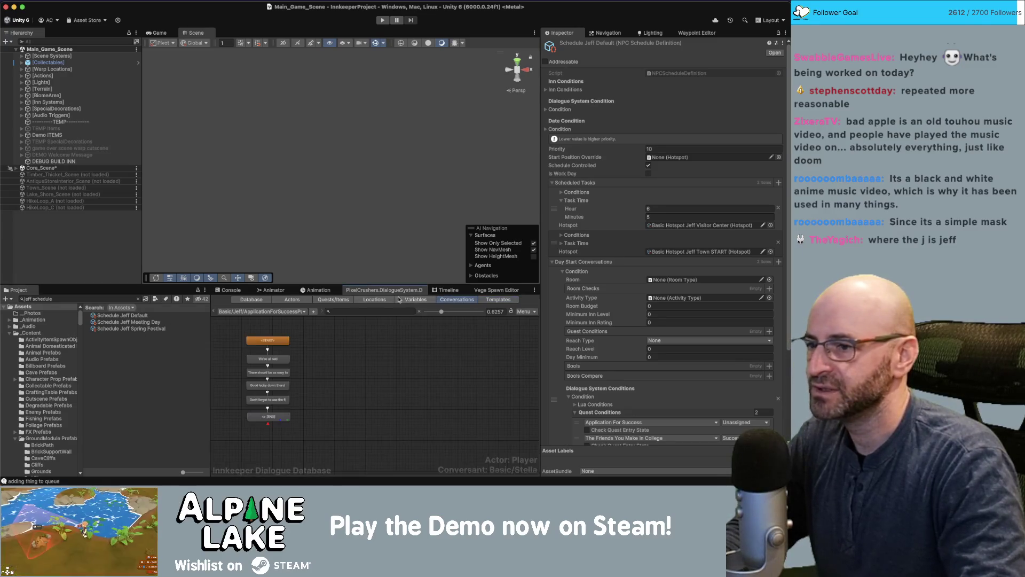
pyautogui.click(684, 115)
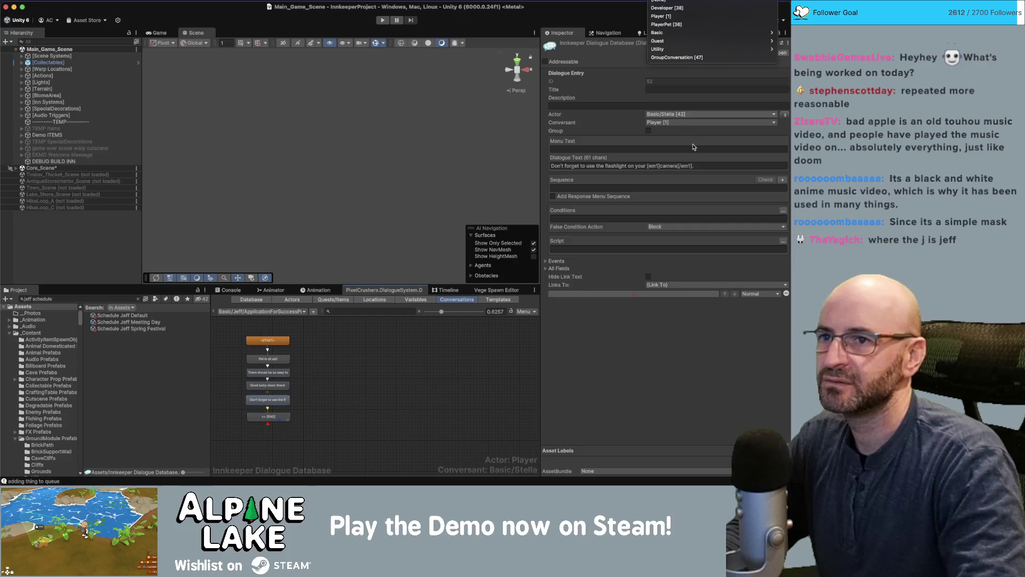
pyautogui.moveTo(667, 44)
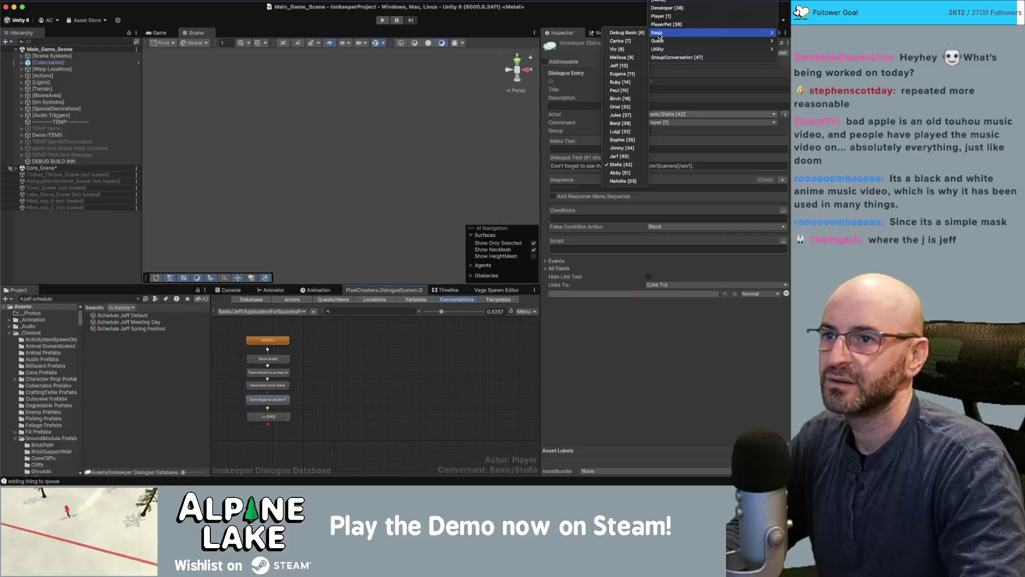
pyautogui.click(619, 65)
# Set ApplicationForSuccessStart's conversant to Basic/Jeff and enter play mode
pyautogui.click(361, 346)
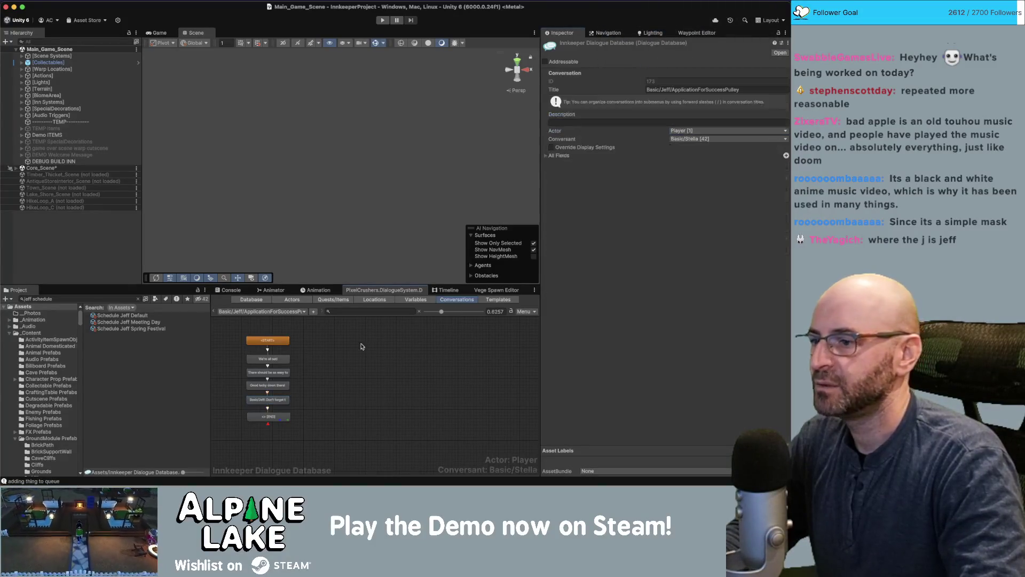
pyautogui.click(285, 308)
pyautogui.moveTo(291, 8)
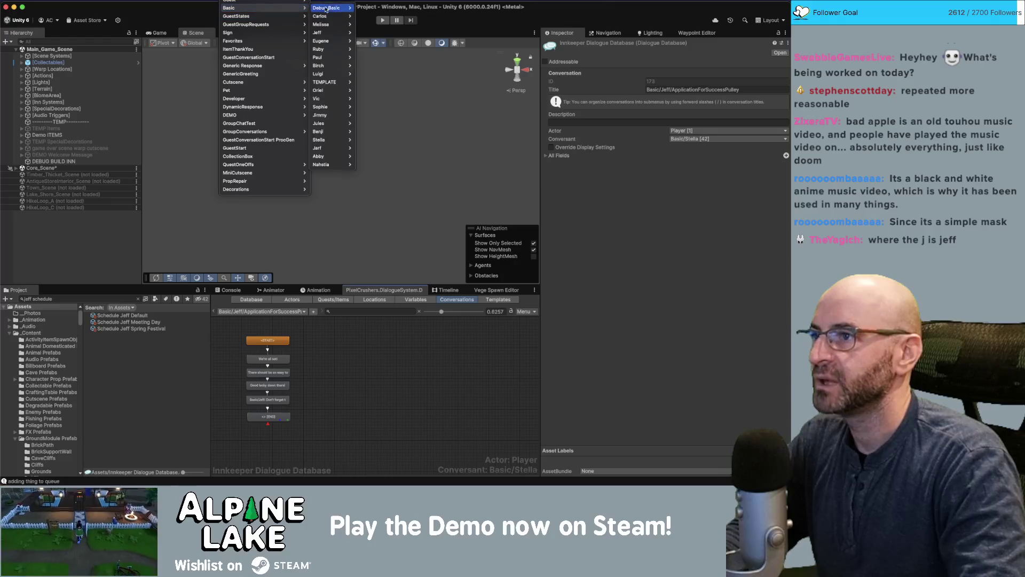
pyautogui.moveTo(337, 12)
pyautogui.moveTo(323, 33)
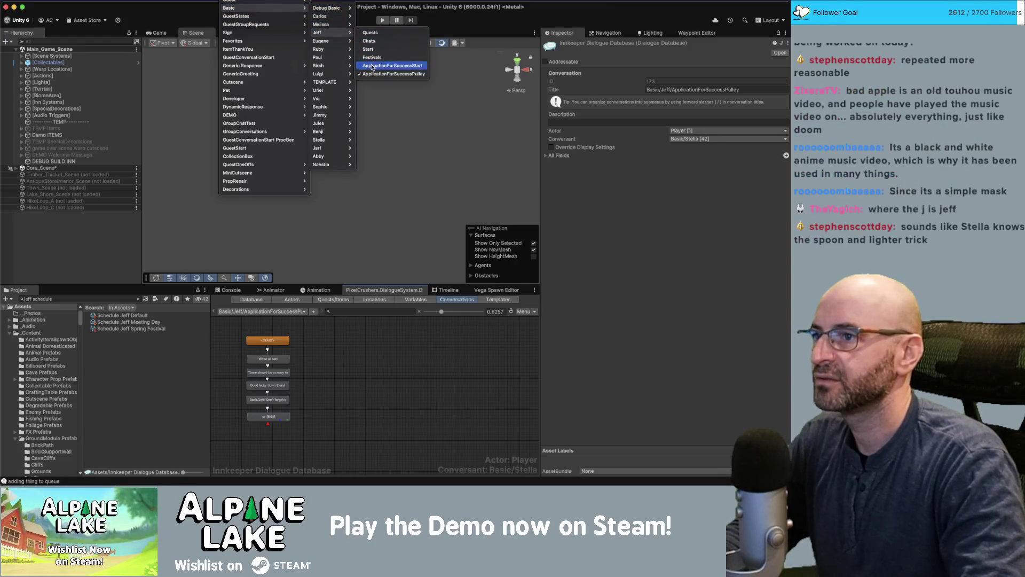
pyautogui.click(374, 68)
pyautogui.click(694, 140)
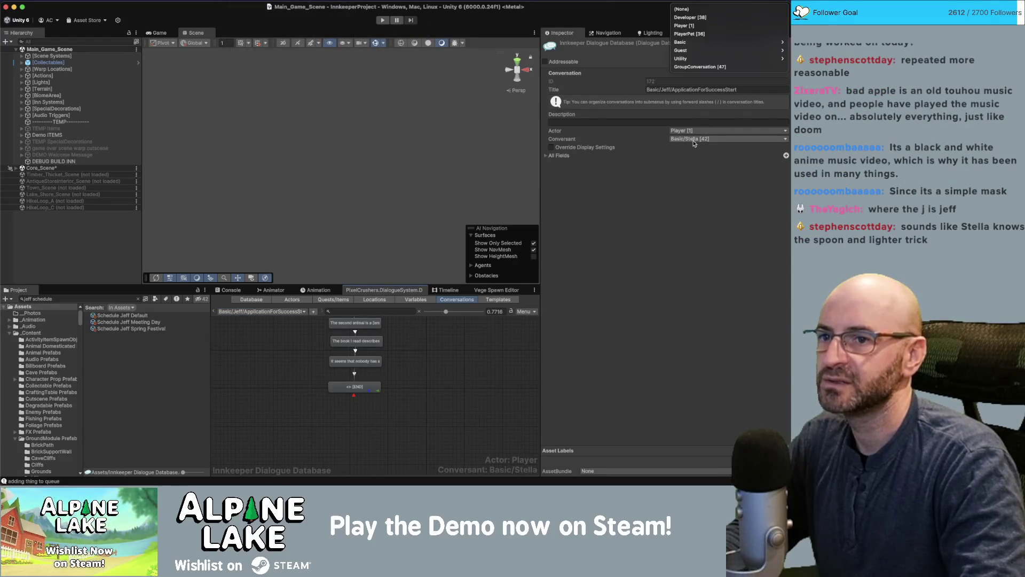
pyautogui.moveTo(688, 42)
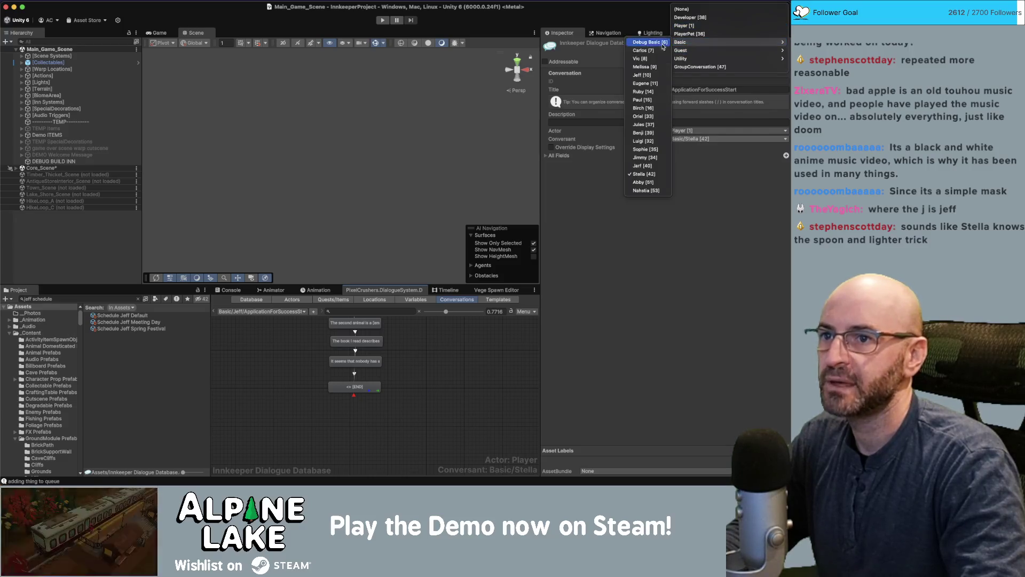
pyautogui.click(644, 76)
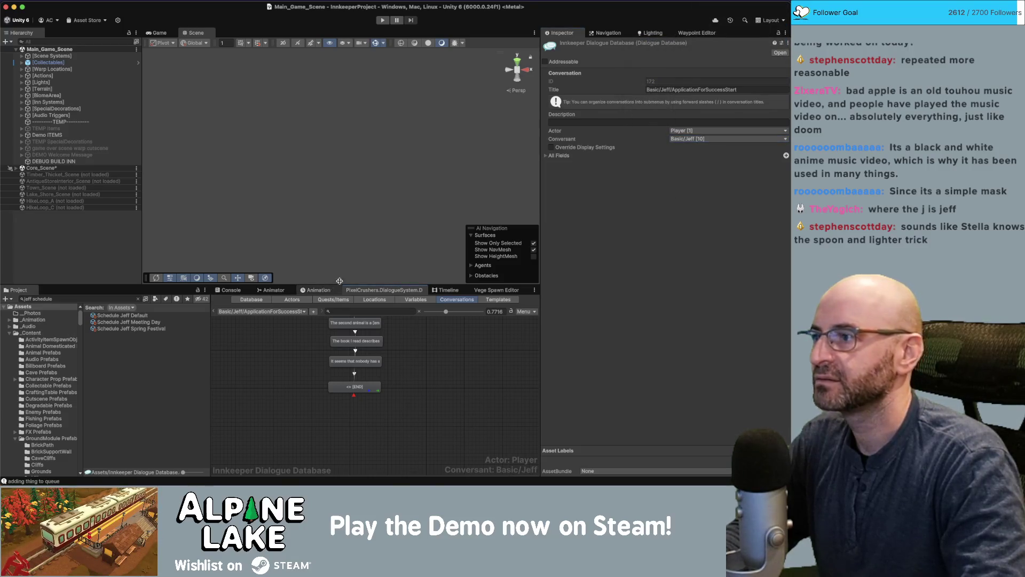
pyautogui.click(382, 20)
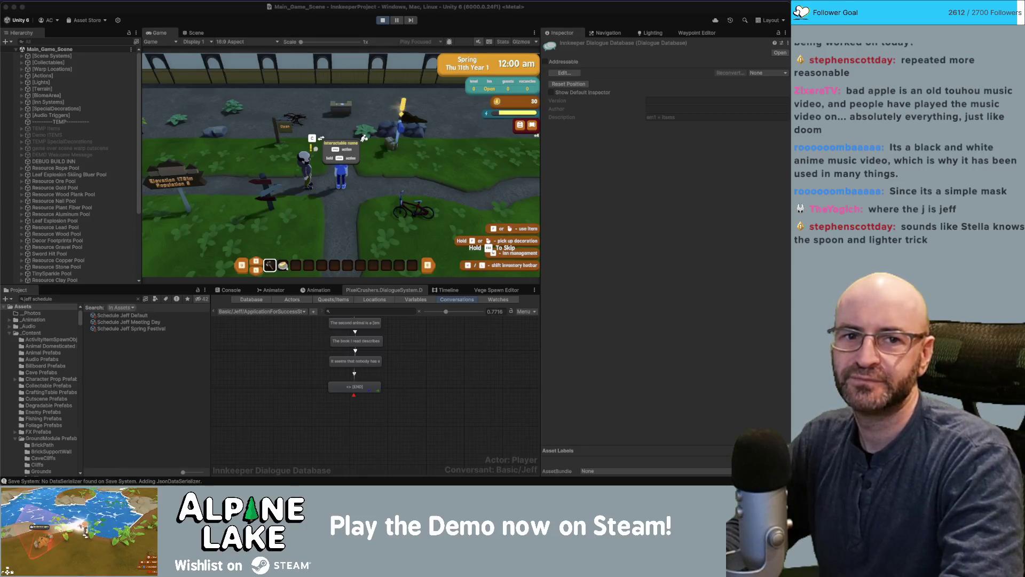
# In the Game view, advance Jeff's morning lines up to the two rare, endangered animals line
pyautogui.click(446, 208)
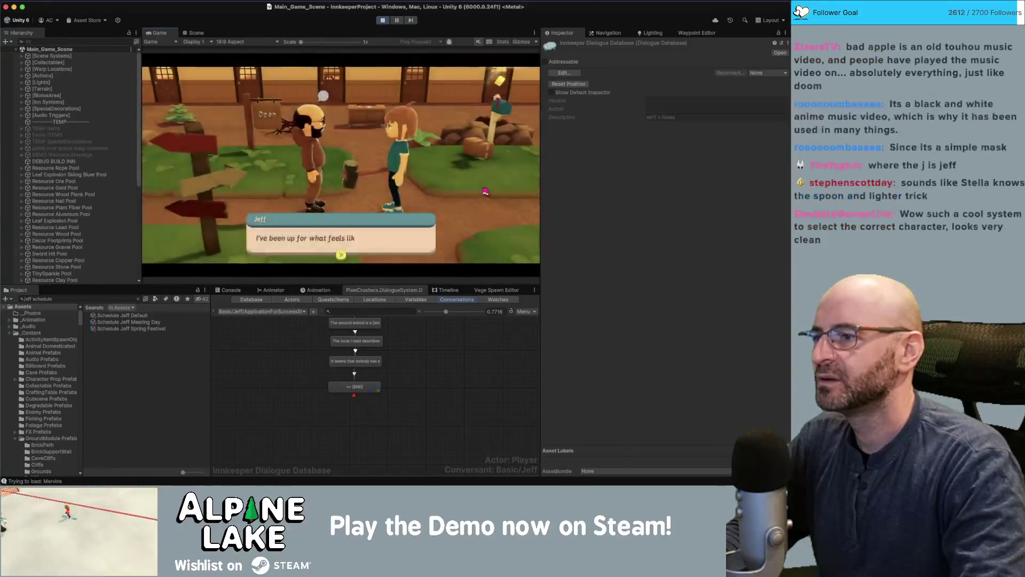
pyautogui.press('space')
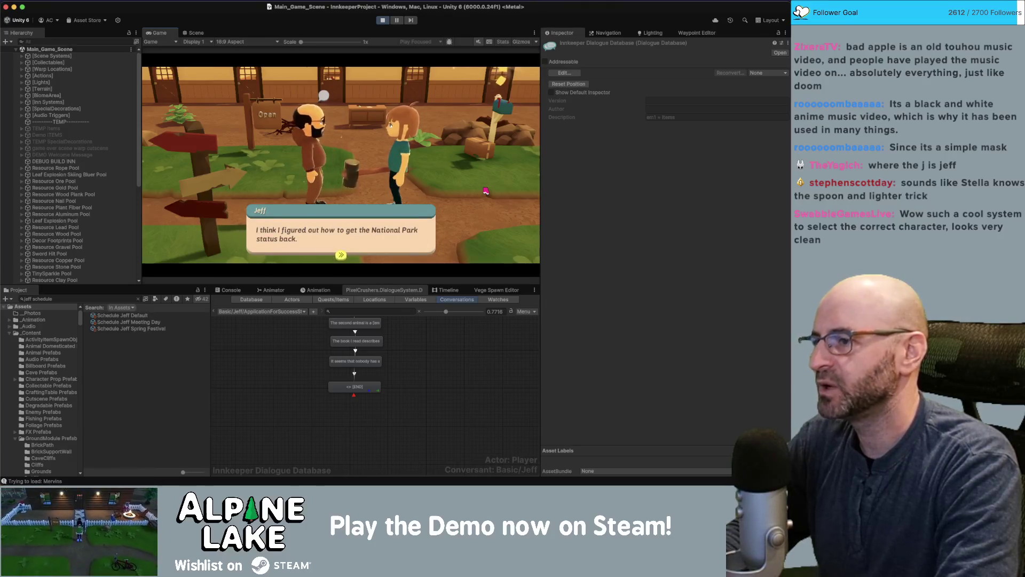
pyautogui.press('space')
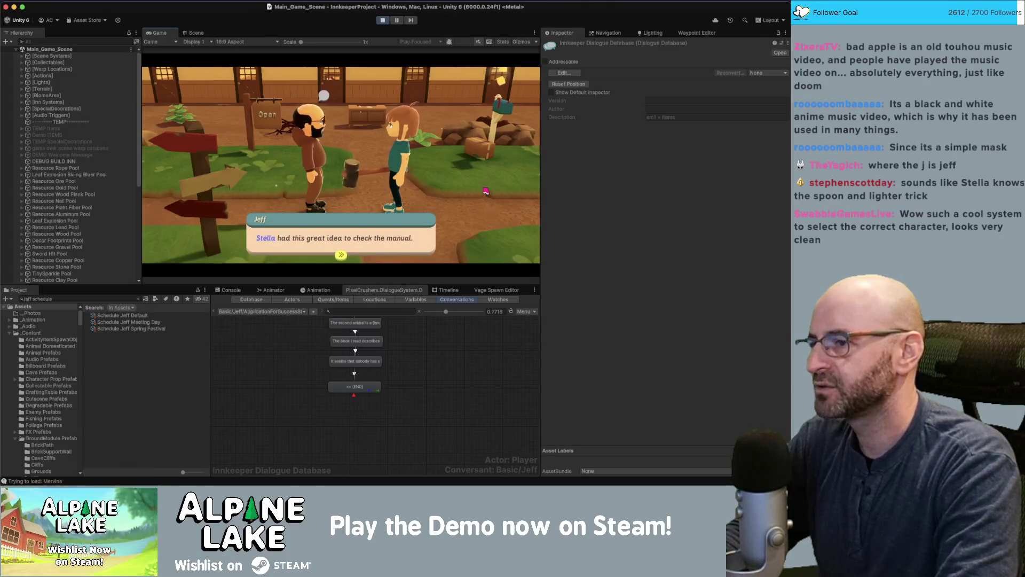
pyautogui.press('space')
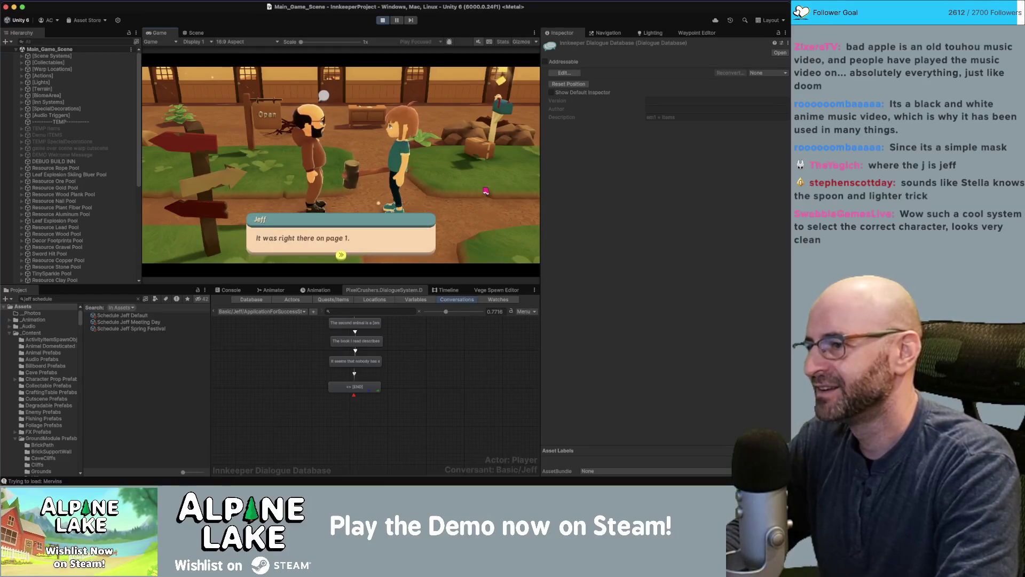
pyautogui.press('space')
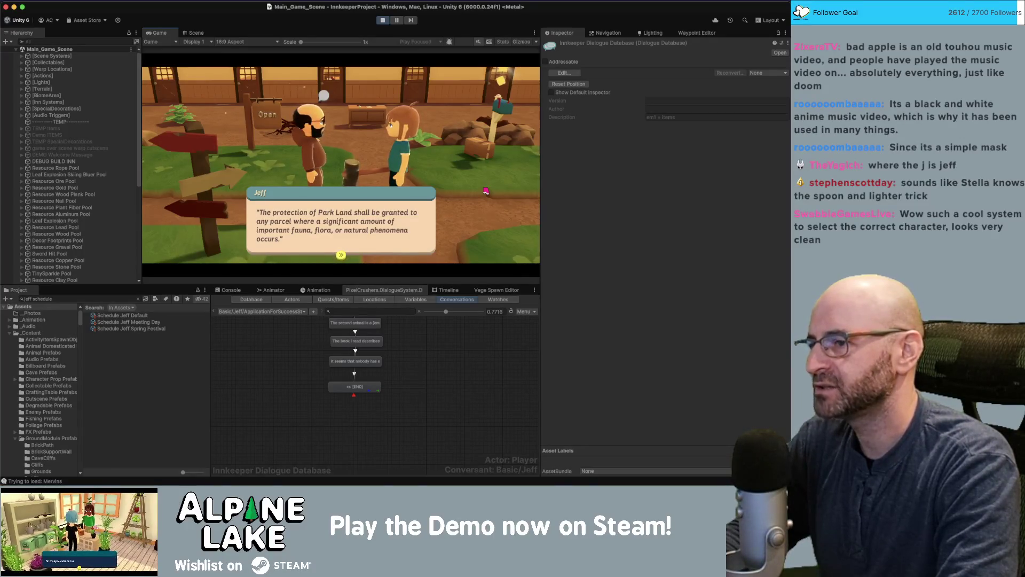
pyautogui.press('space')
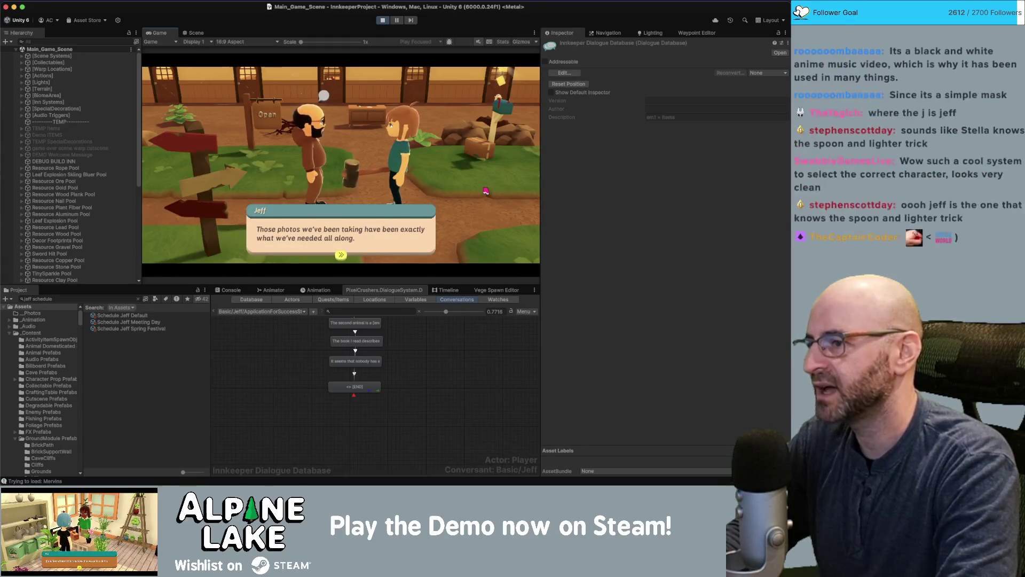
pyautogui.press('space')
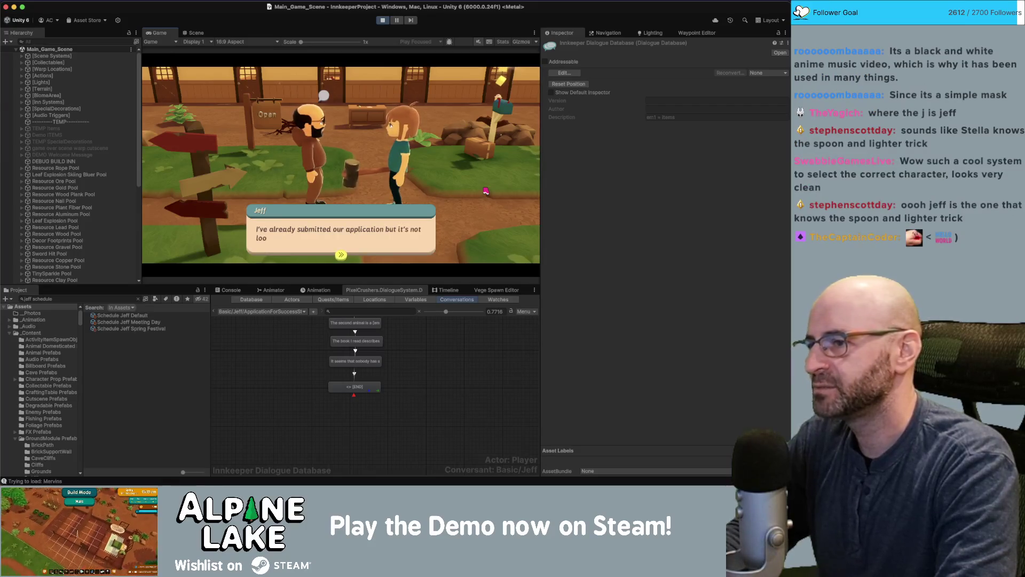
pyautogui.press('space')
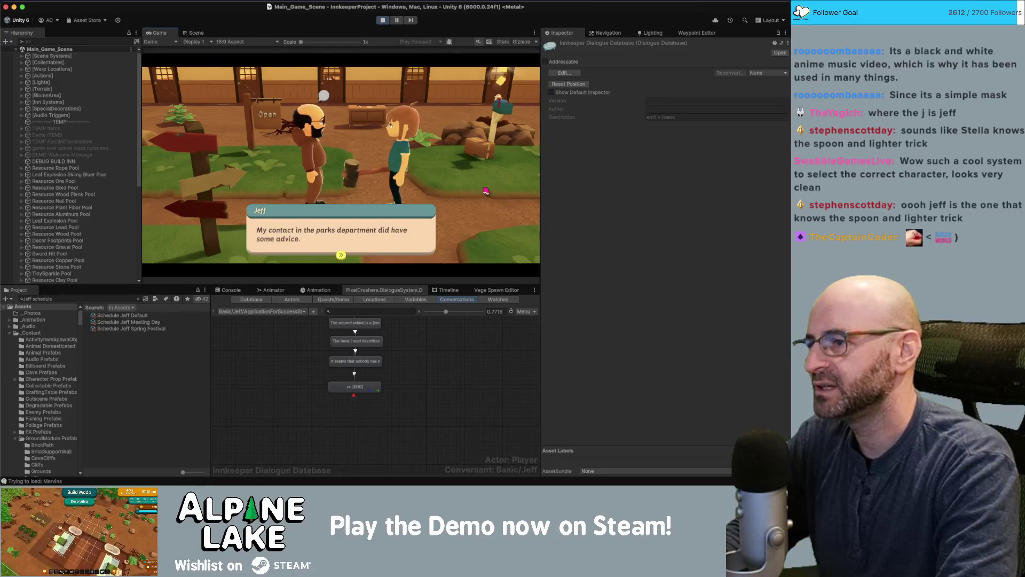
pyautogui.press('space')
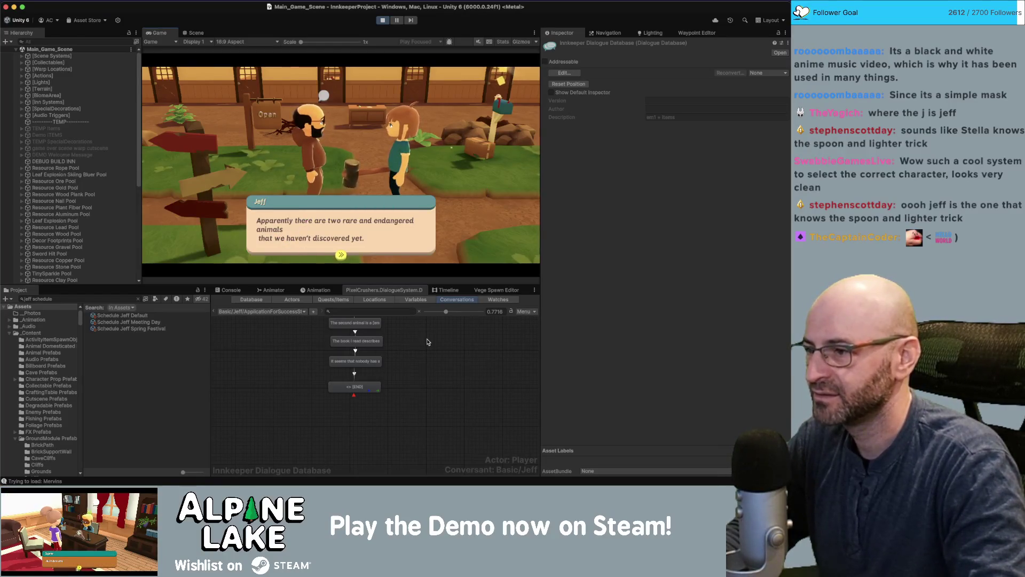
# In ApplicationForSuccessPulley, remove the line break from the 'Apparently there are two…' dialogue text
pyautogui.click(430, 342)
pyautogui.click(291, 312)
pyautogui.moveTo(295, 18)
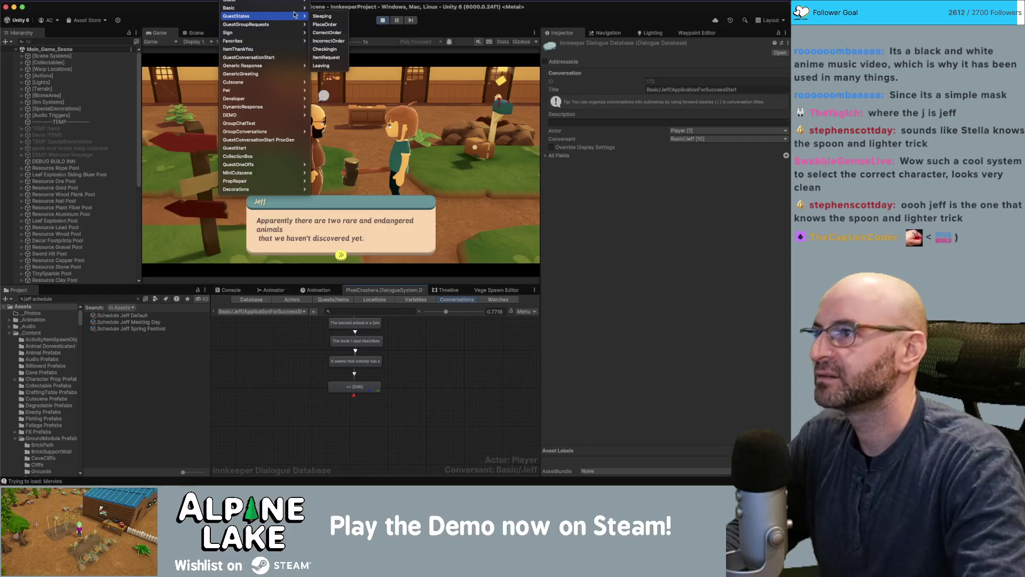
pyautogui.moveTo(336, 33)
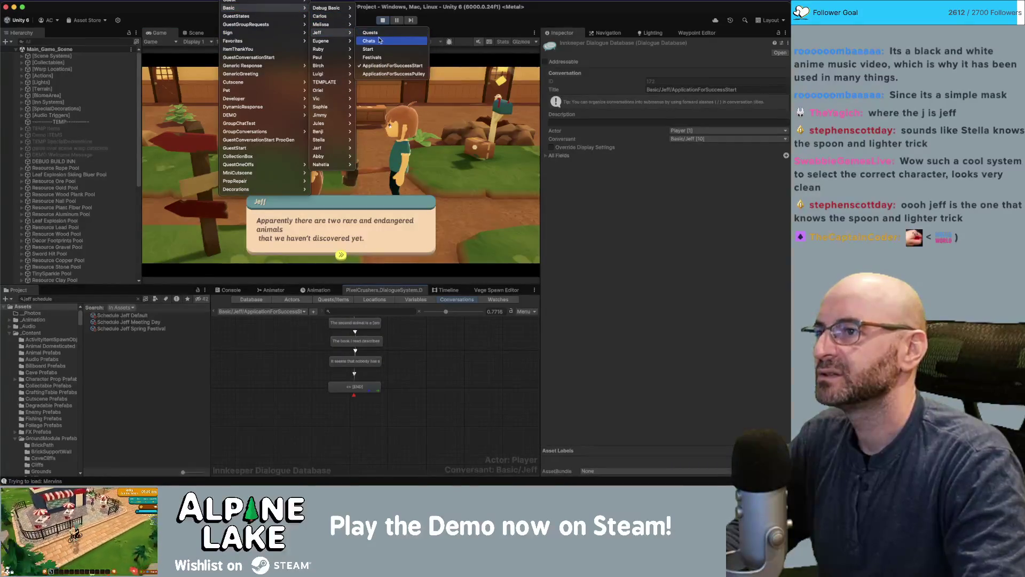
pyautogui.click(382, 73)
pyautogui.scroll(5, 420, 417)
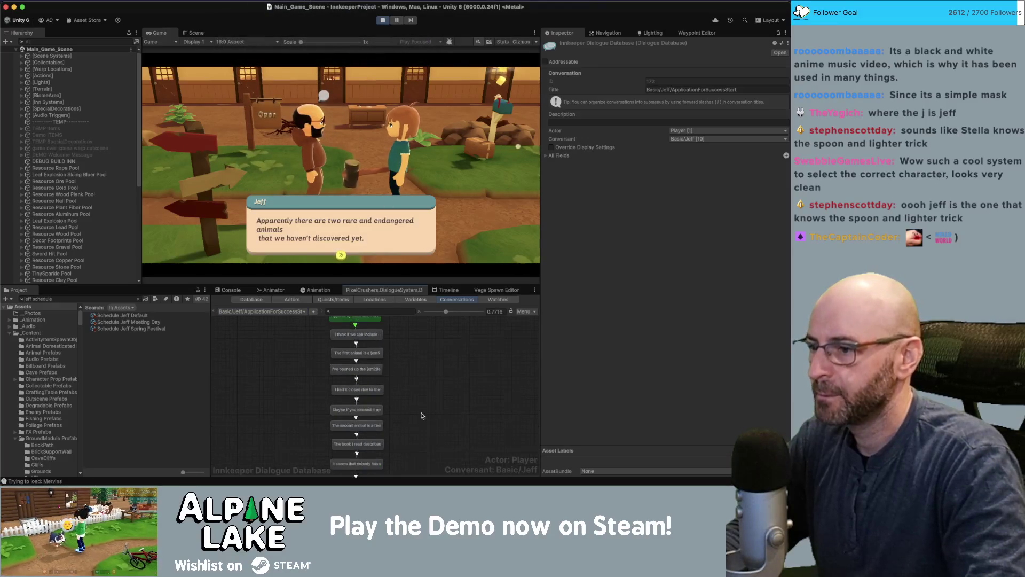
pyautogui.scroll(2, 406, 376)
pyautogui.click(356, 356)
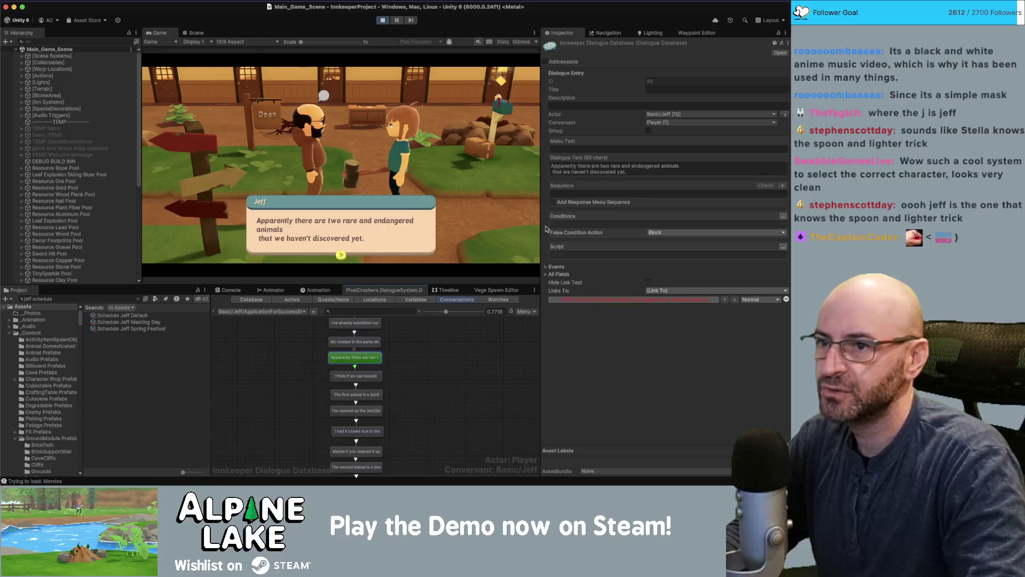
pyautogui.click(683, 165)
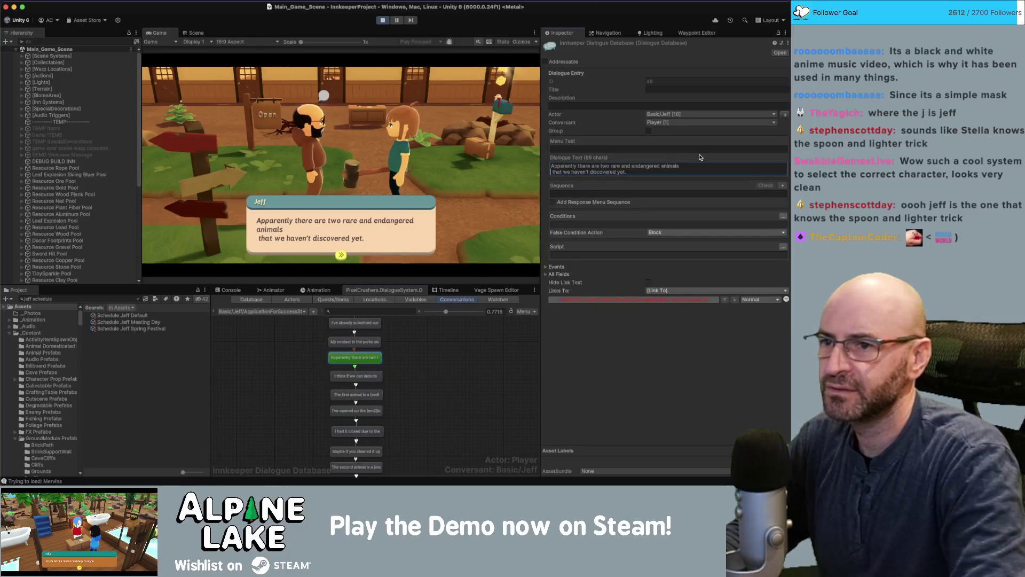
pyautogui.press('Delete')
# Advance through Jeff's remaining lines until the Application For Success Task Updated banner appears
pyautogui.click(353, 233)
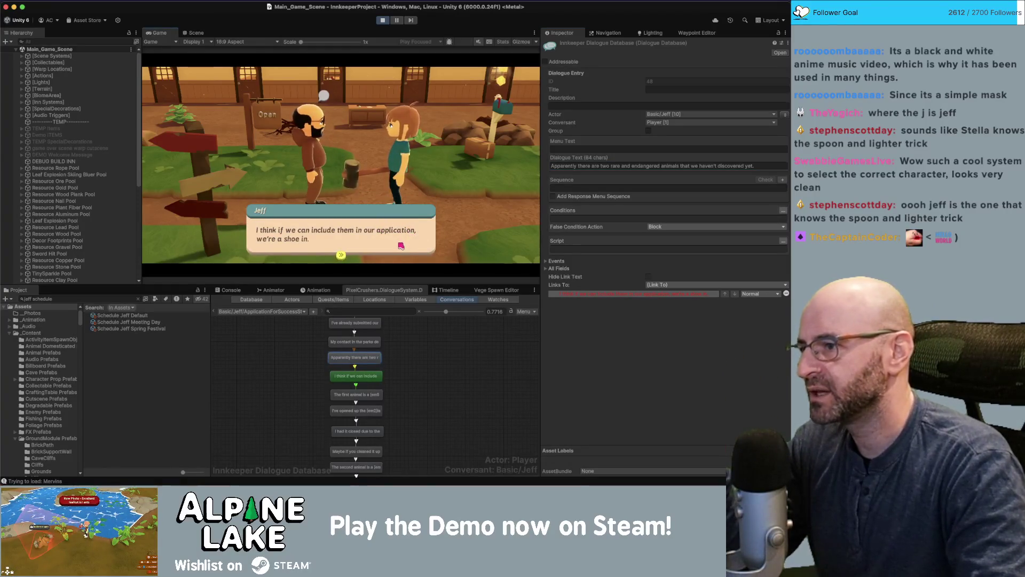
pyautogui.click(400, 245)
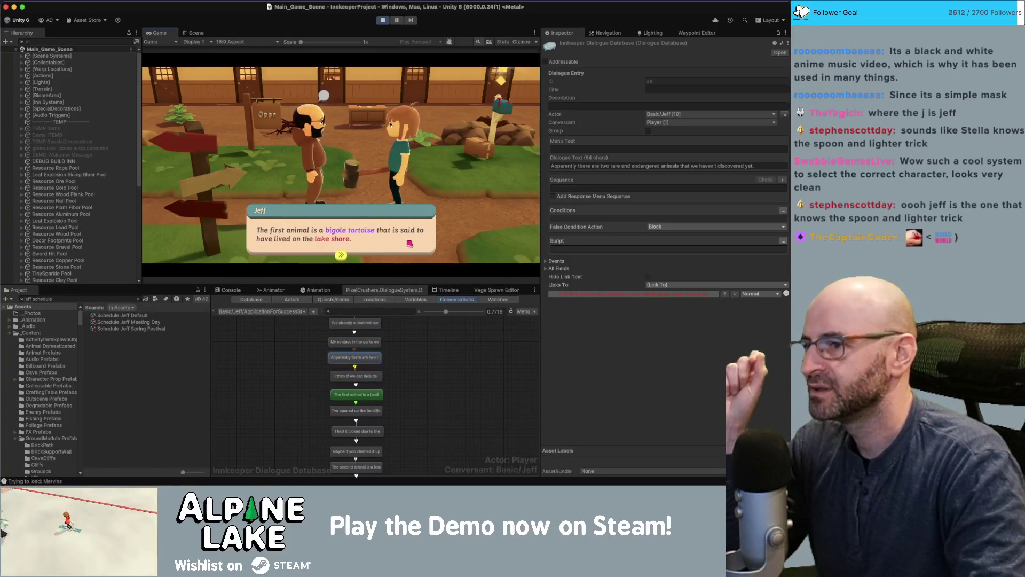
pyautogui.click(374, 243)
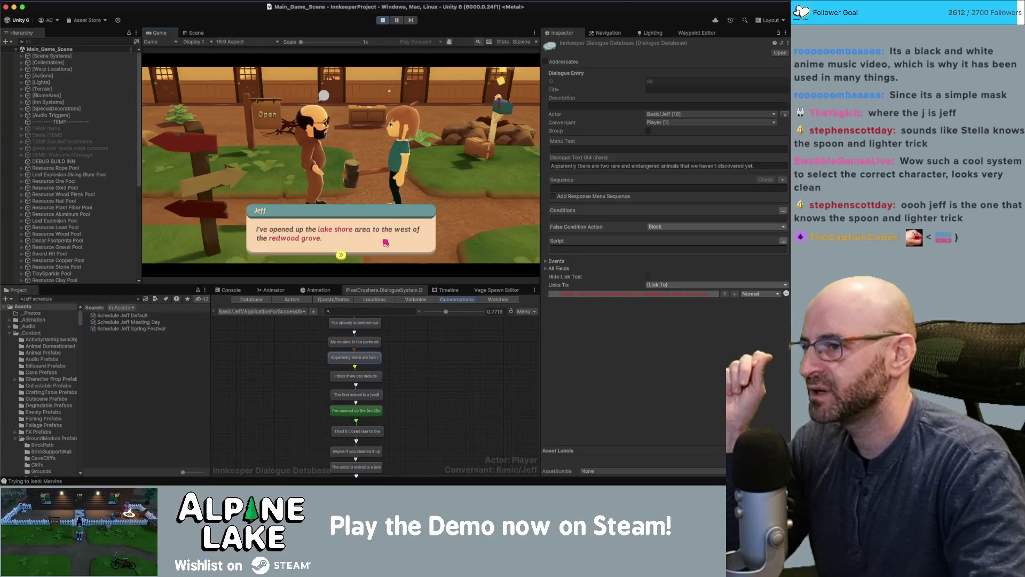
pyautogui.click(380, 238)
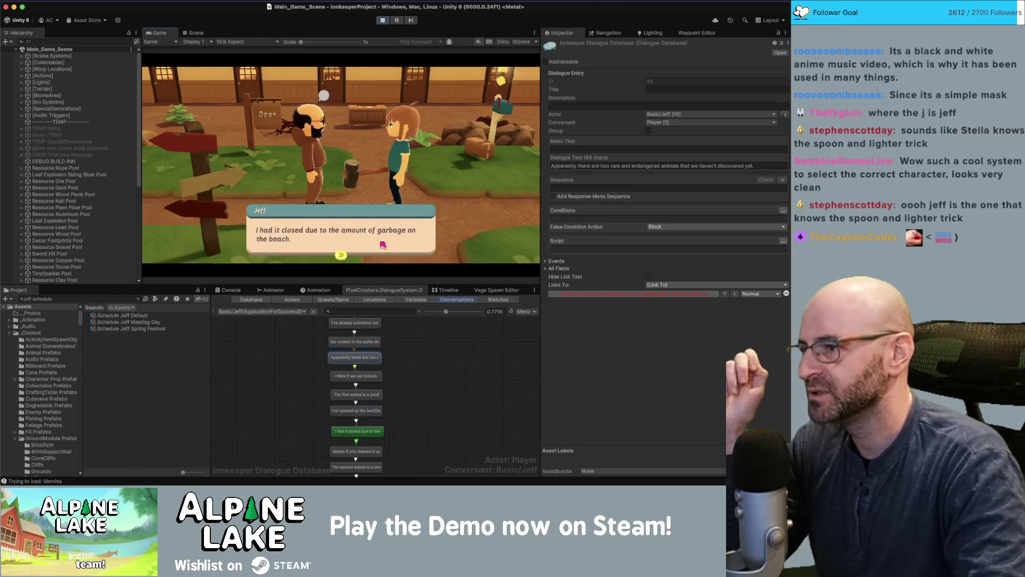
pyautogui.click(414, 240)
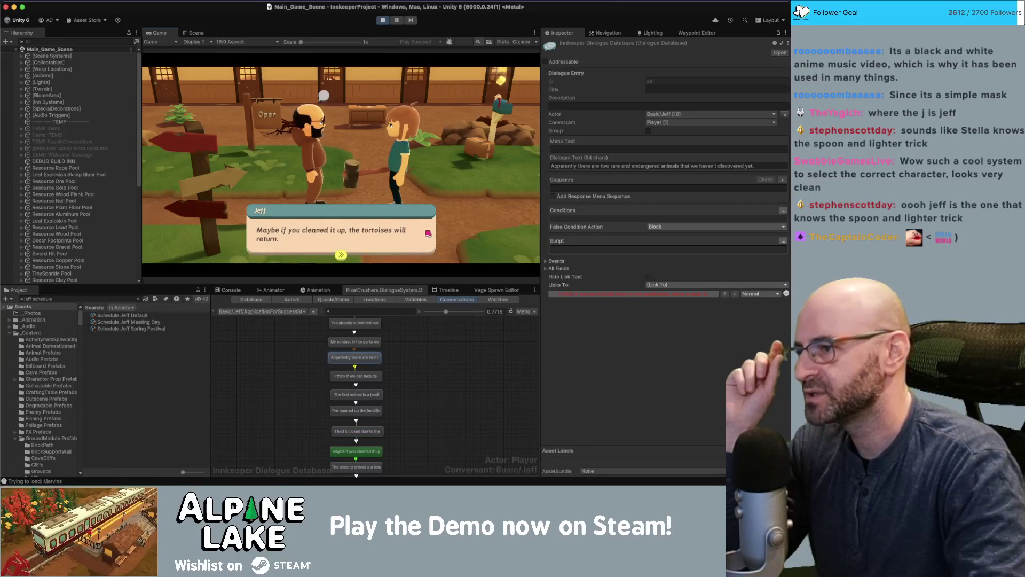
pyautogui.click(414, 238)
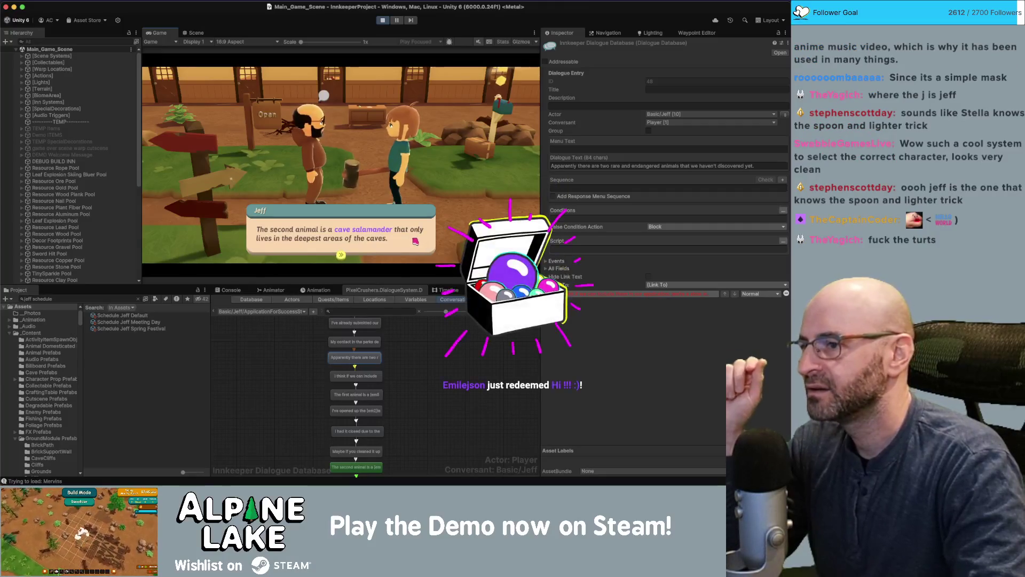
pyautogui.click(408, 240)
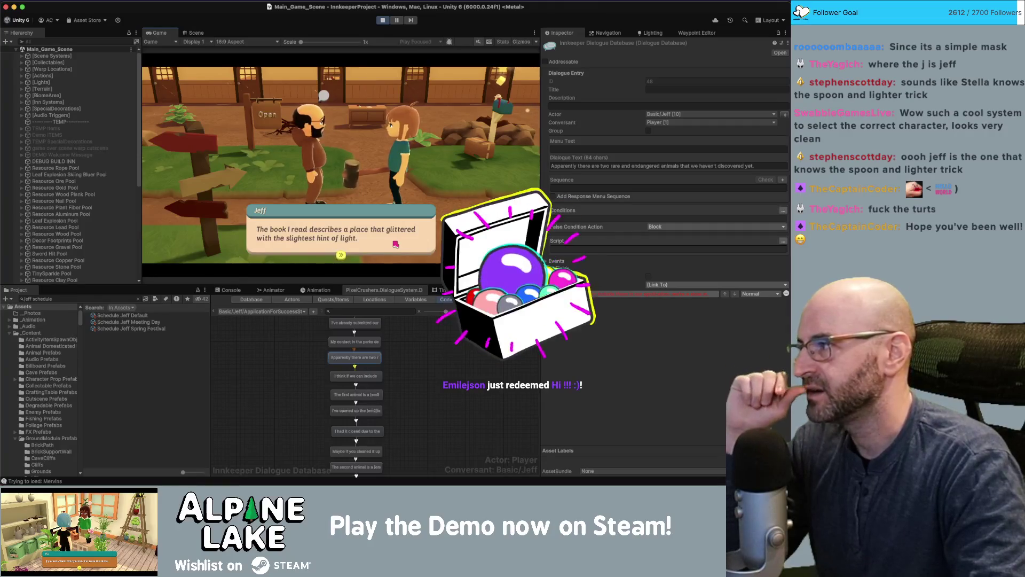
pyautogui.click(395, 244)
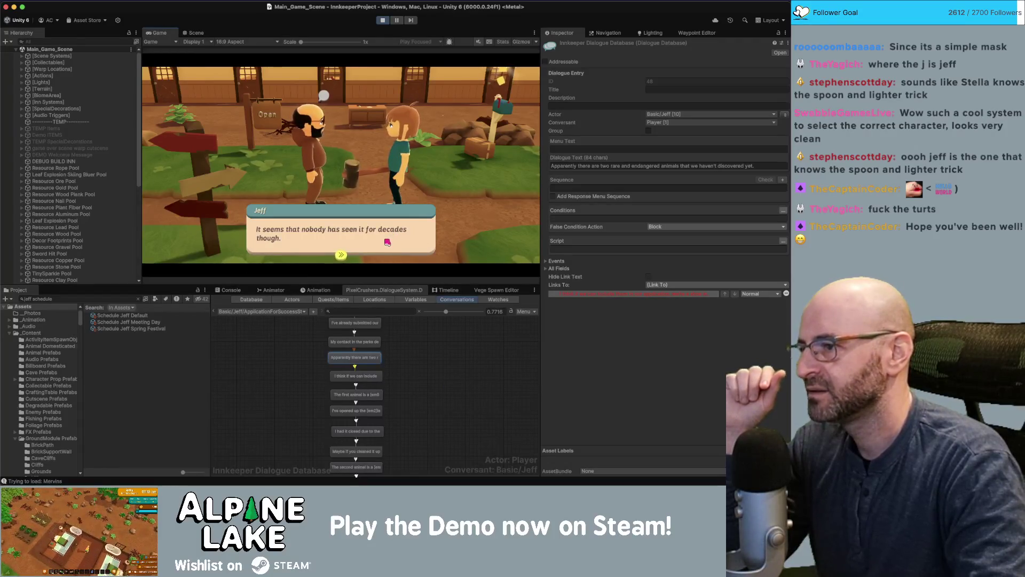
pyautogui.click(394, 239)
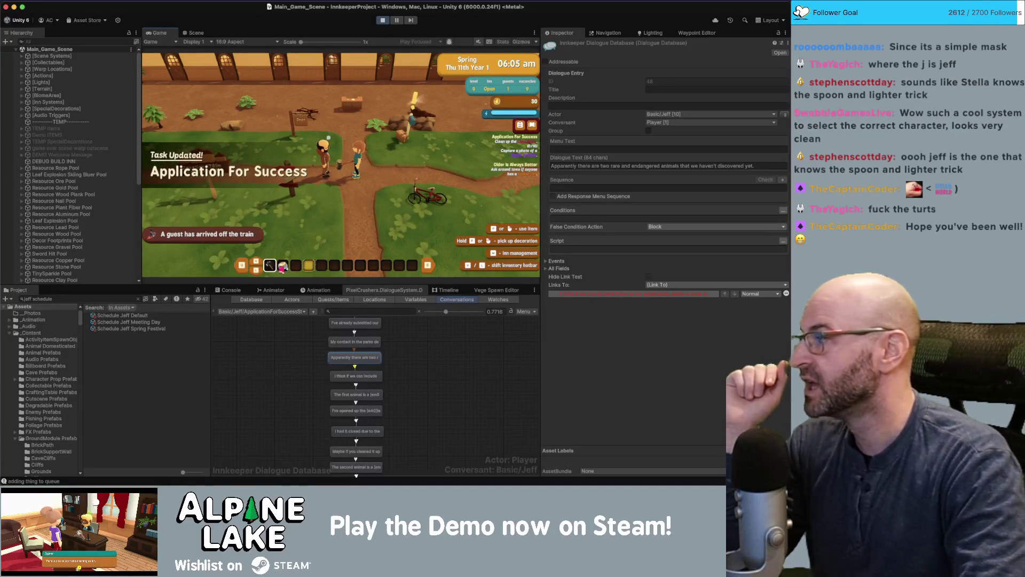
# Walk the player away from Jeff down the dirt path using the S key
pyautogui.press('s')
pyautogui.press('s')
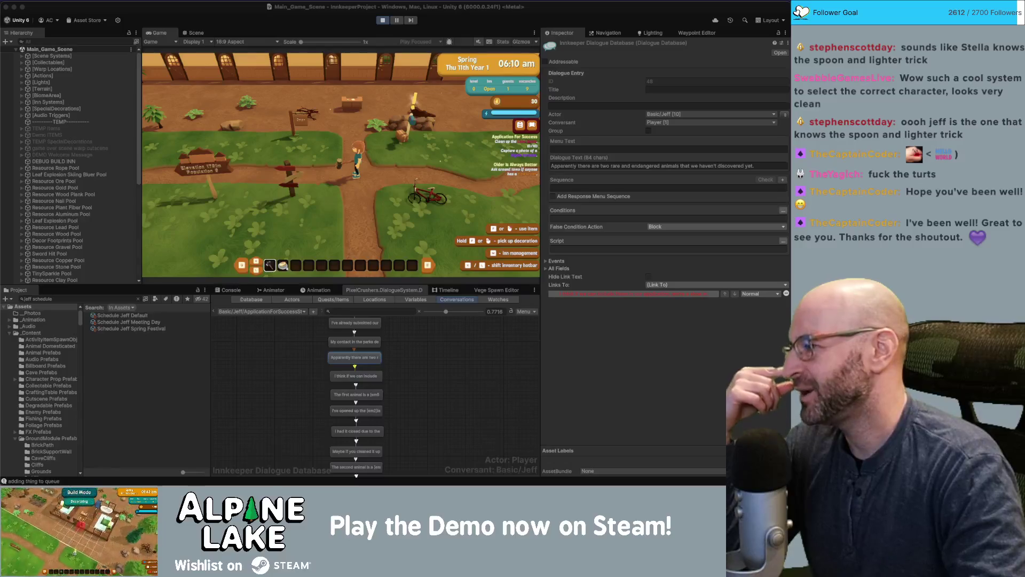
pyautogui.scroll(5, 427, 384)
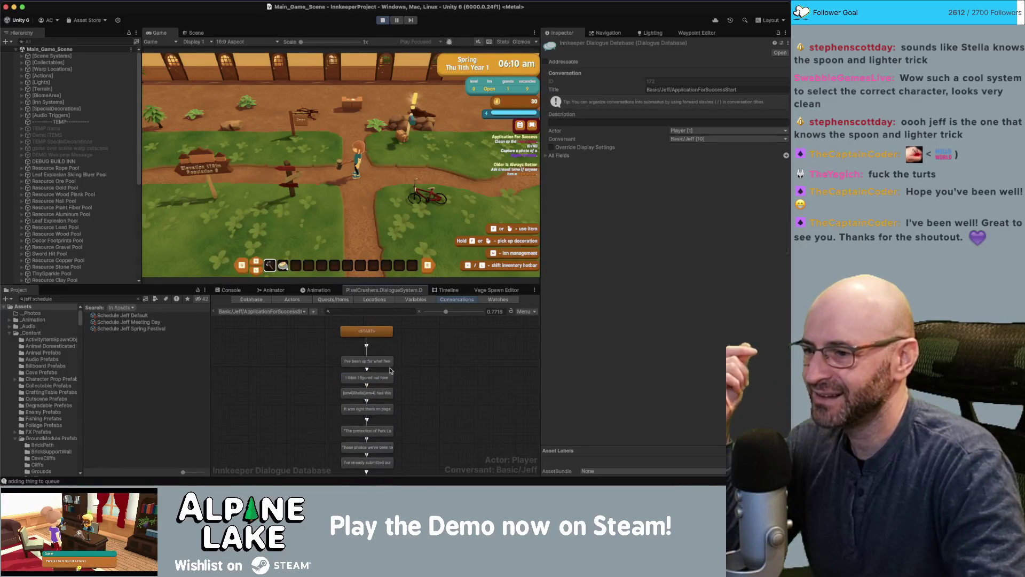
pyautogui.click(385, 361)
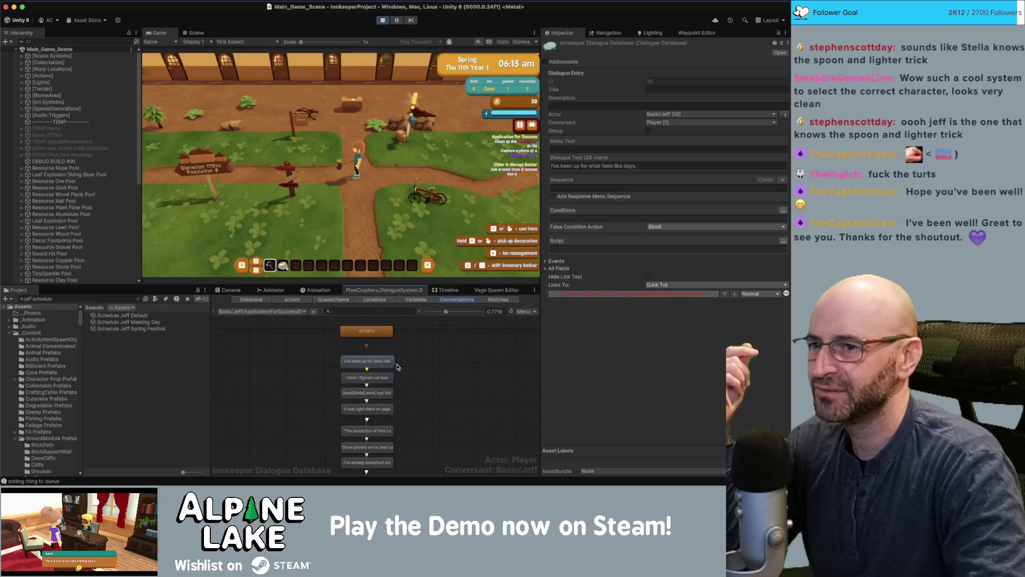
pyautogui.click(412, 371)
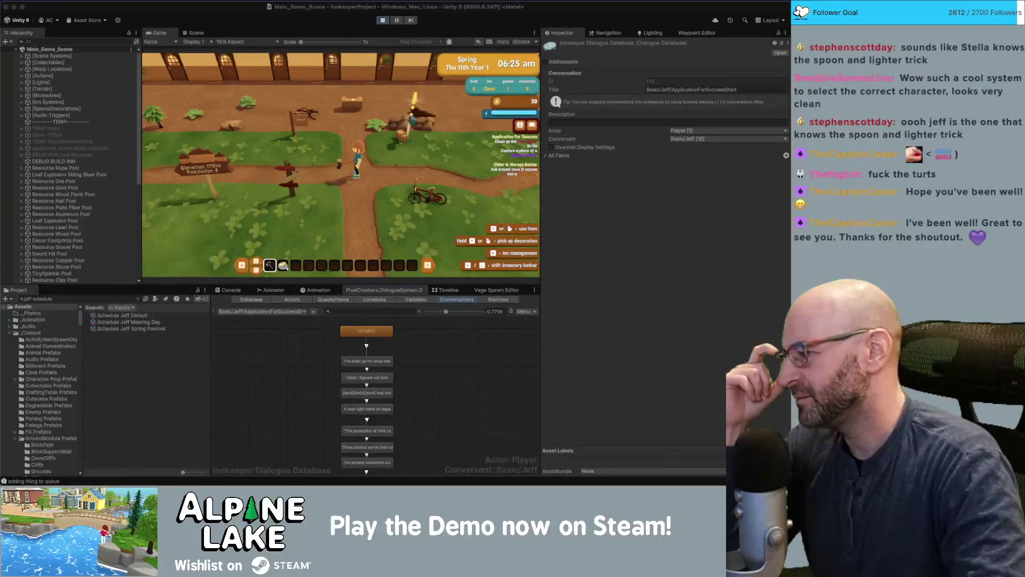
pyautogui.click(366, 399)
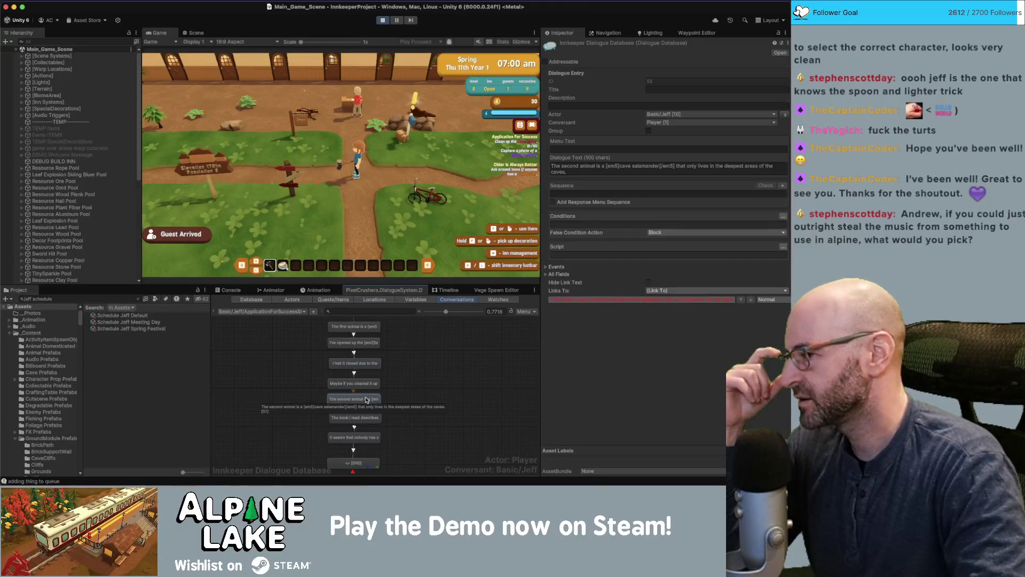
pyautogui.click(422, 372)
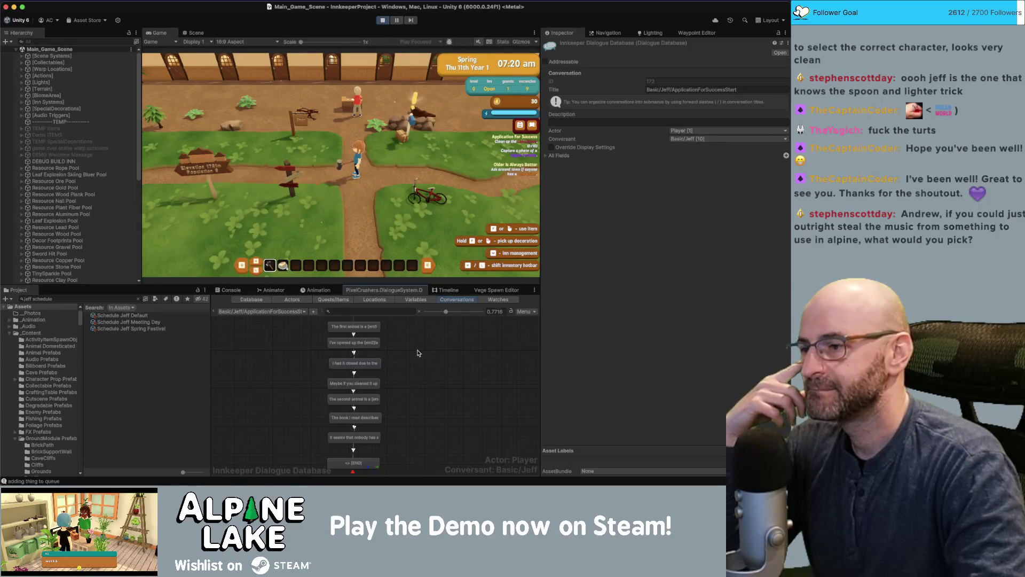
pyautogui.moveTo(419, 351); pyautogui.dragTo(430, 316)
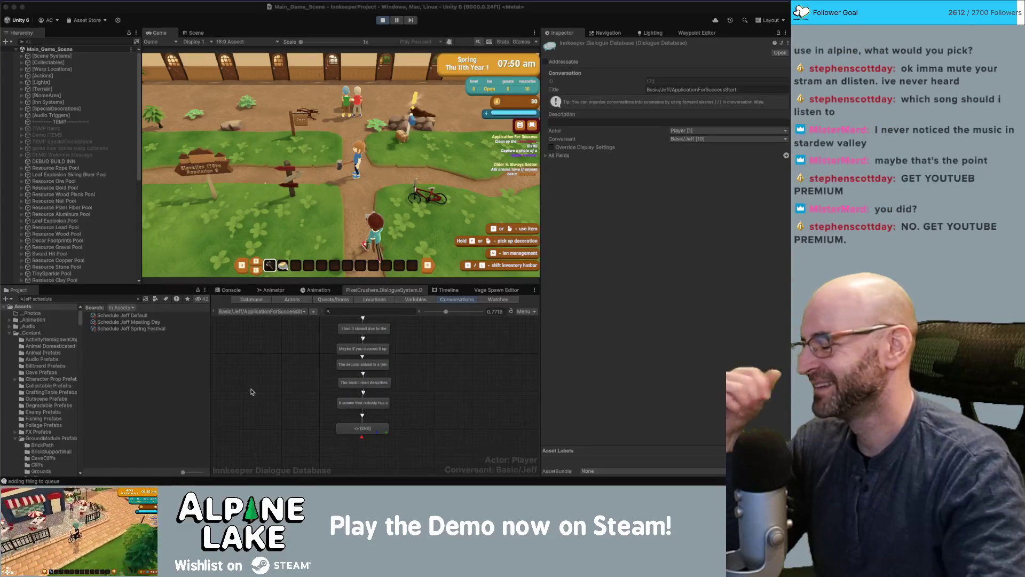
pyautogui.press('super+Tab')
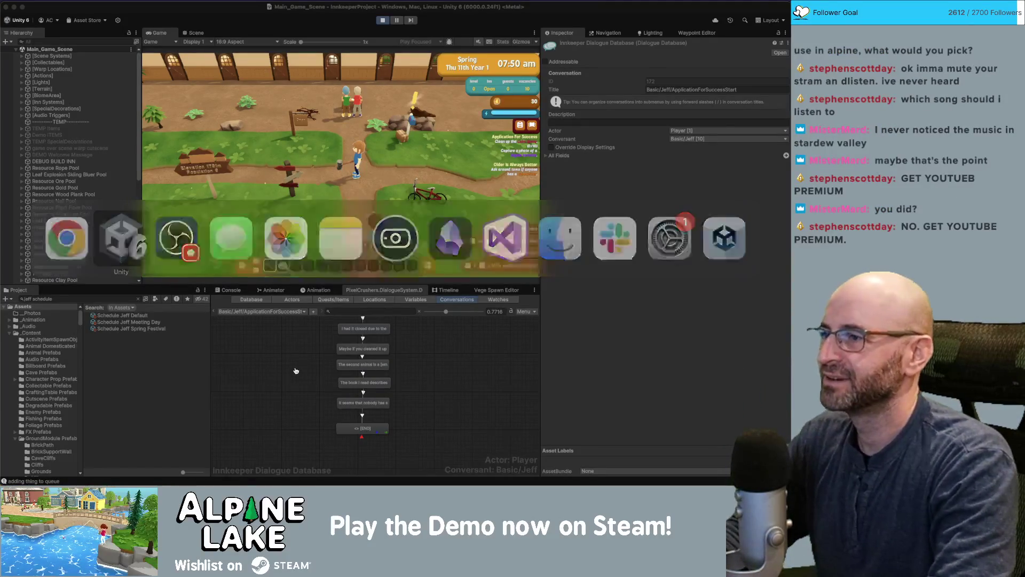
# Switch to Chrome, open the Daily Akari bookmark, widen the window, and start puzzle No. 391
pyautogui.press('super+Tab')
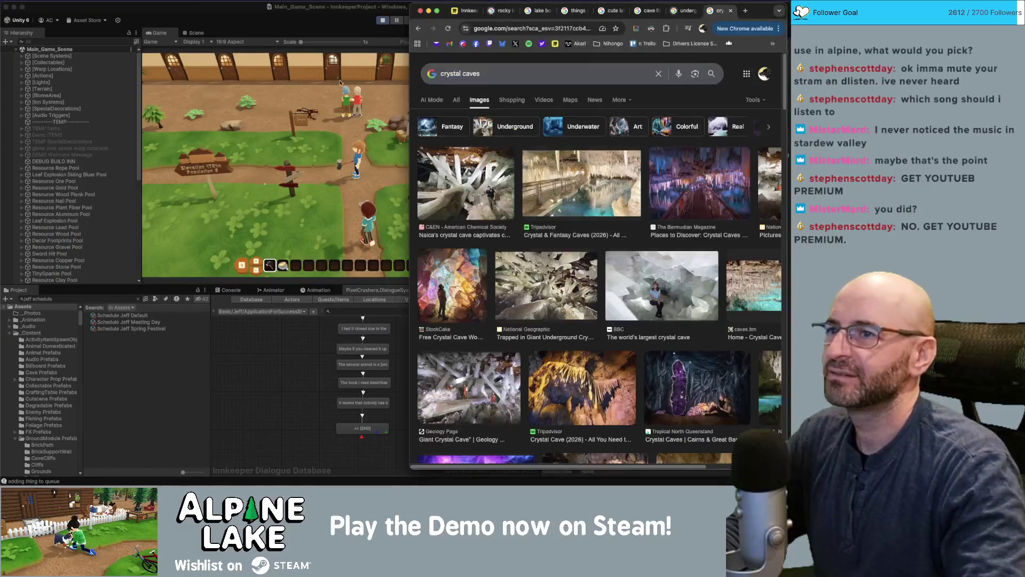
pyautogui.click(569, 47)
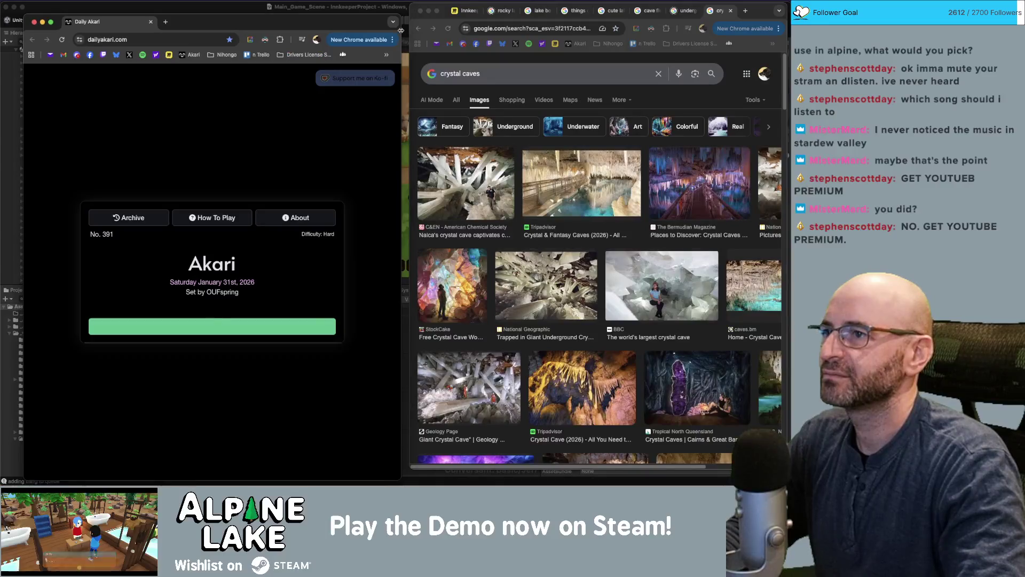
pyautogui.moveTo(401, 267); pyautogui.dragTo(631, 267)
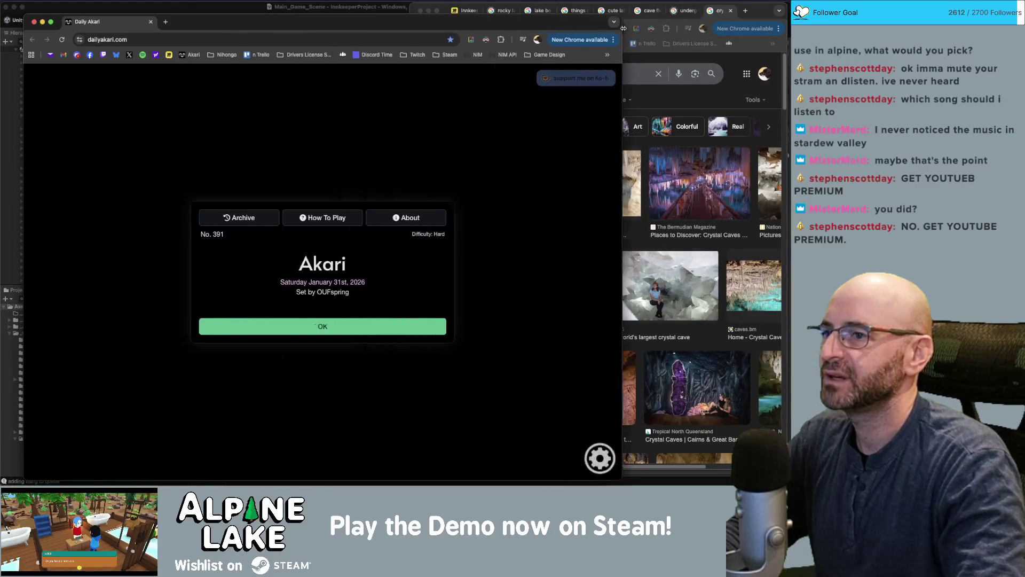
pyautogui.click(361, 329)
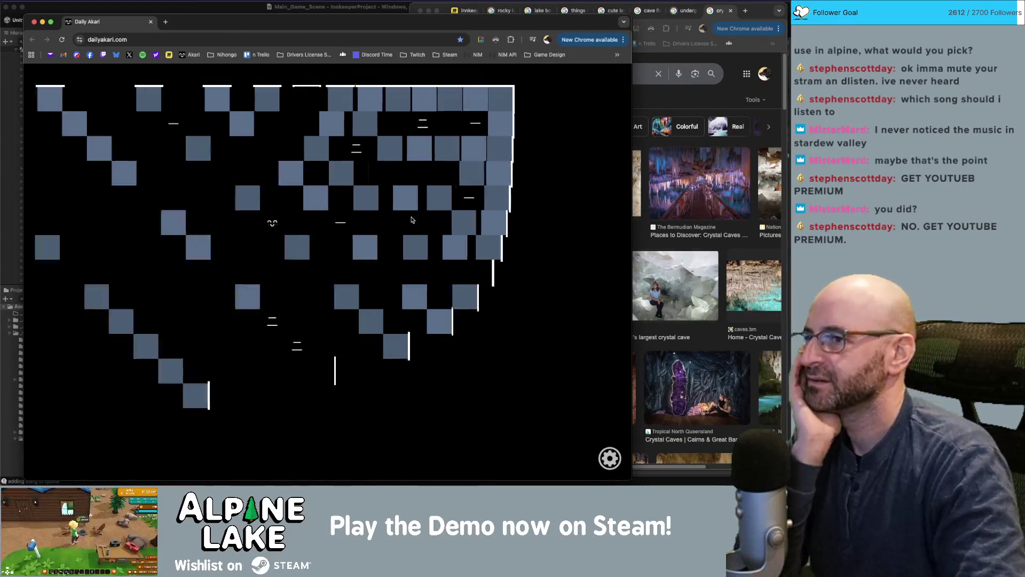
# Place bulbs across the upper-right grid and mark cells beside satisfied blocks with X
pyautogui.click(426, 99)
pyautogui.click(426, 148)
pyautogui.click(500, 124)
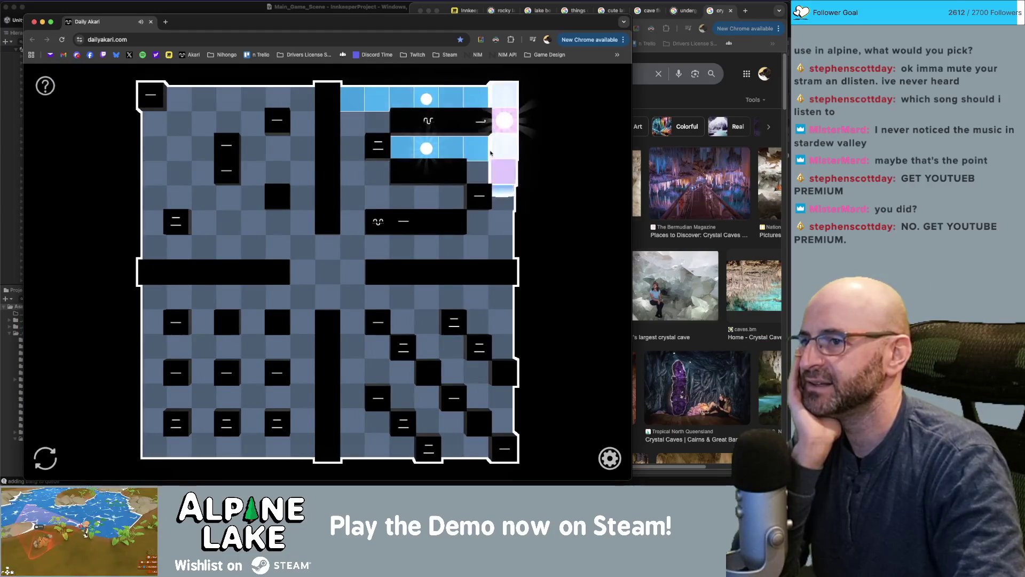
pyautogui.click(476, 172)
pyautogui.rightClick(475, 222)
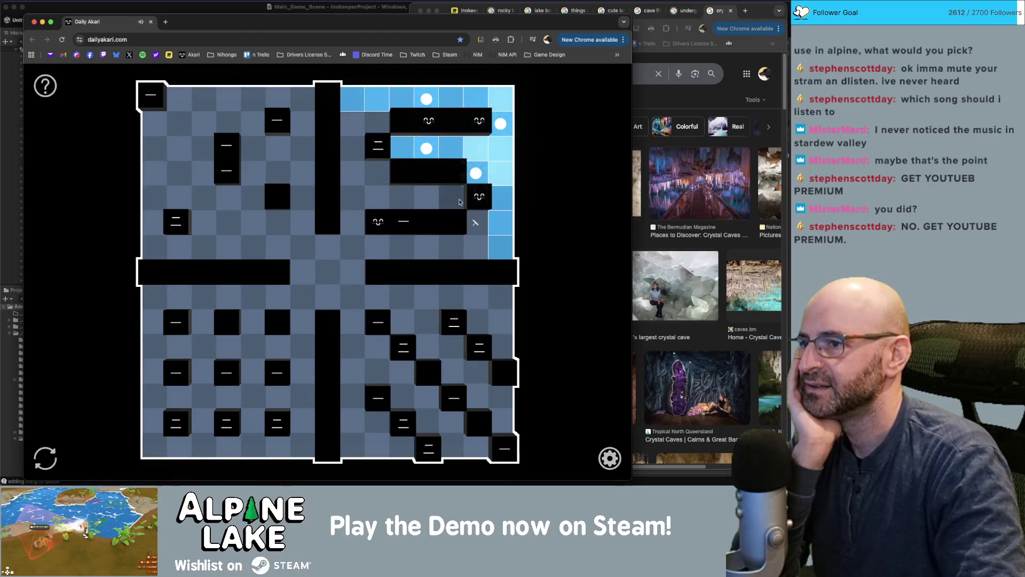
pyautogui.rightClick(452, 197)
pyautogui.click(476, 246)
pyautogui.click(402, 198)
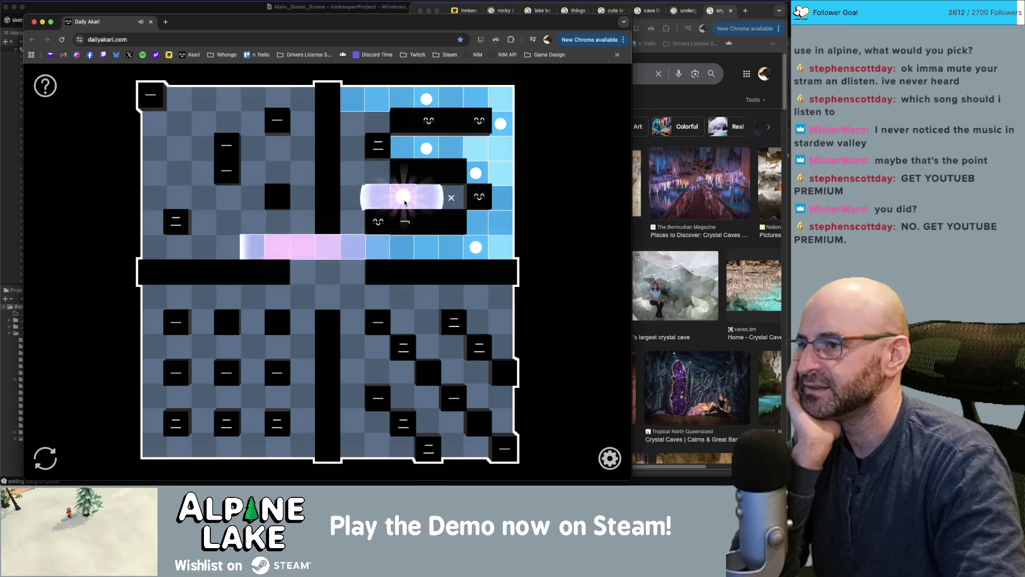
pyautogui.rightClick(351, 222)
pyautogui.click(377, 172)
pyautogui.click(376, 124)
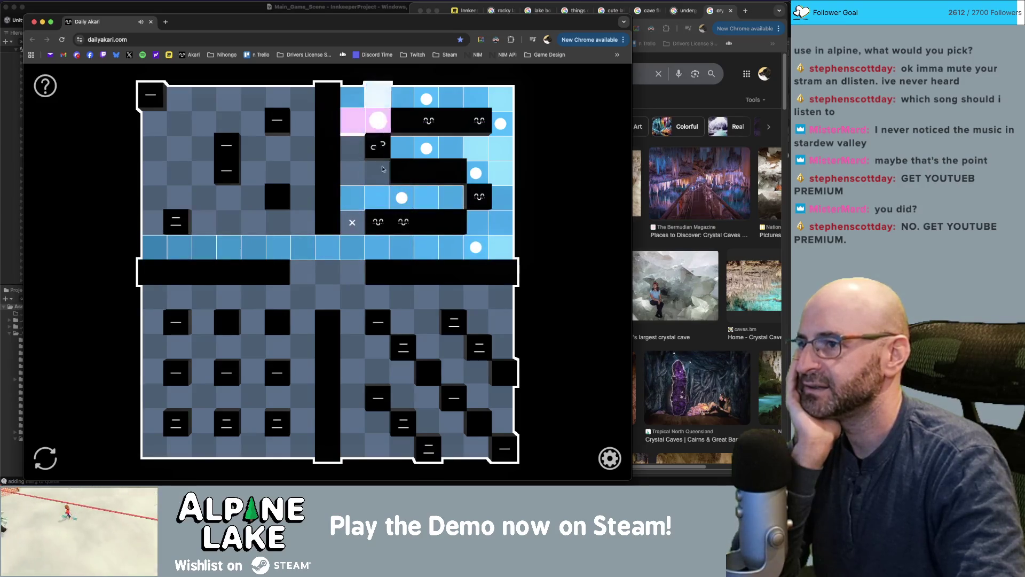
pyautogui.rightClick(352, 148)
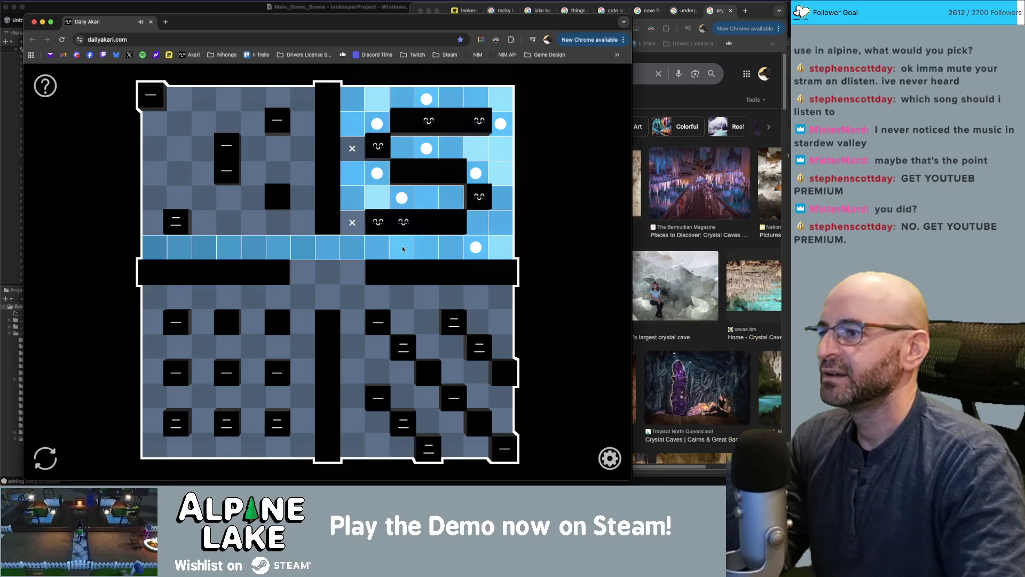
# Place a bulb on the left side and mark cells around the upper-left blocks X
pyautogui.rightClick(198, 199)
pyautogui.rightClick(154, 198)
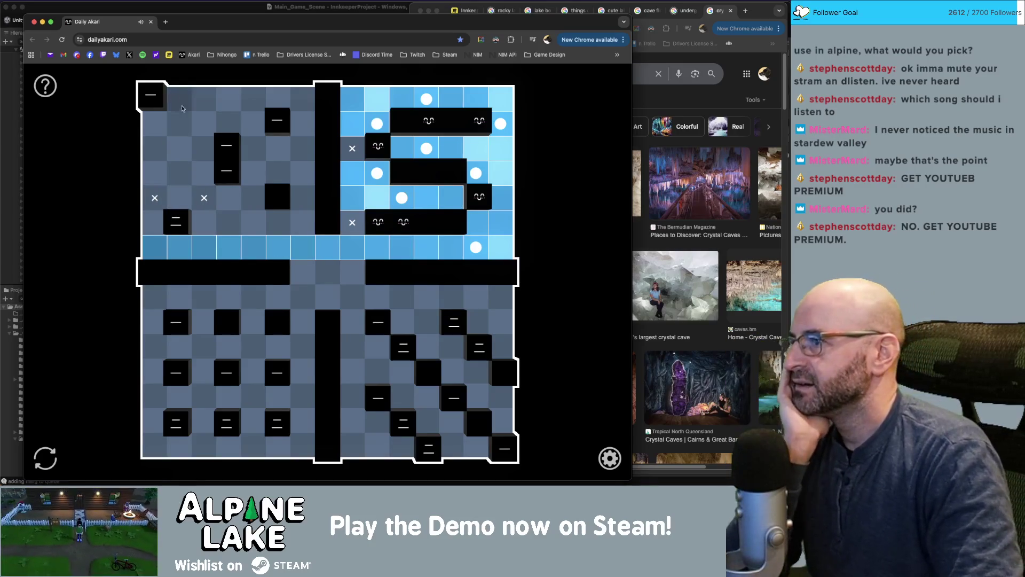
pyautogui.click(204, 223)
pyautogui.rightClick(180, 173)
pyautogui.rightClick(179, 148)
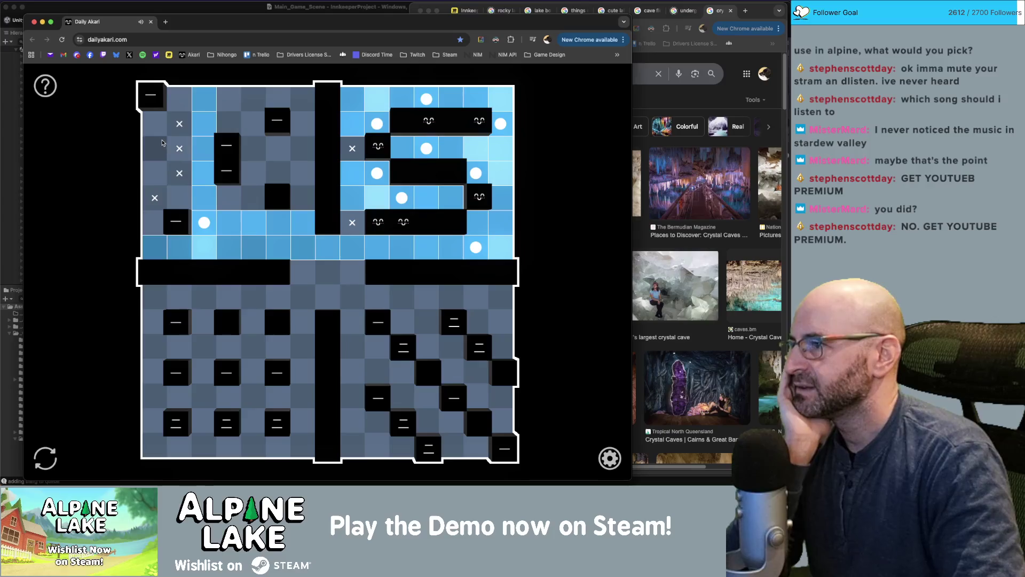
pyautogui.rightClick(154, 173)
pyautogui.rightClick(179, 124)
pyautogui.rightClick(154, 148)
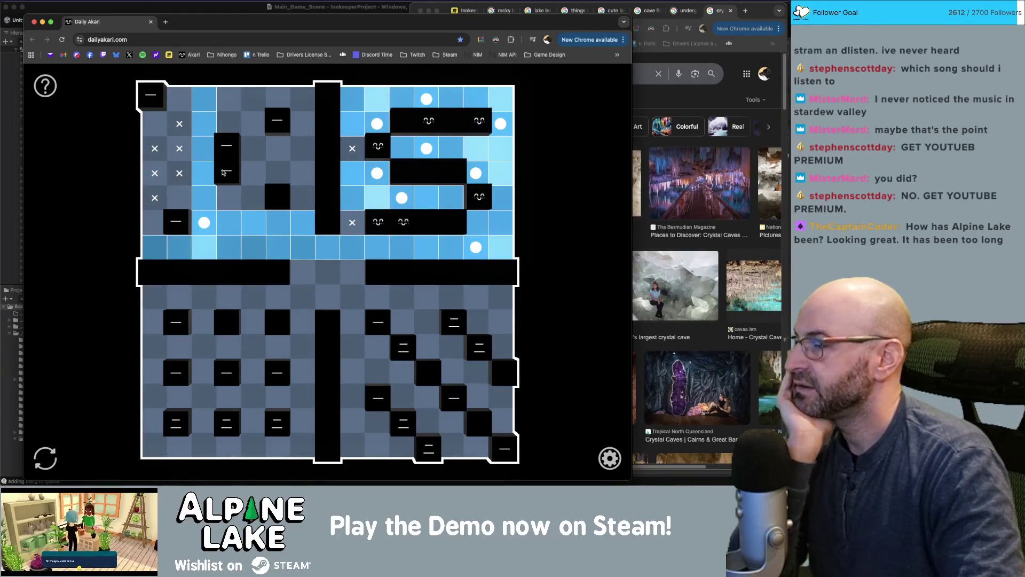
pyautogui.rightClick(254, 124)
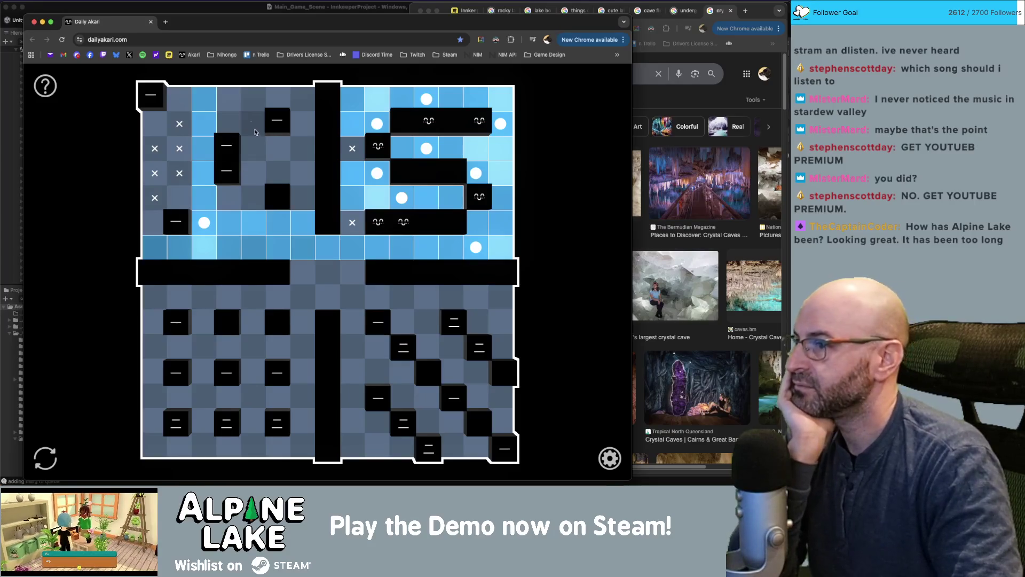
pyautogui.rightClick(254, 197)
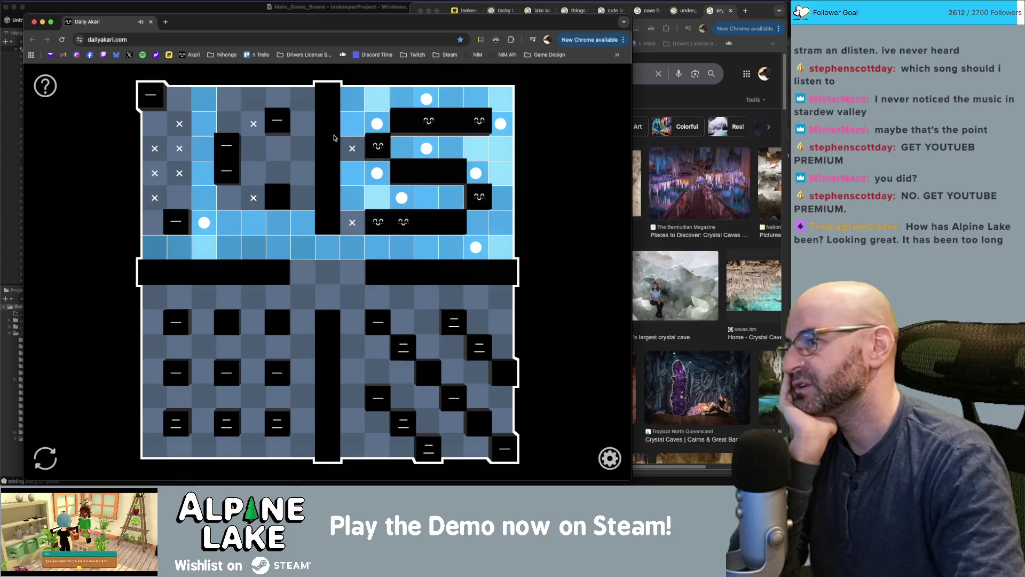
pyautogui.rightClick(303, 100)
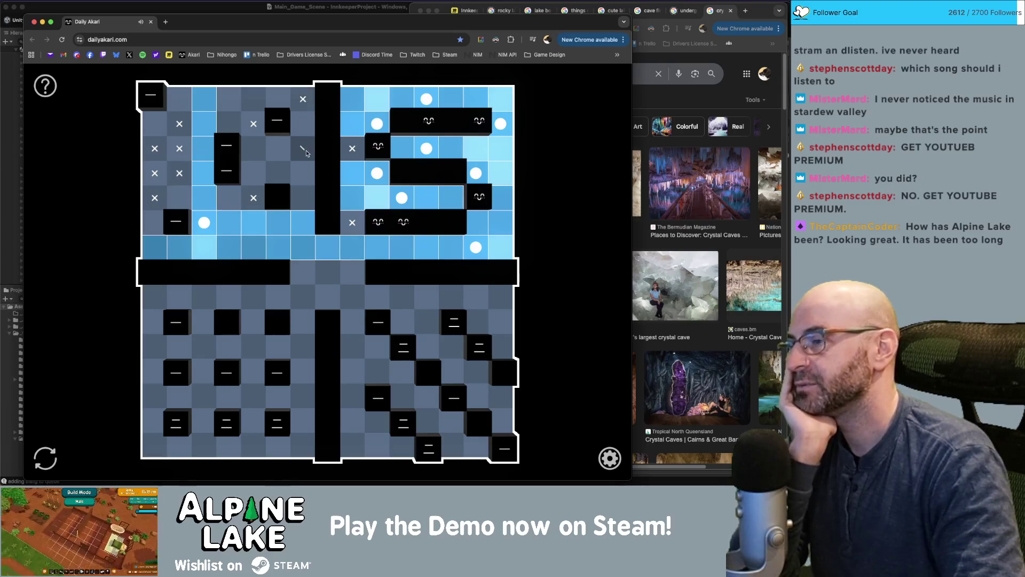
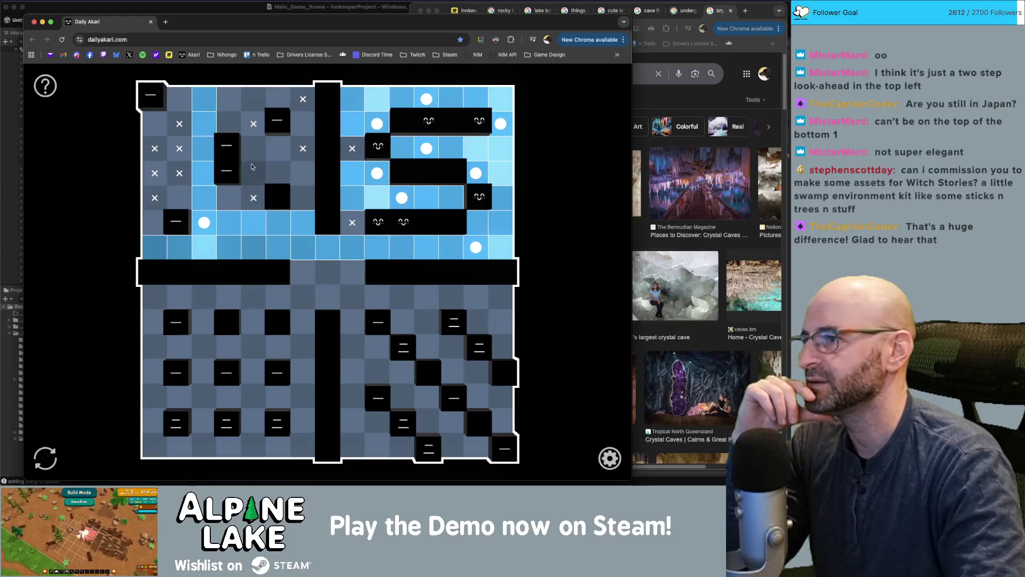
# Rule out an upper cell with an X and try a bulb beside the left clue
pyautogui.rightClick(277, 149)
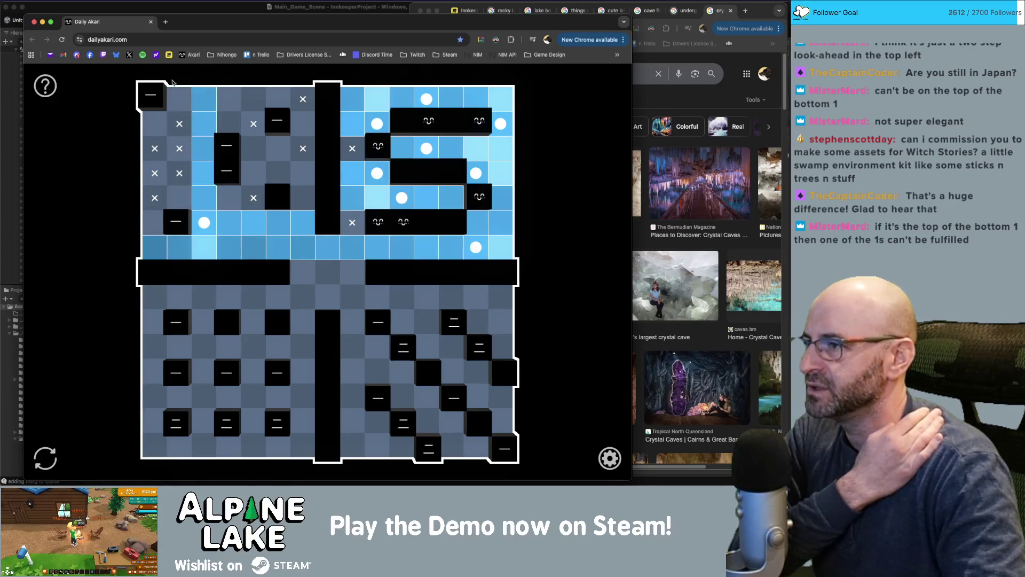
pyautogui.click(180, 198)
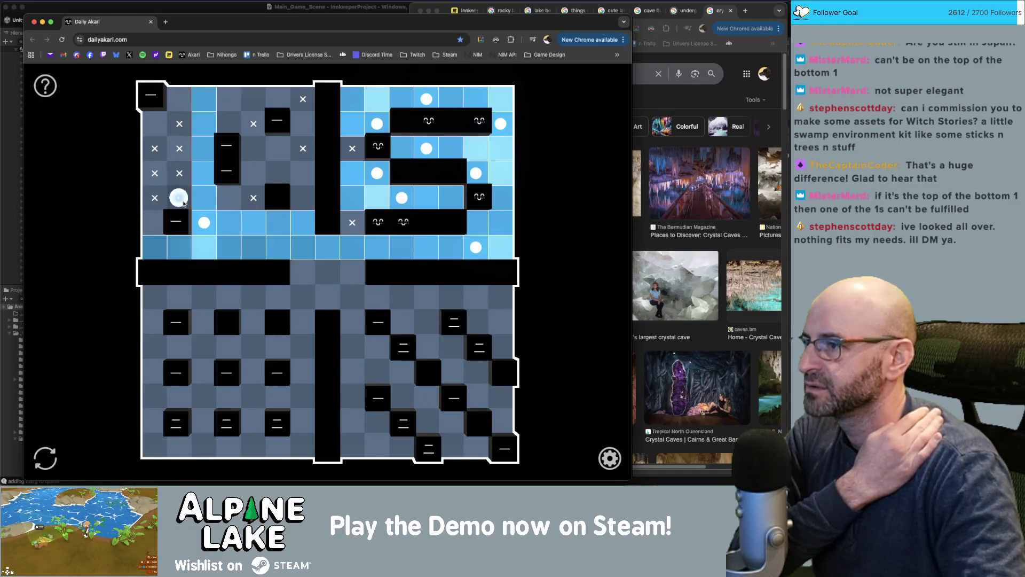
# Replace the trial bulbs with bulbs around the top-left and upper two-block clues
pyautogui.click(155, 124)
pyautogui.click(155, 124)
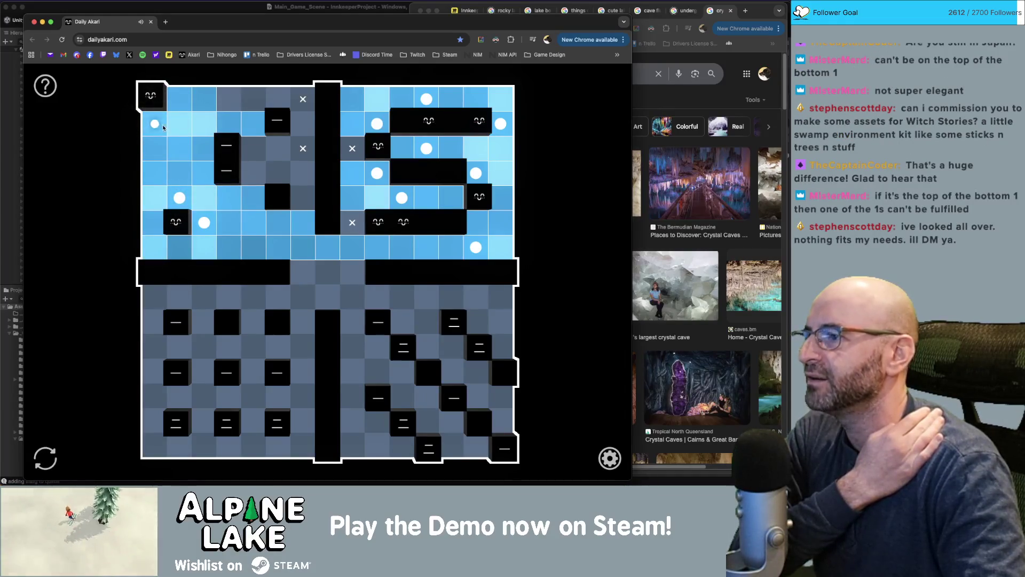
pyautogui.click(179, 197)
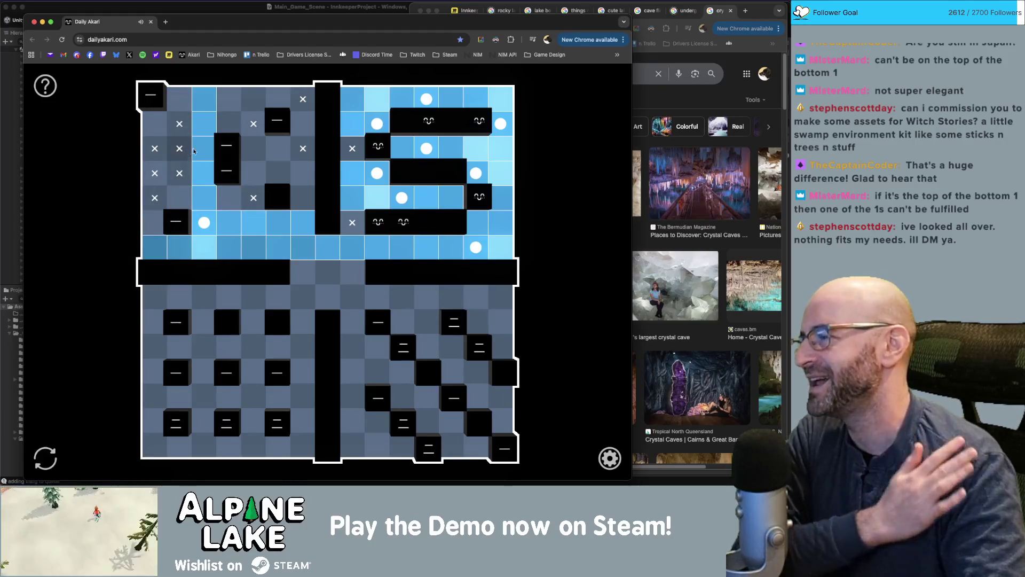
pyautogui.click(155, 223)
pyautogui.click(178, 99)
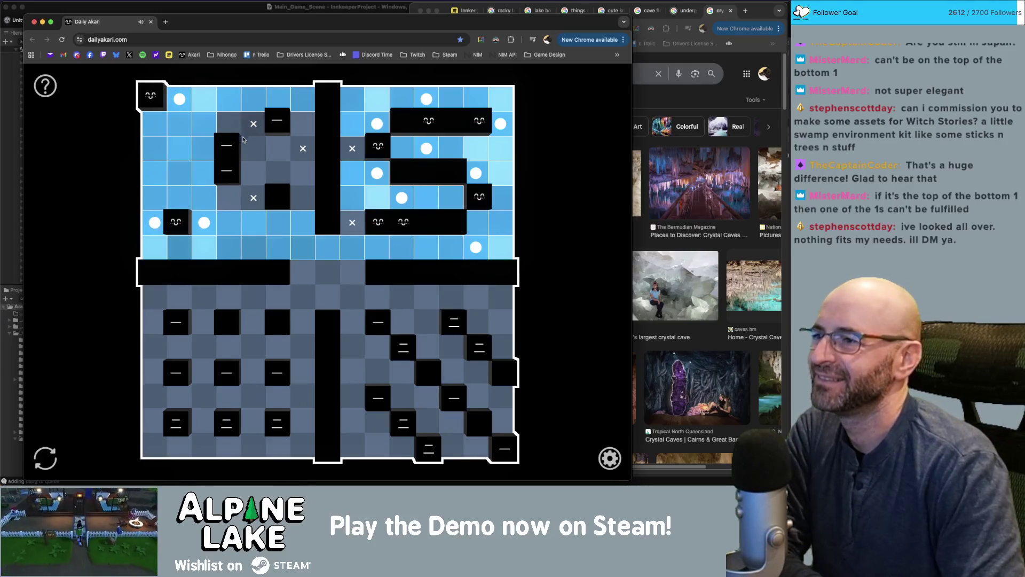
pyautogui.click(229, 123)
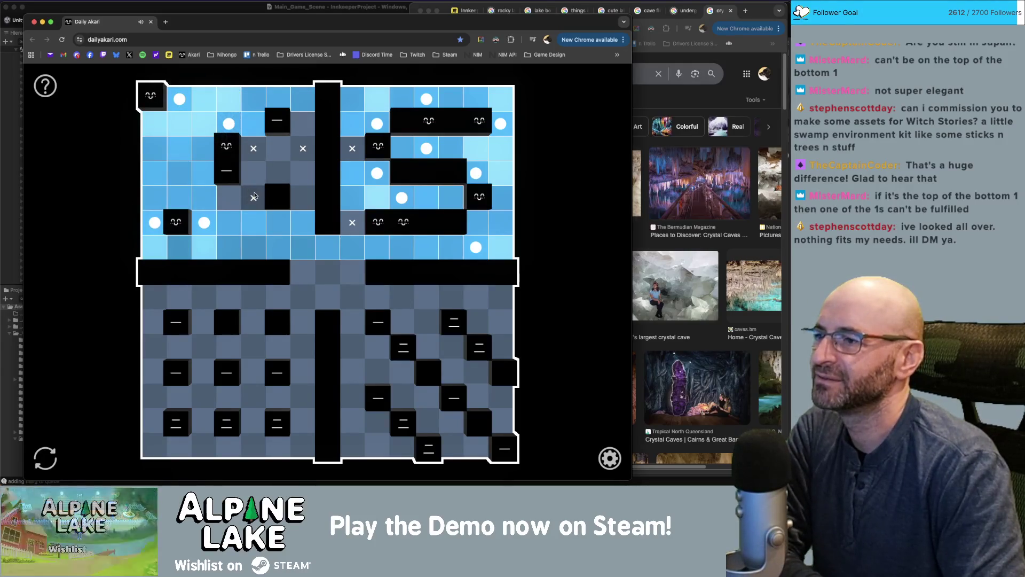
pyautogui.click(229, 197)
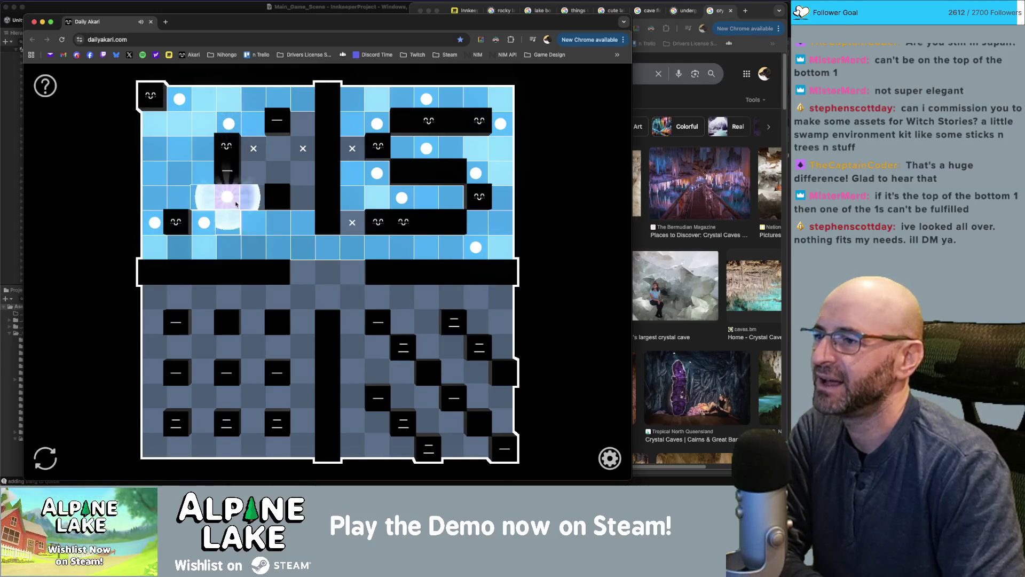
# Add X marks and bulbs by the upper-middle clue, then a bulb between the lower-left clues
pyautogui.rightClick(254, 173)
pyautogui.click(278, 148)
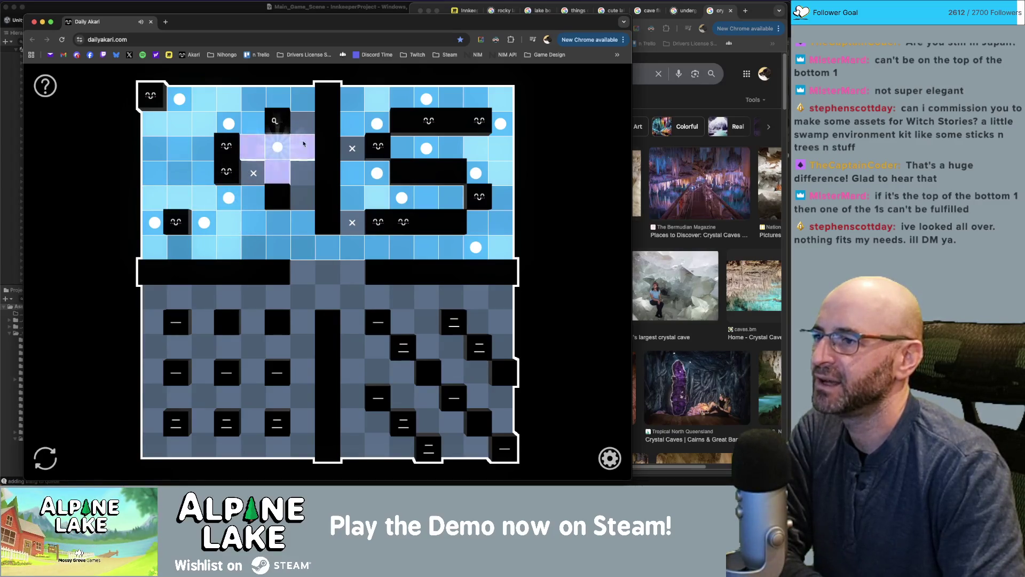
pyautogui.rightClick(303, 124)
pyautogui.click(303, 173)
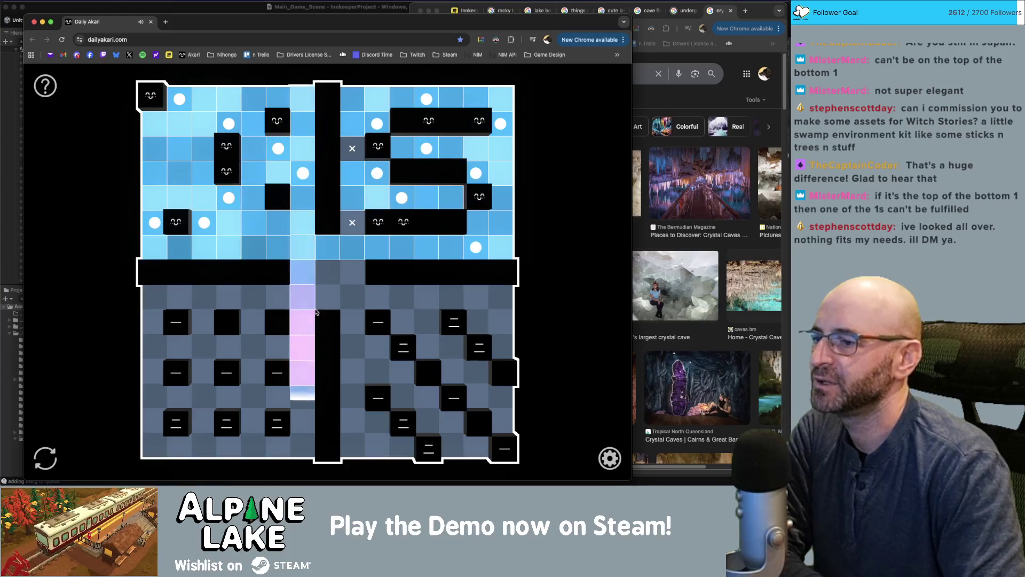
pyautogui.rightClick(254, 395)
pyautogui.rightClick(254, 444)
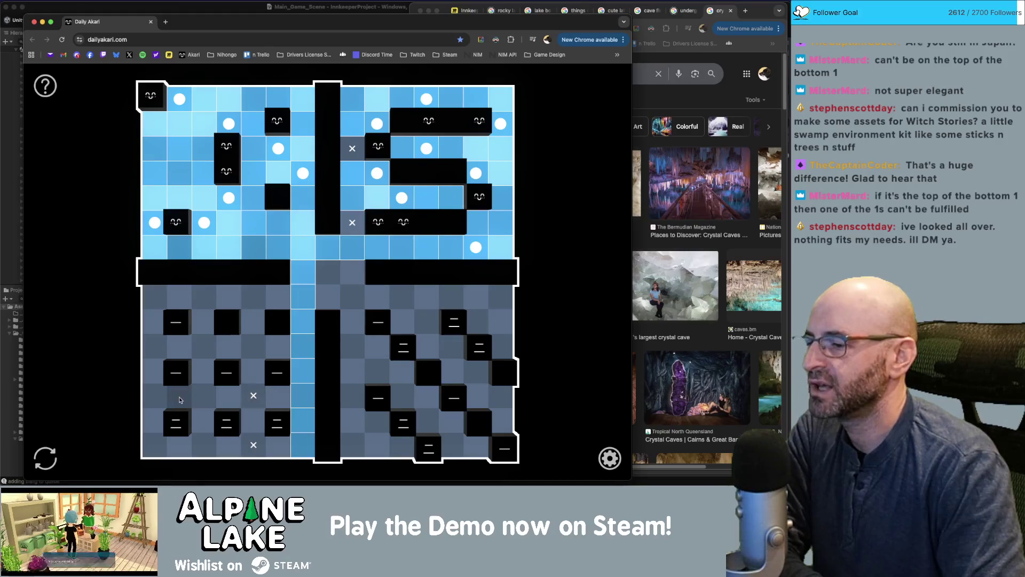
pyautogui.click(255, 421)
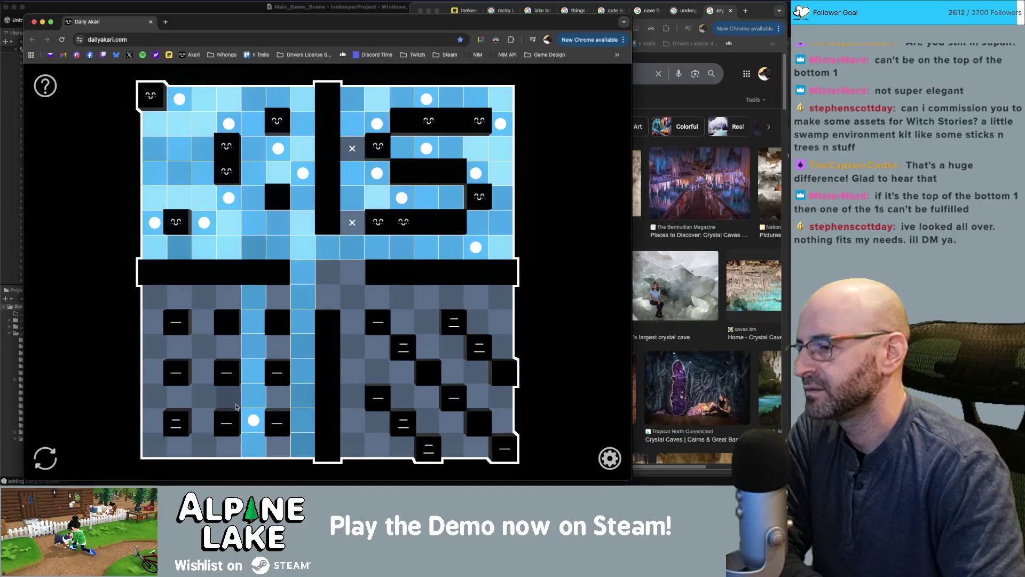
pyautogui.moveTo(204, 445); pyautogui.dragTo(154, 445)
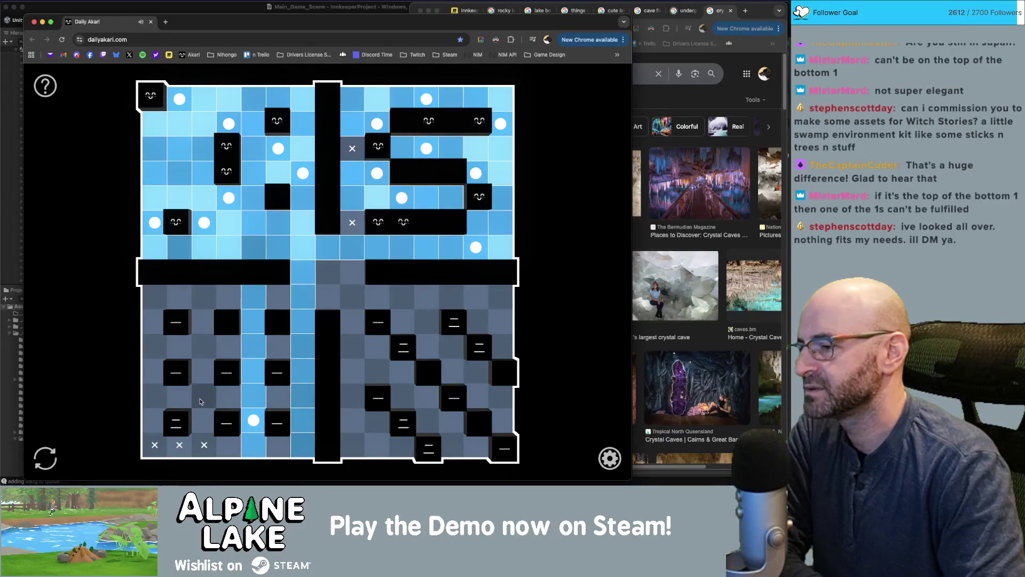
pyautogui.moveTo(201, 401); pyautogui.dragTo(134, 402)
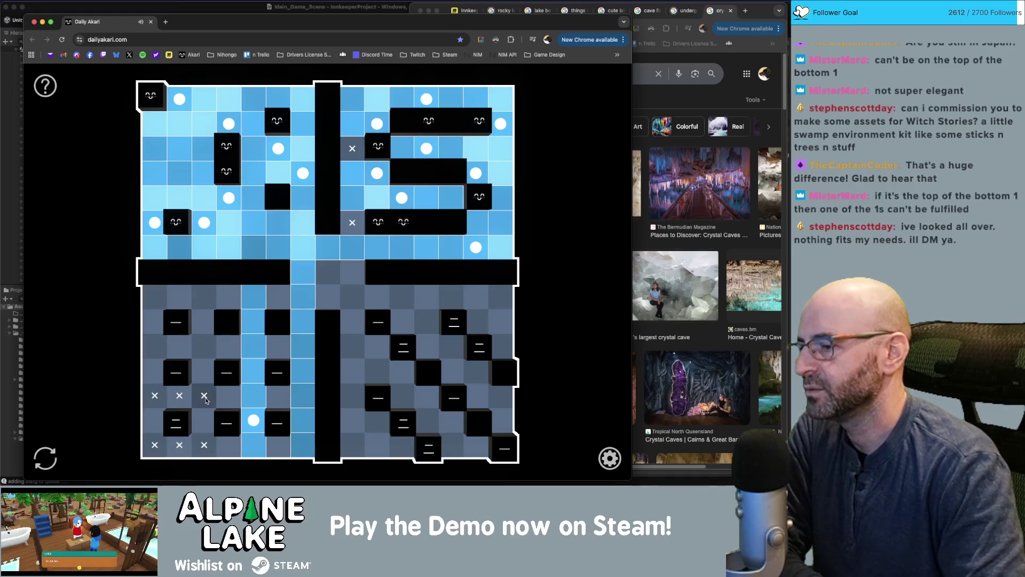
pyautogui.moveTo(204, 396); pyautogui.dragTo(154, 396)
pyautogui.moveTo(179, 445)
pyautogui.mouseDown()
pyautogui.moveTo(155, 445)
pyautogui.moveTo(203, 440)
pyautogui.mouseUp()
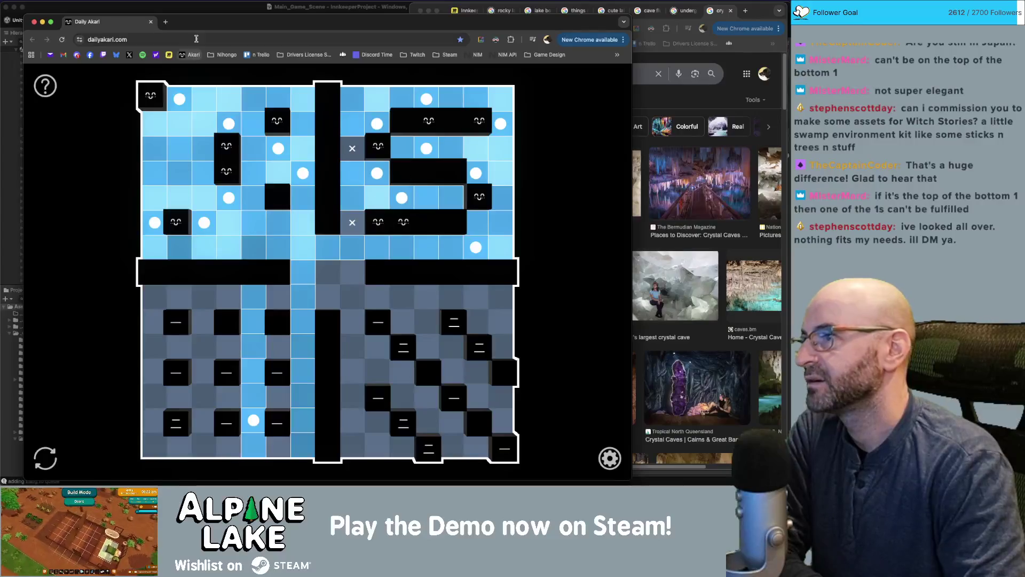
pyautogui.moveTo(196, 30); pyautogui.dragTo(214, 33)
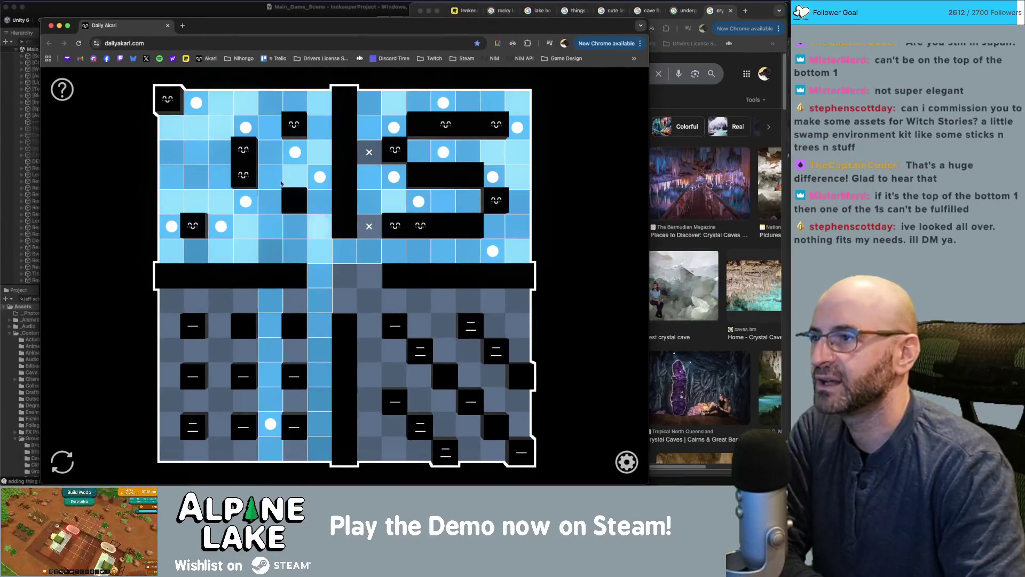
# Return to the running Unity game, walk the player down, and filter the Hierarchy for 'fence'
pyautogui.moveTo(142, 26); pyautogui.dragTo(494, 11)
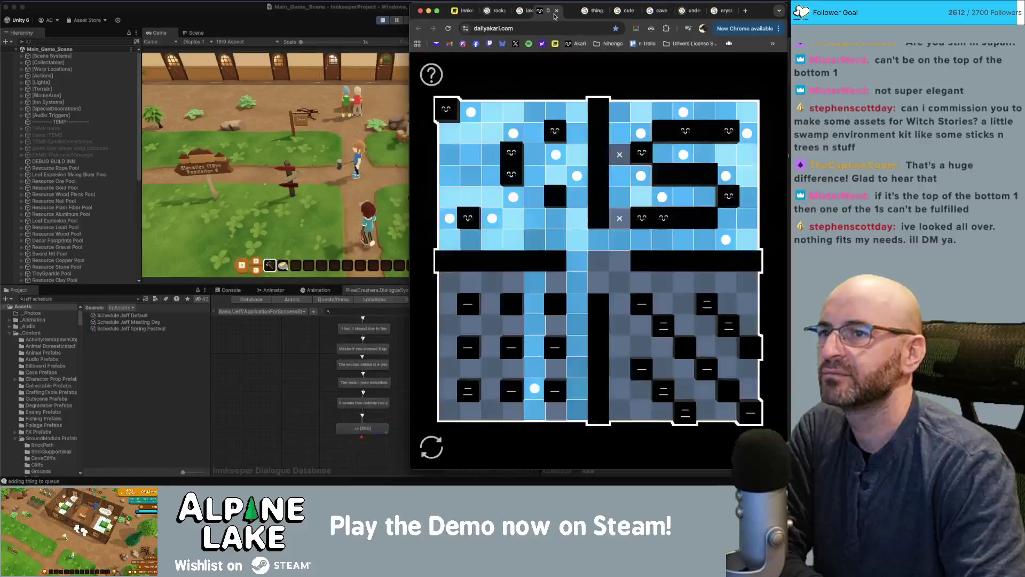
pyautogui.click(719, 11)
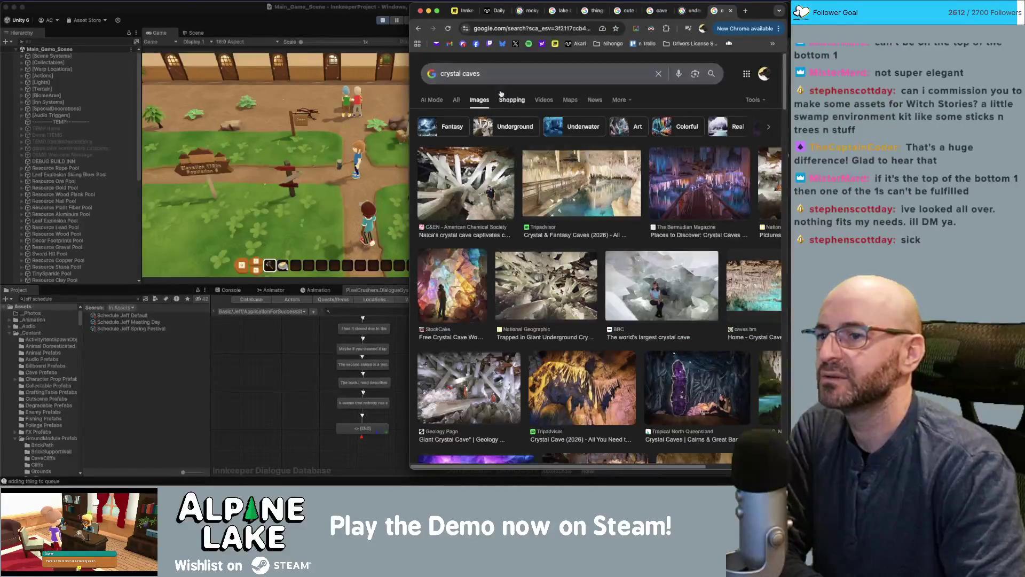
pyautogui.click(462, 11)
pyautogui.click(342, 14)
pyautogui.click(386, 139)
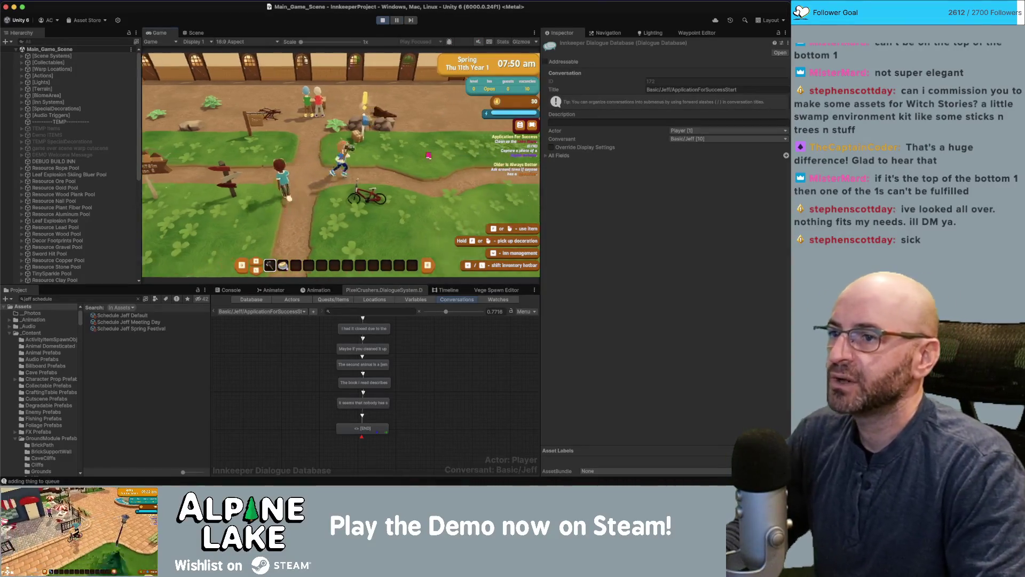
pyautogui.press('s')
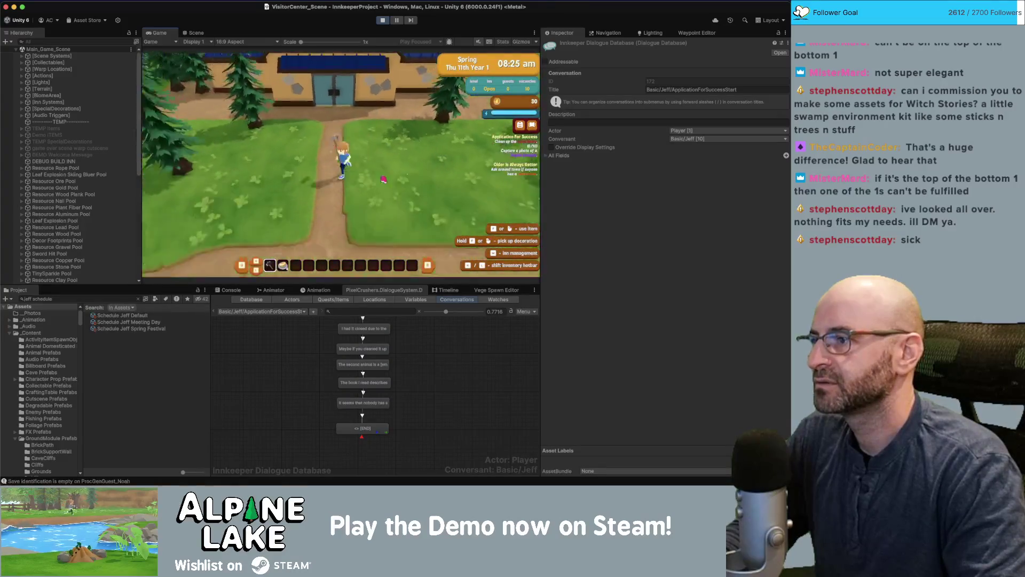
pyautogui.click(119, 39)
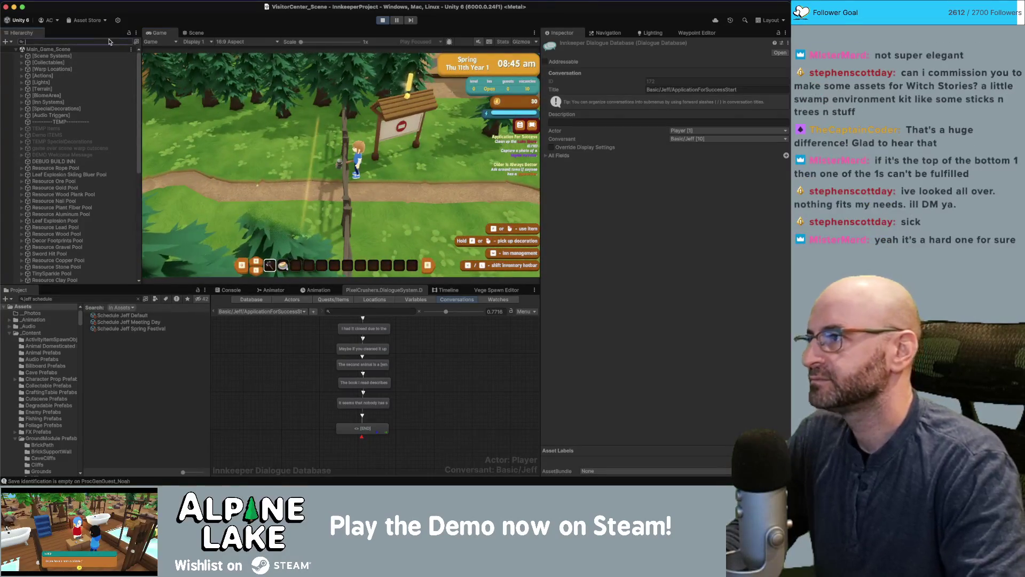
pyautogui.write('fence')
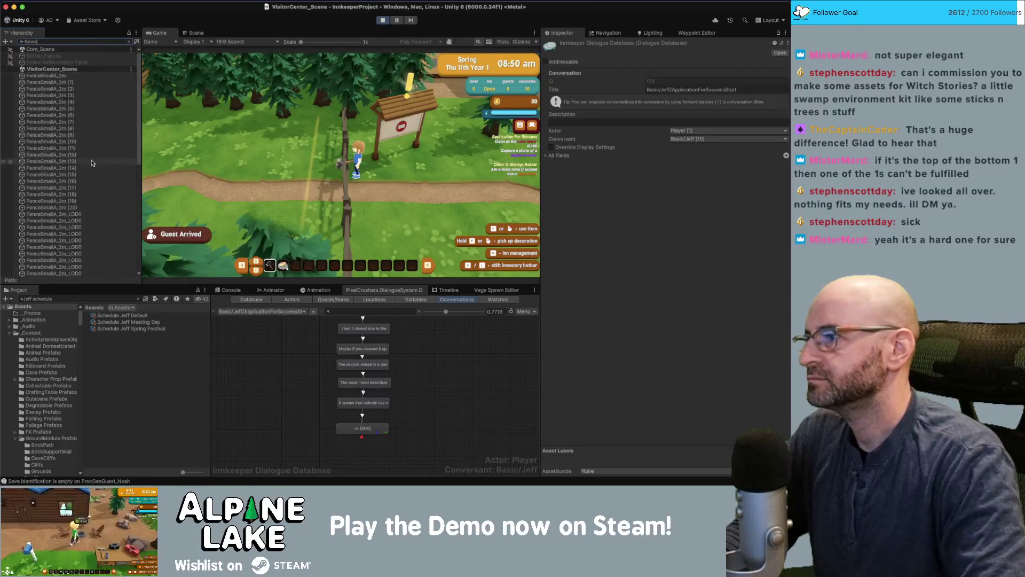
# Run the player past the lakeshore and through the HikeLoop forest to the fence
pyautogui.click(255, 203)
pyautogui.press('w')
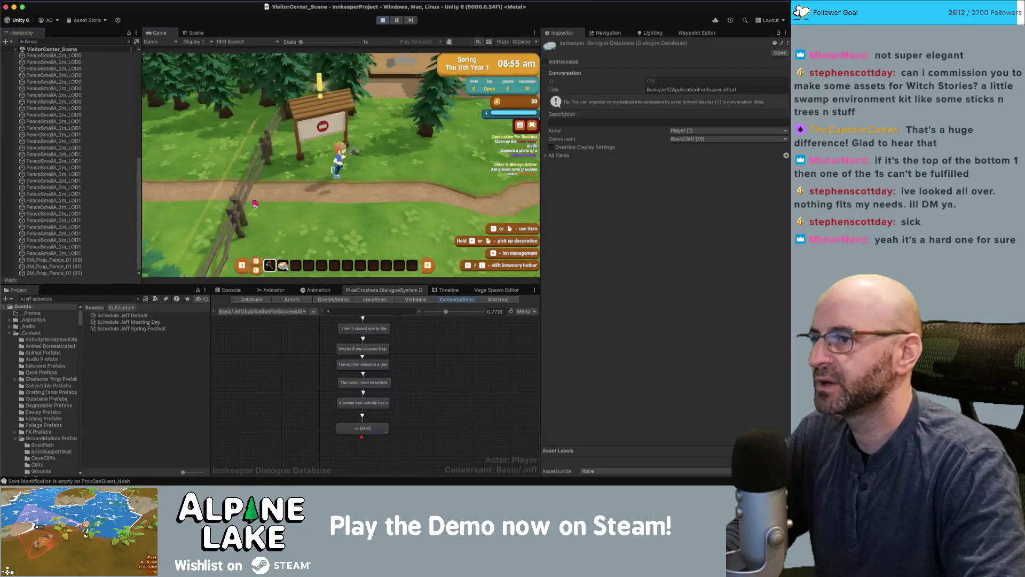
pyautogui.press('d')
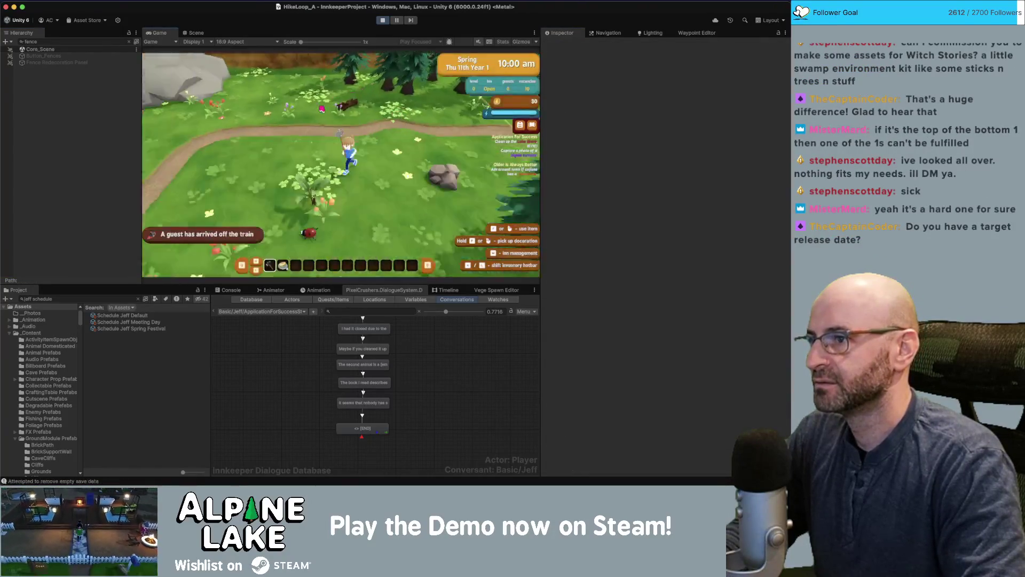
pyautogui.press('s')
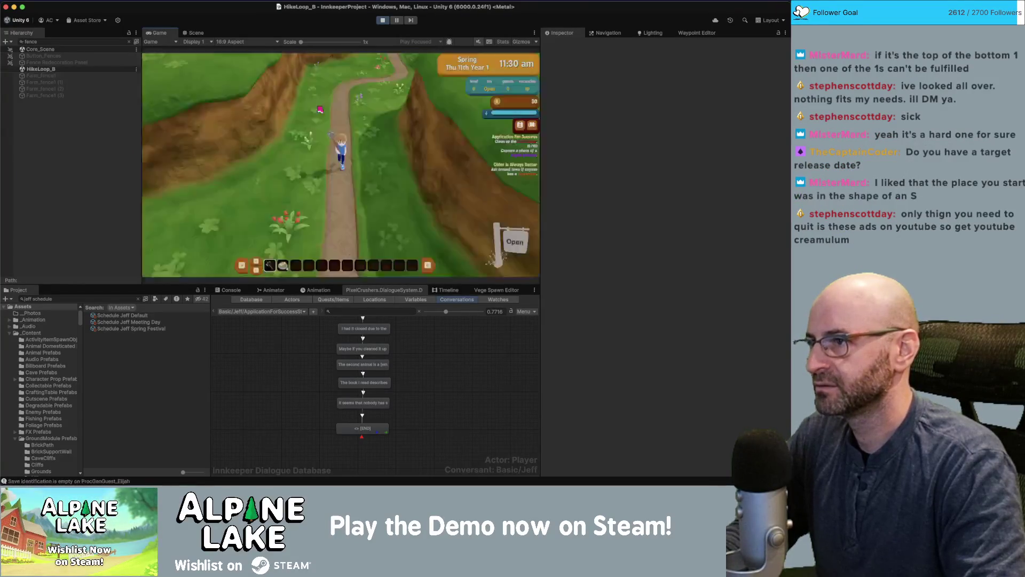
pyautogui.press('w')
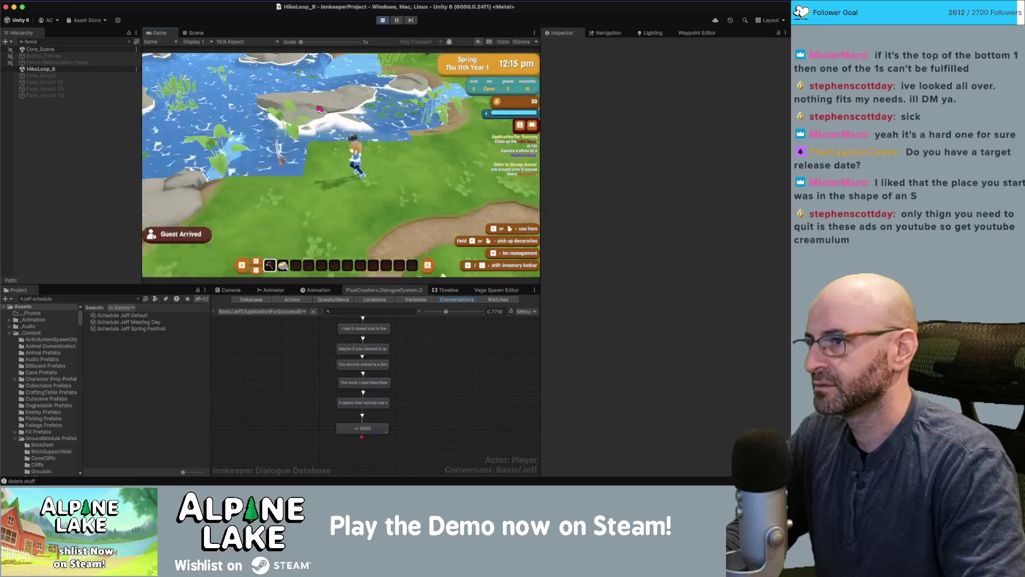
pyautogui.press('a')
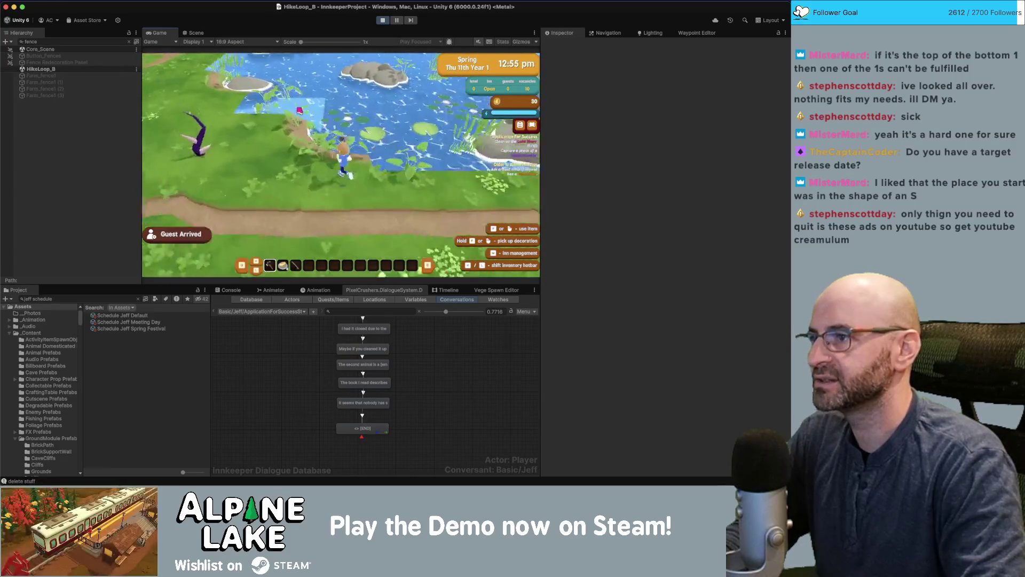
pyautogui.press('w')
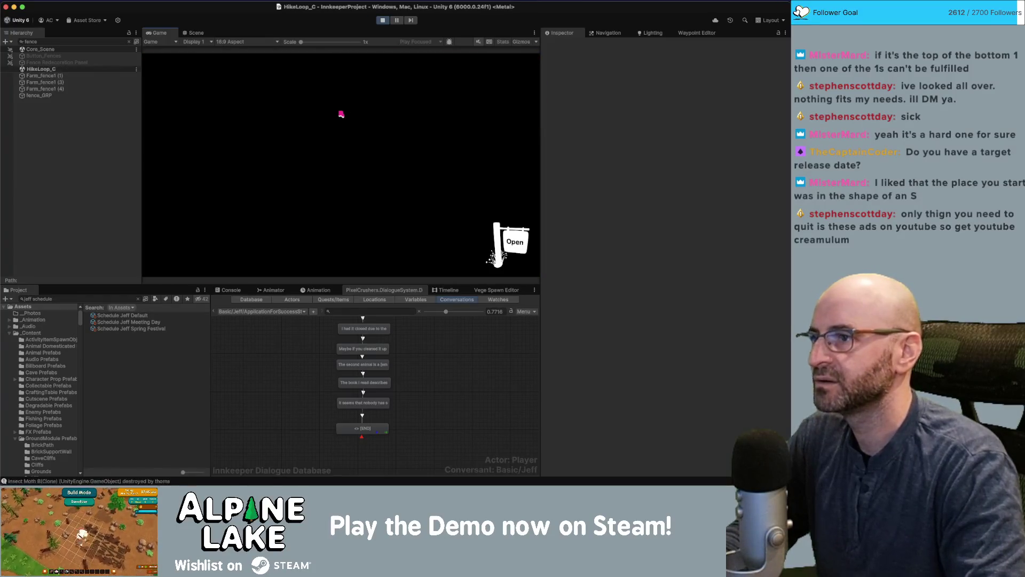
pyautogui.press('w')
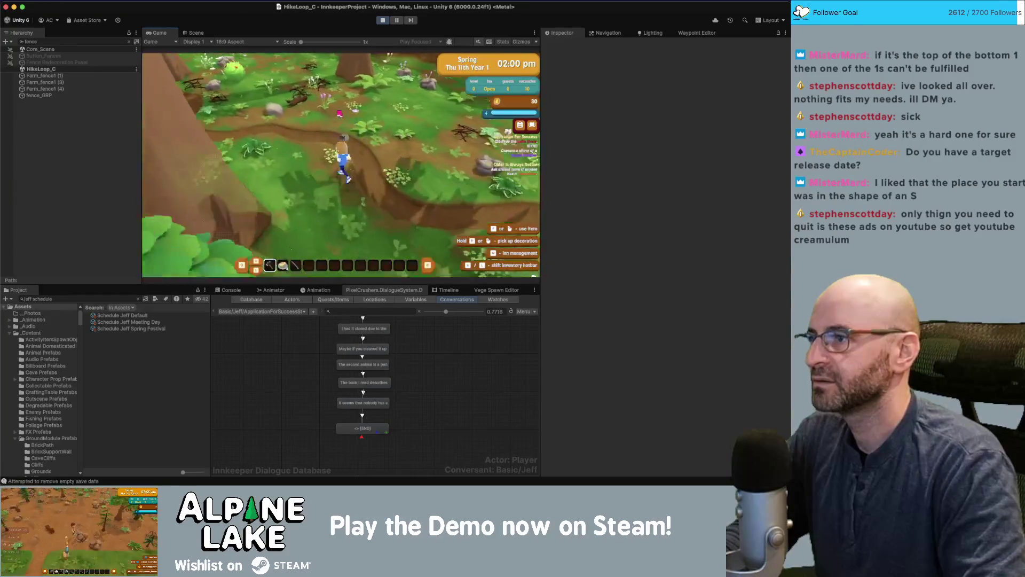
pyautogui.press('w')
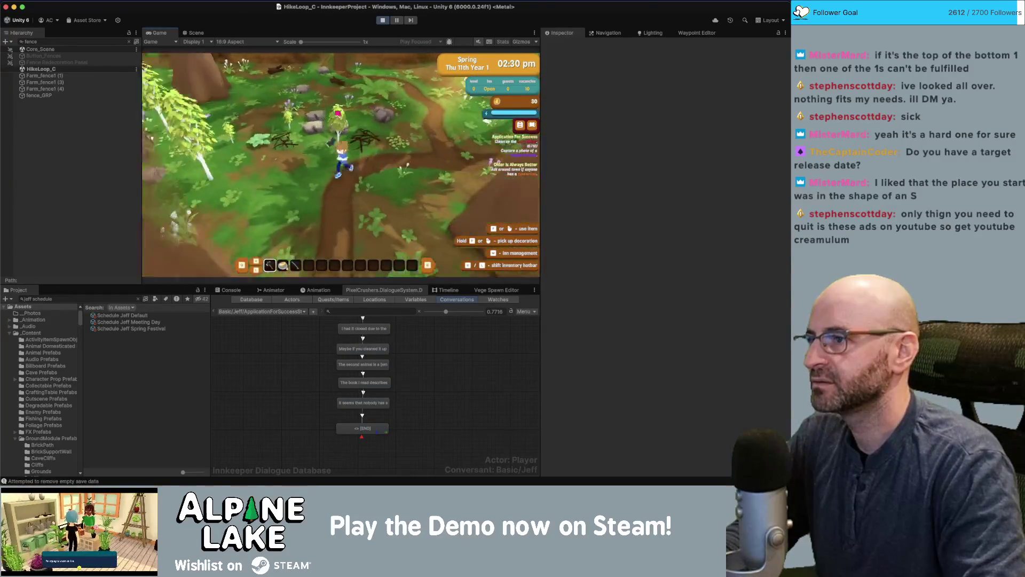
pyautogui.press('w')
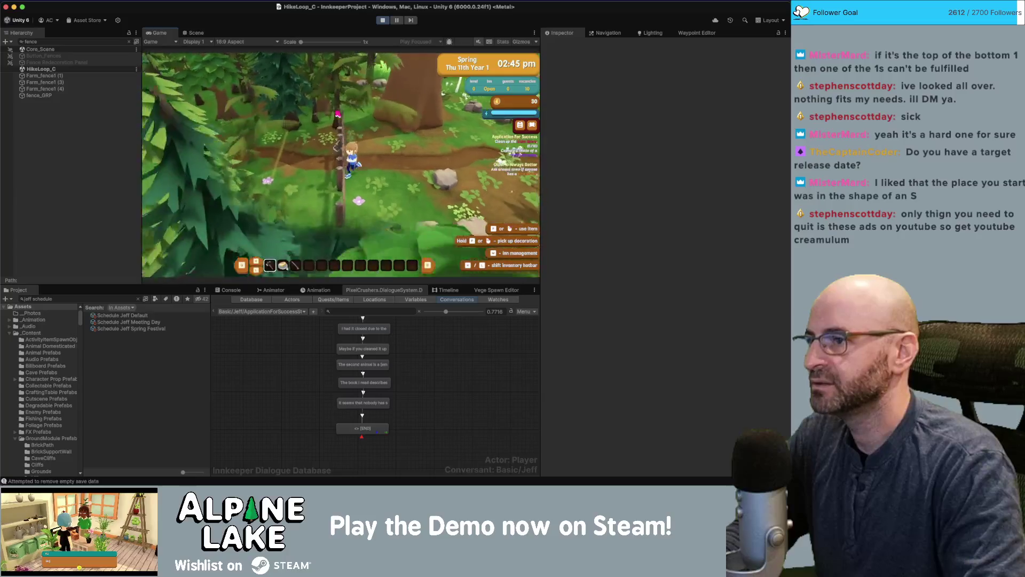
pyautogui.press('w')
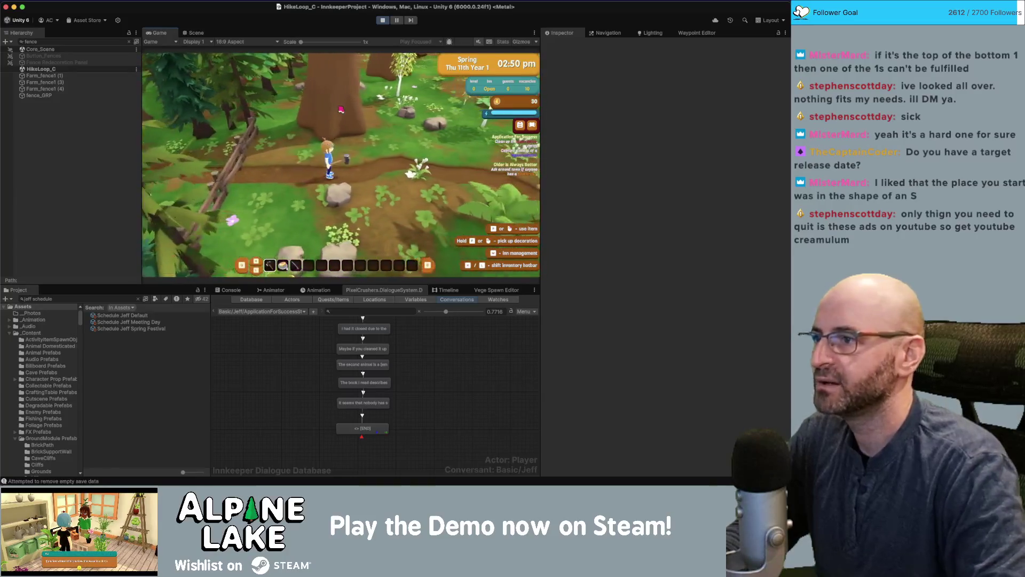
# Remove the Application For Success quest condition from fence_GRP's Dialogue System Trigger
pyautogui.click(72, 76)
pyautogui.click(136, 44)
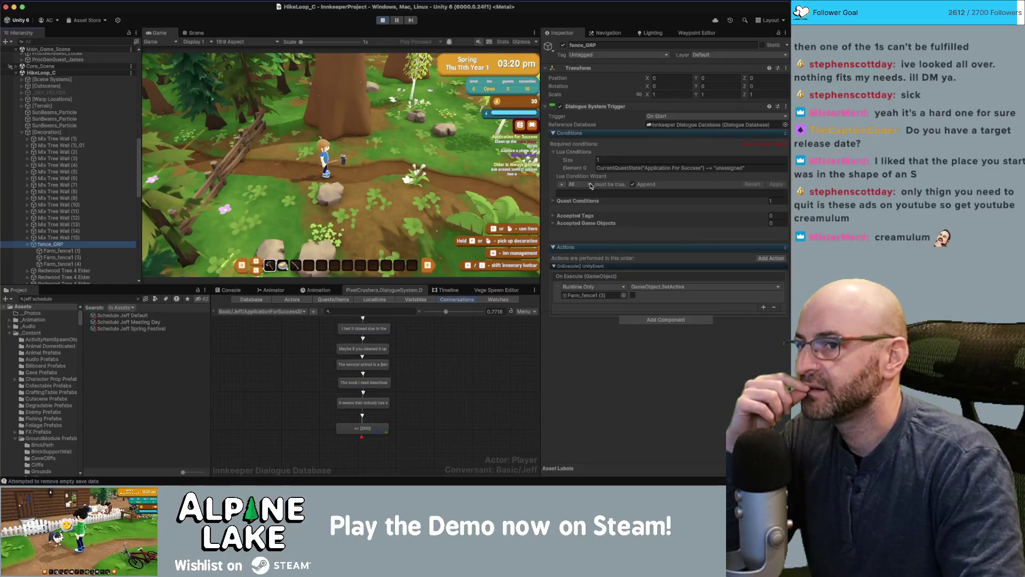
pyautogui.click(552, 201)
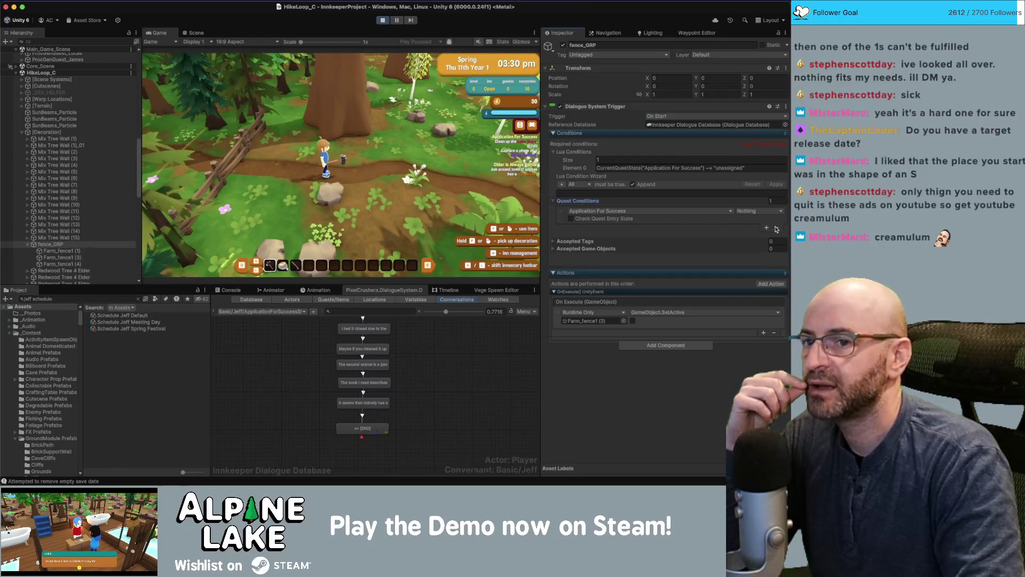
pyautogui.click(777, 229)
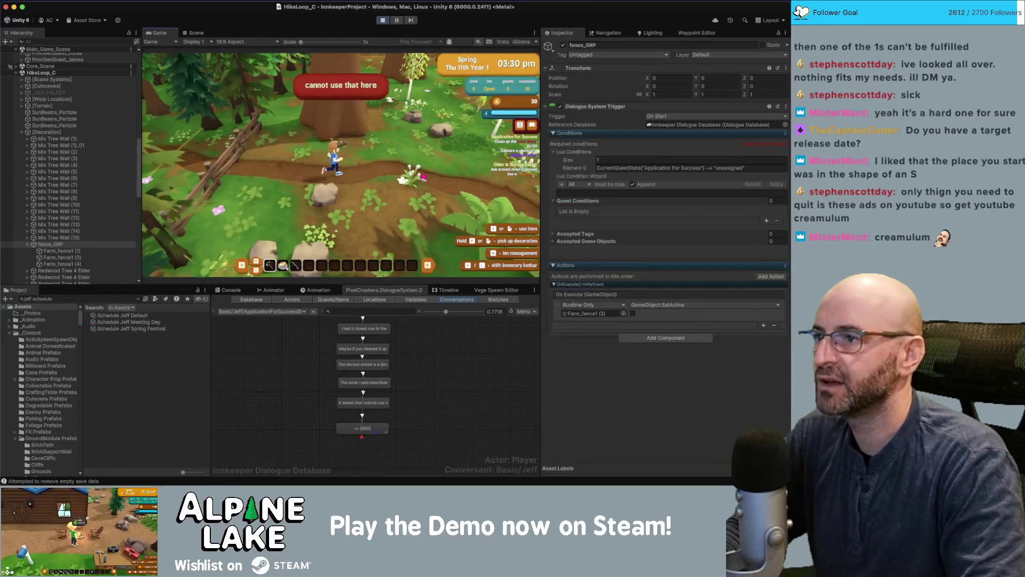
# Walk the player north through the forest, then stop play mode
pyautogui.press('w')
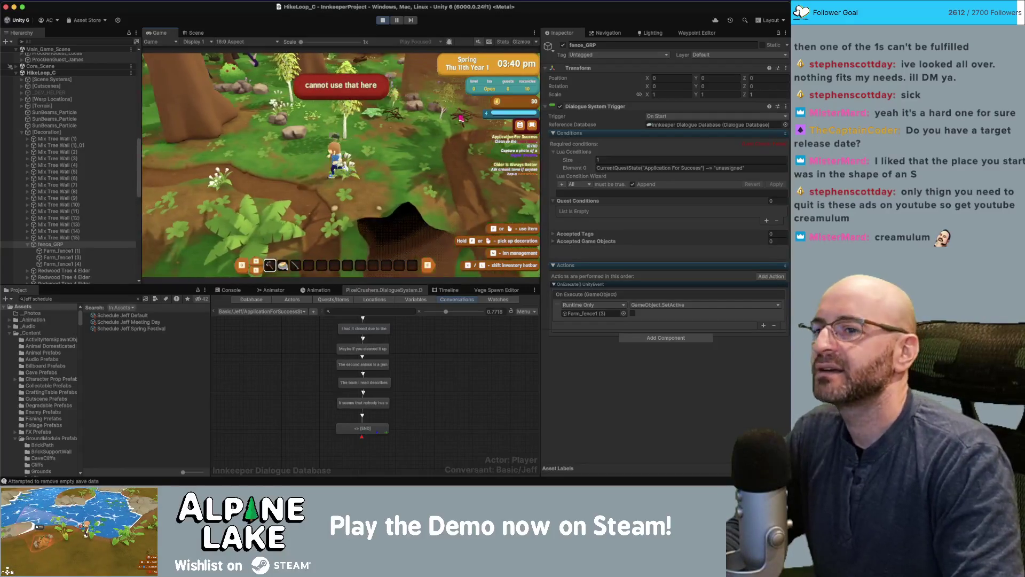
pyautogui.press('w')
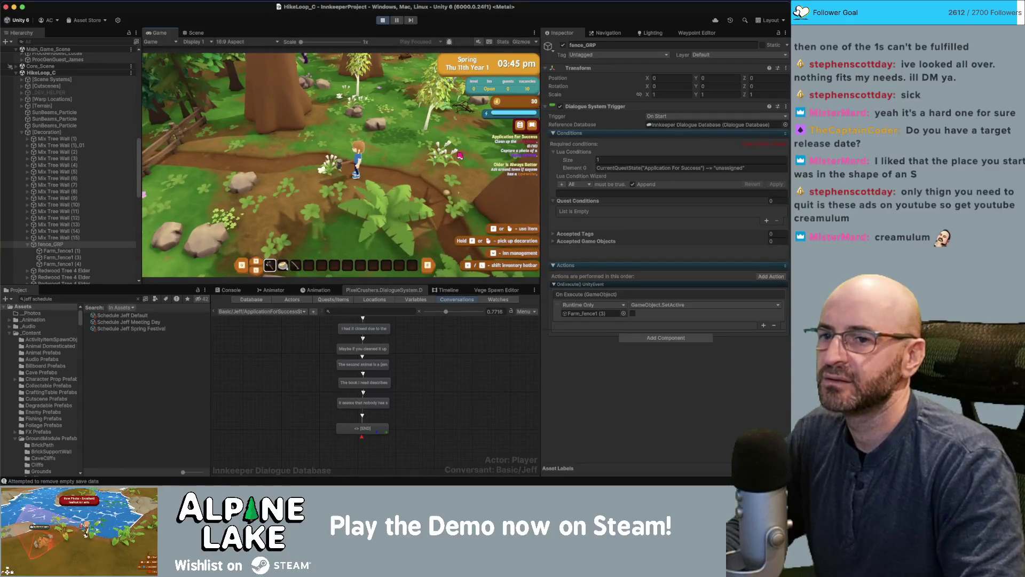
pyautogui.click(383, 21)
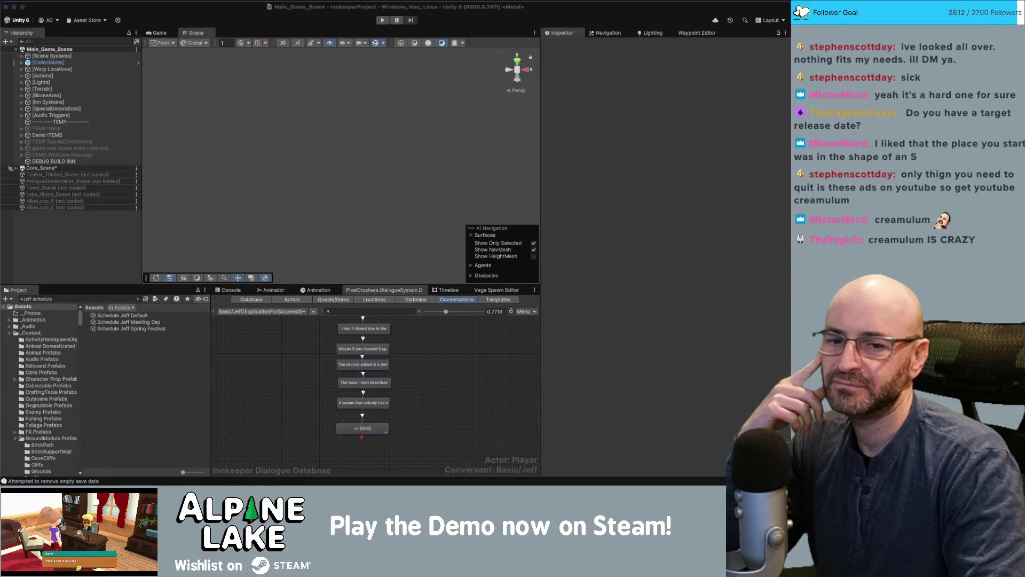
# Load the HikeLoop_C scene from its Hierarchy context menu
pyautogui.click(257, 84)
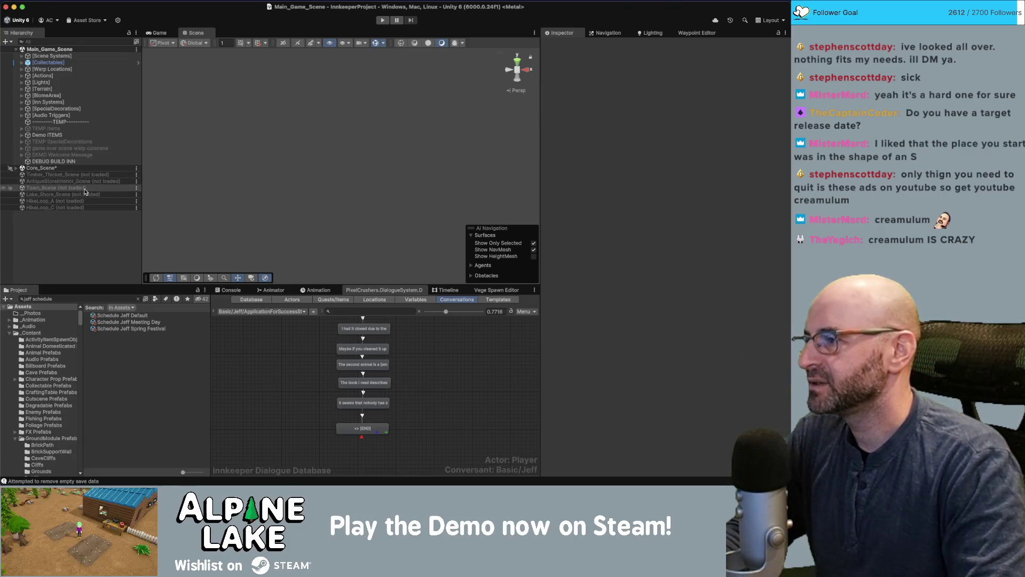
pyautogui.rightClick(73, 208)
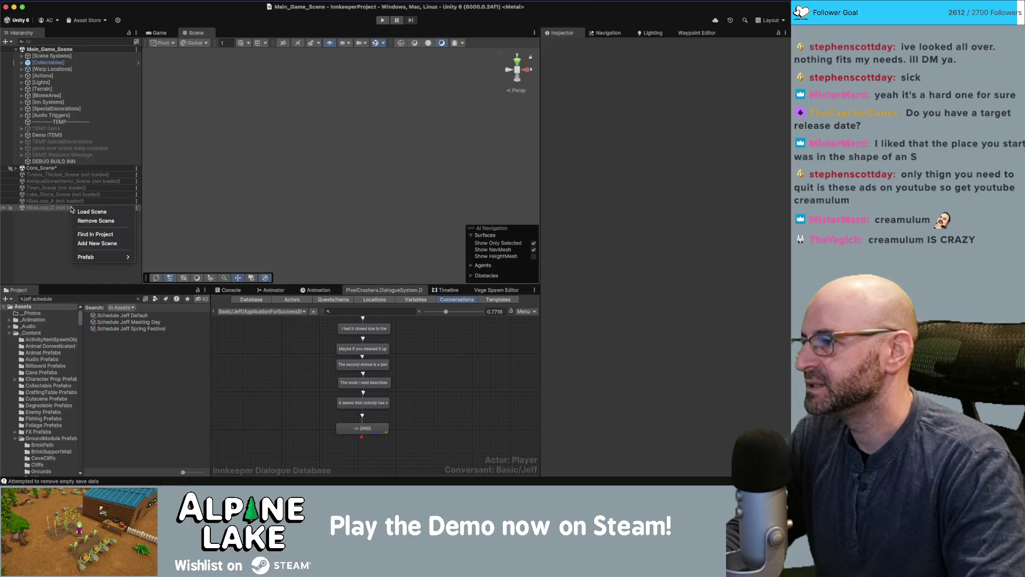
pyautogui.click(77, 213)
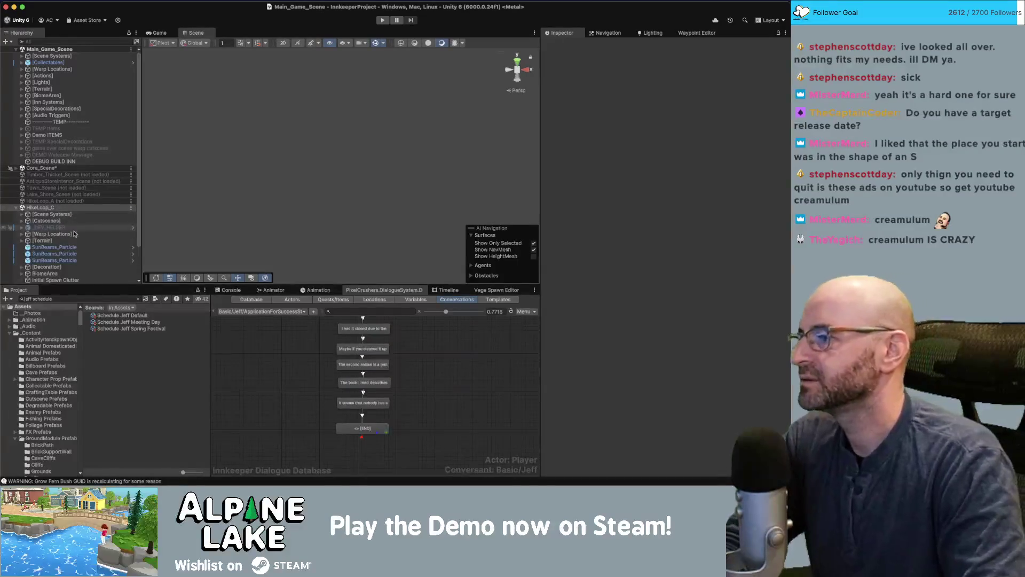
# Browse HikeLoop_C's objects, expand [Decoration], and select fence_GRP
pyautogui.scroll(-3, 72, 246)
pyautogui.click(74, 249)
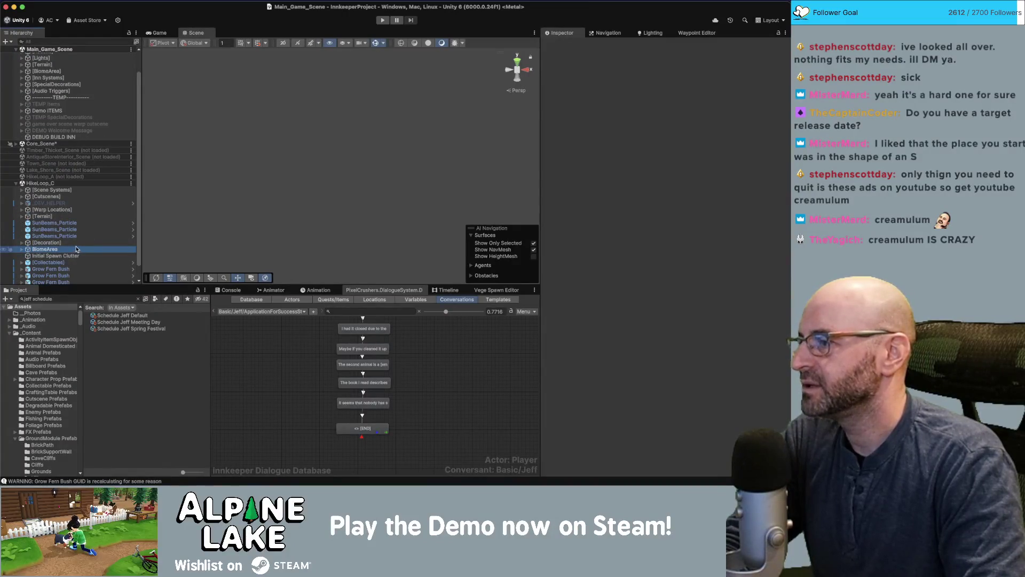
pyautogui.scroll(-2, 76, 249)
pyautogui.click(73, 247)
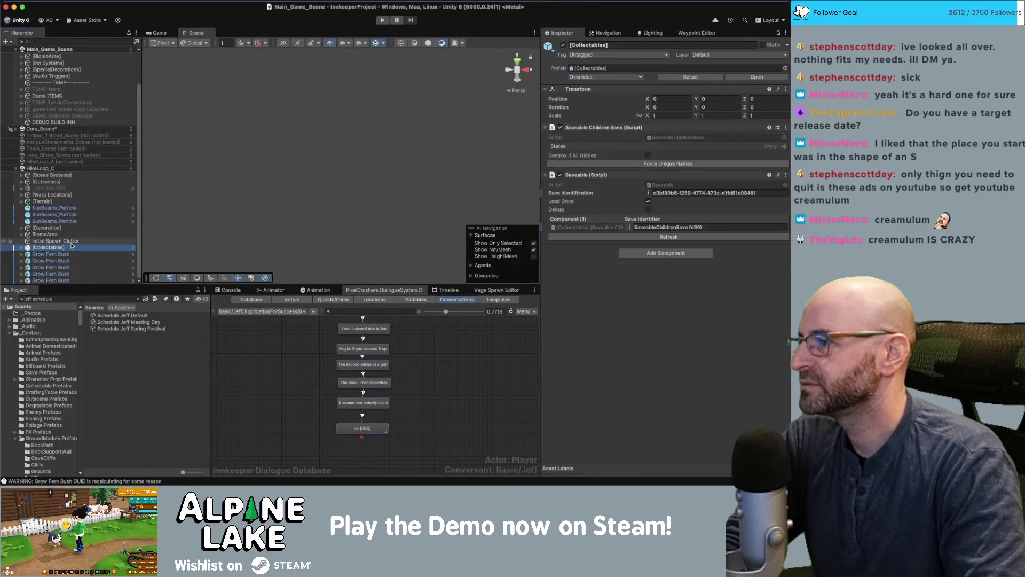
pyautogui.click(70, 202)
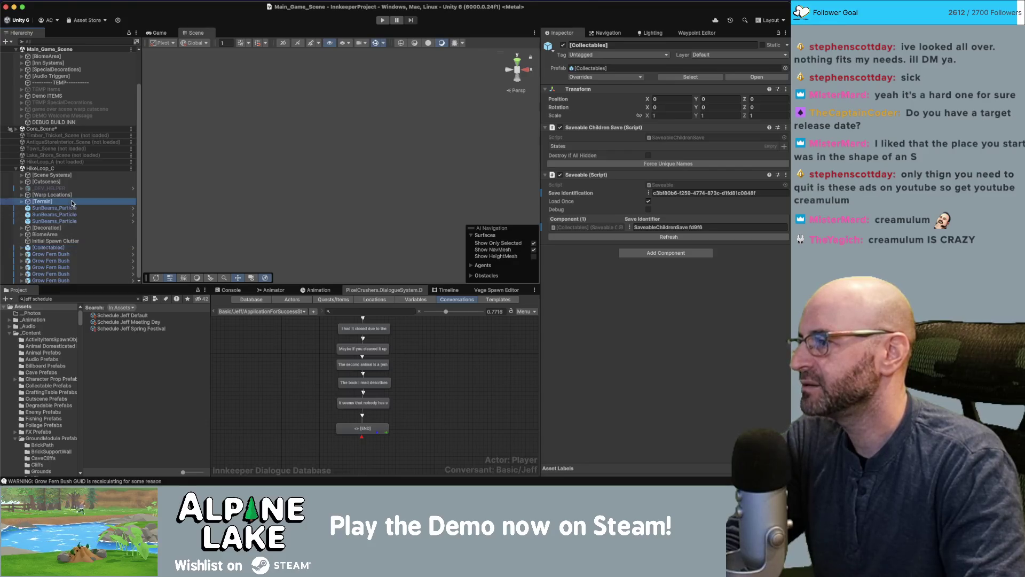
pyautogui.click(53, 227)
pyautogui.click(22, 228)
pyautogui.scroll(-5, 59, 235)
pyautogui.click(51, 260)
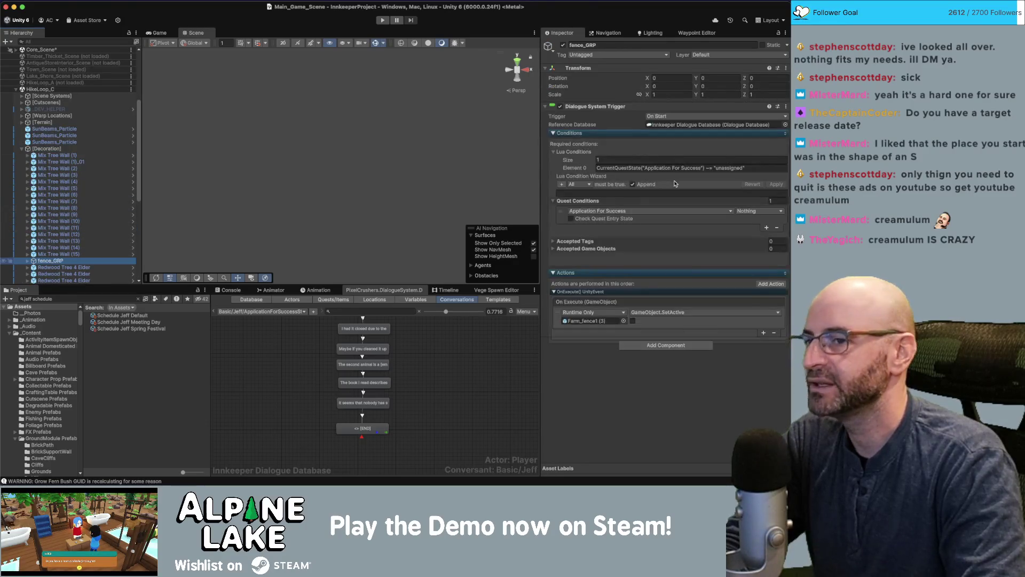
# Remove the fence trigger's quest condition and save the open scenes
pyautogui.click(775, 228)
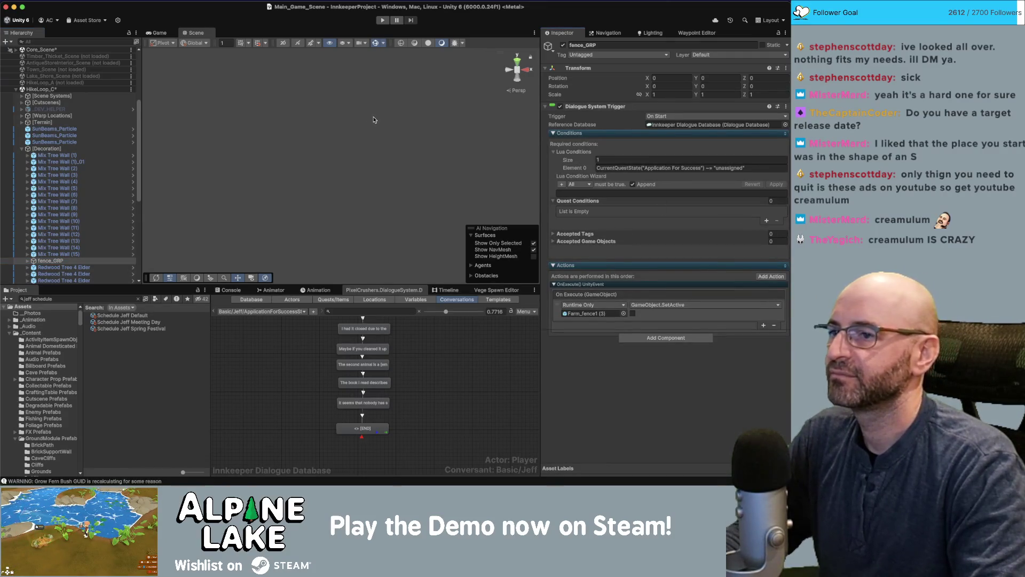
pyautogui.press('super+s')
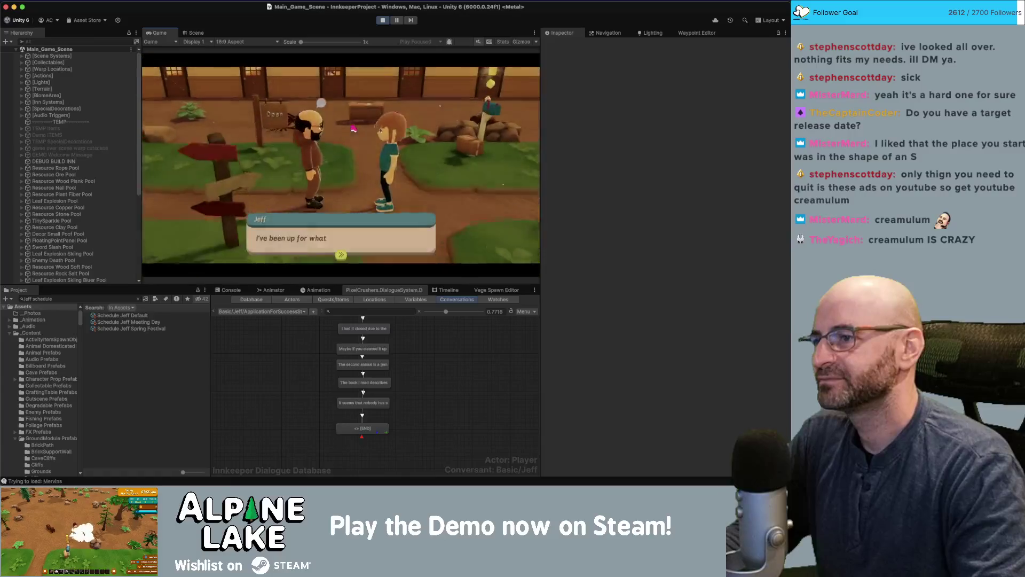
# Advance through all of Jeff's lines about opening the lake shore area
pyautogui.click(338, 232)
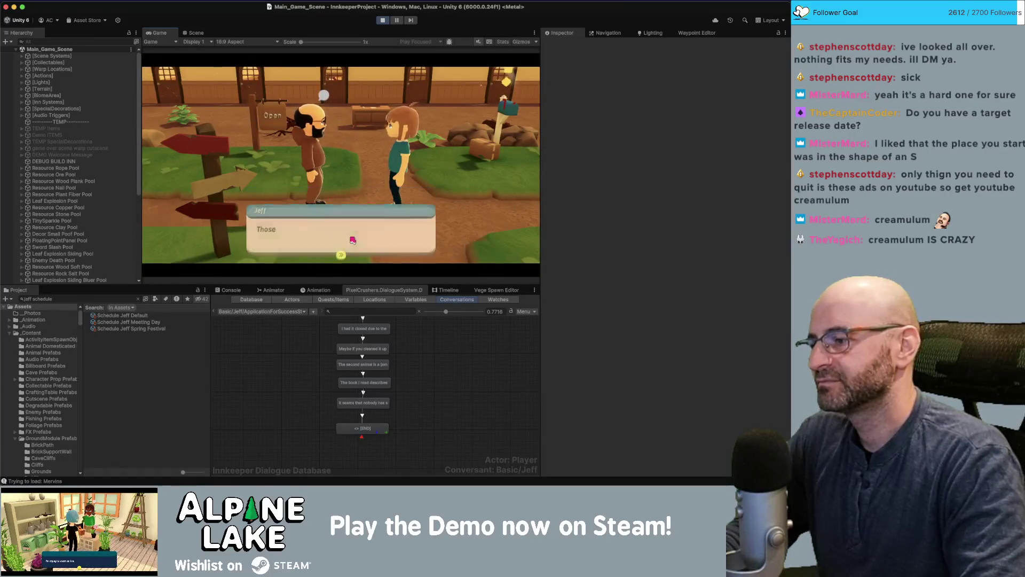
pyautogui.click(353, 236)
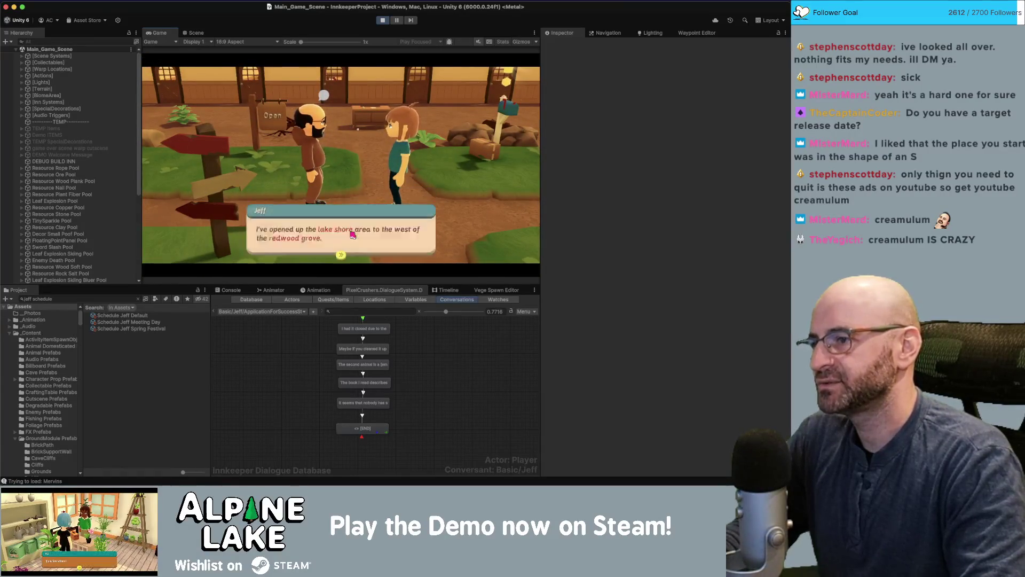
pyautogui.click(353, 235)
pyautogui.click(355, 233)
pyautogui.click(357, 233)
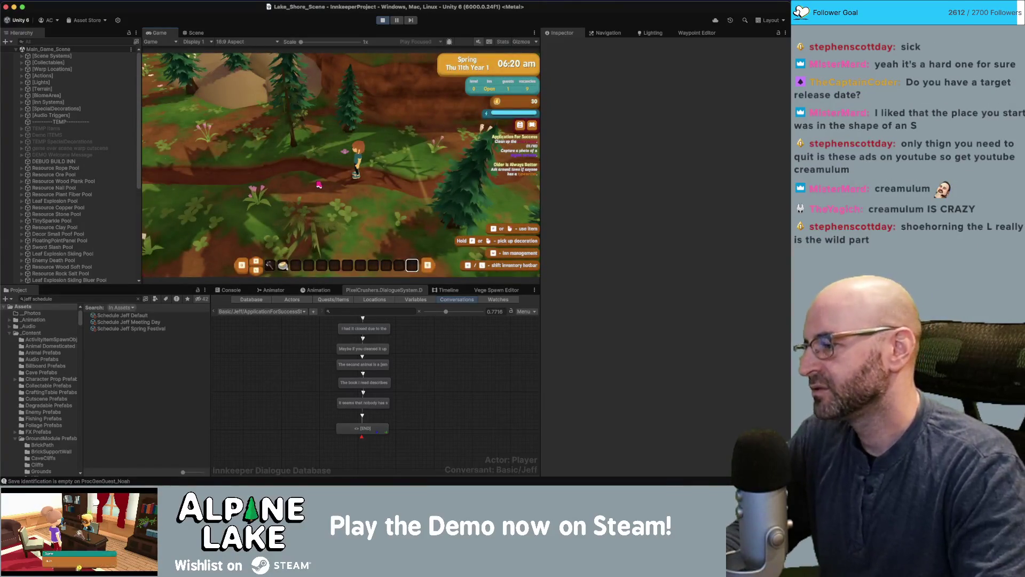
# Run the player left along the path to the lake shore and maximize the Game view
pyautogui.press('w')
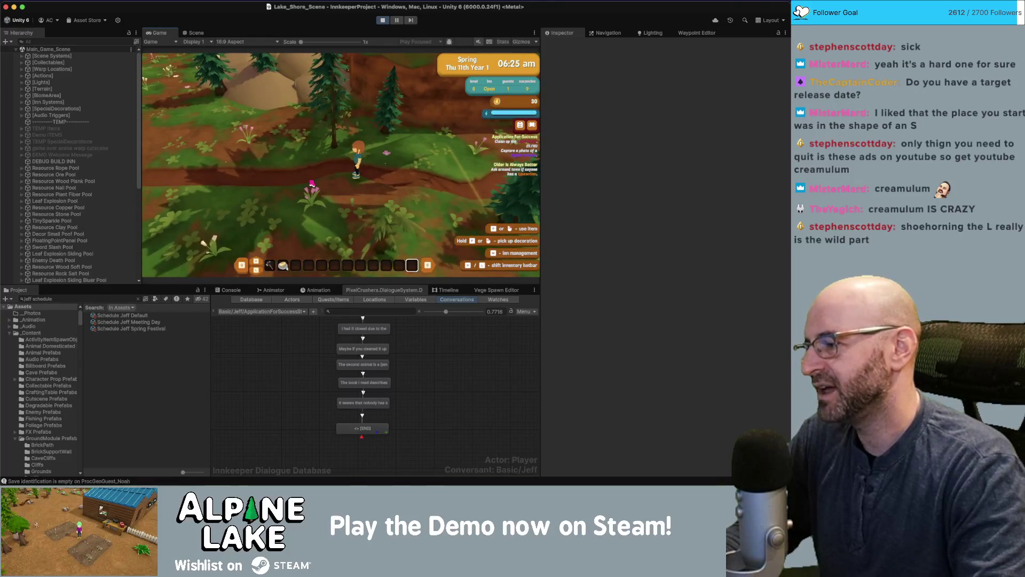
pyautogui.press('a')
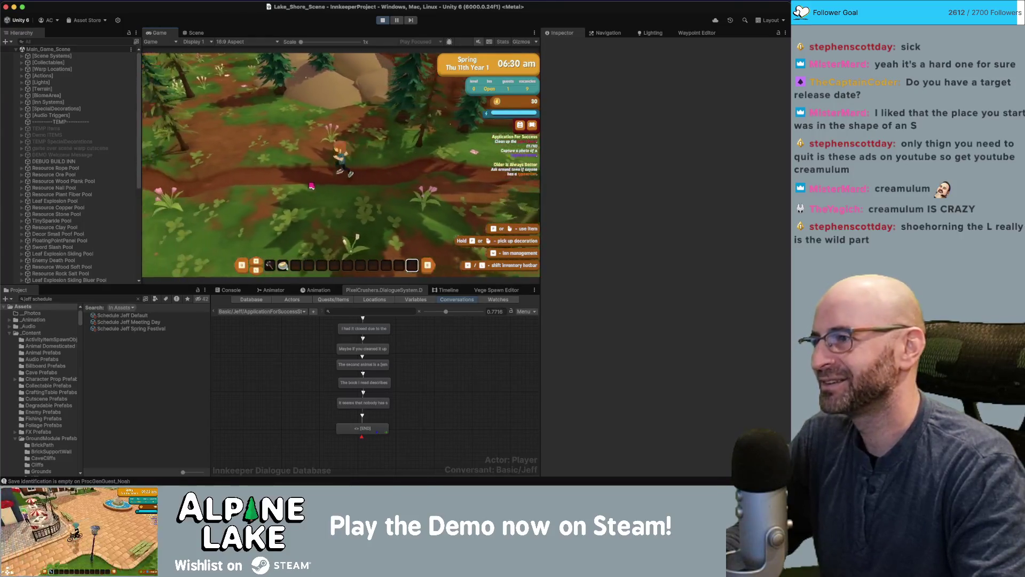
pyautogui.press('a')
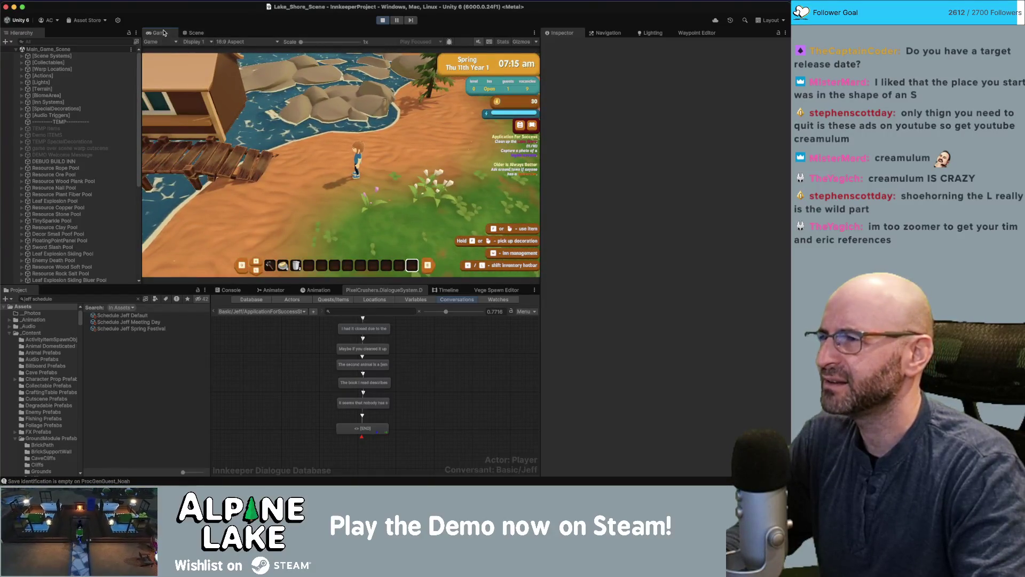
pyautogui.doubleClick(160, 33)
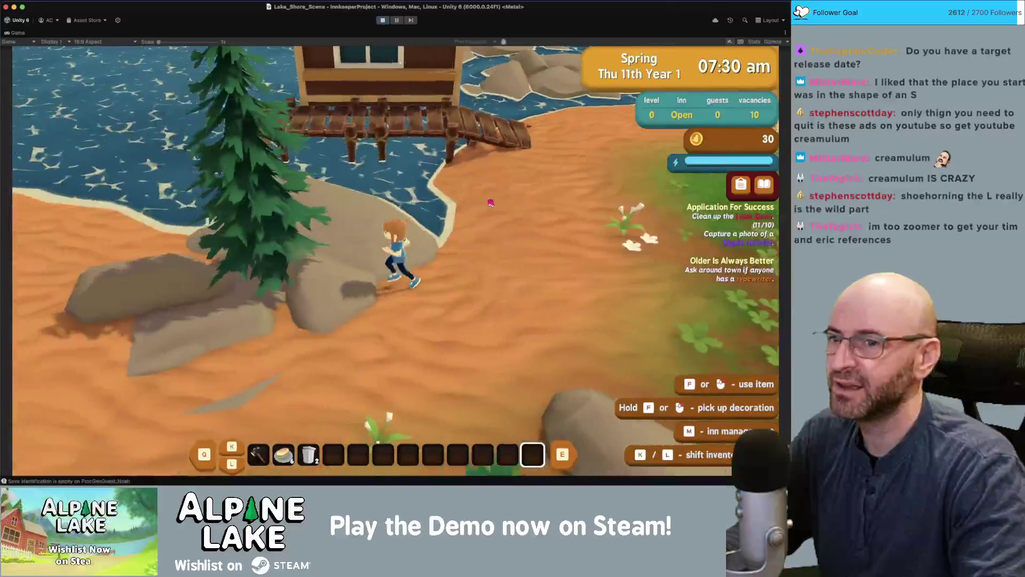
# Pick up the garbage piles along the beach, including the one by the water
pyautogui.press('a')
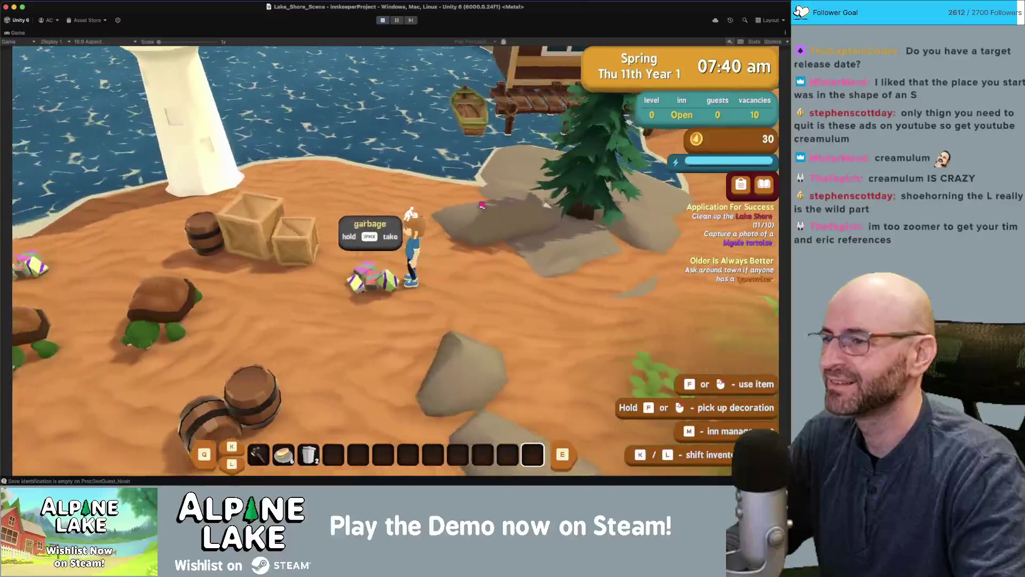
pyautogui.press('space')
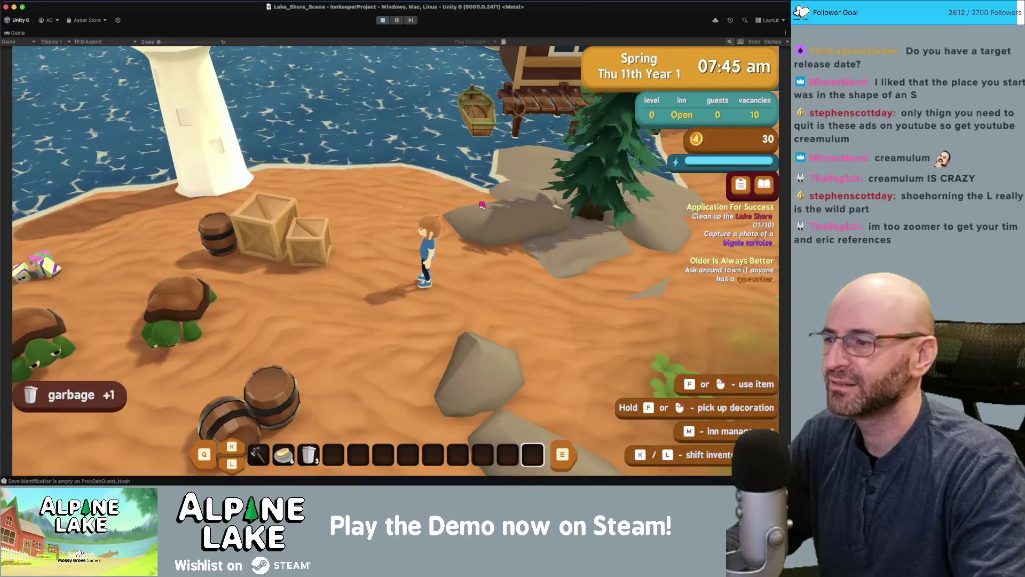
pyautogui.press('s')
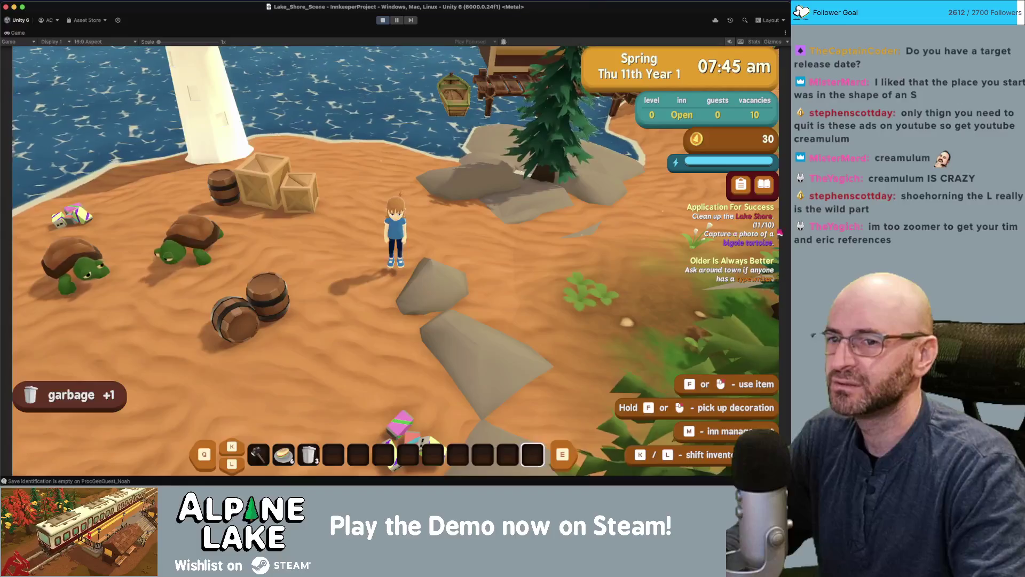
pyautogui.press('a')
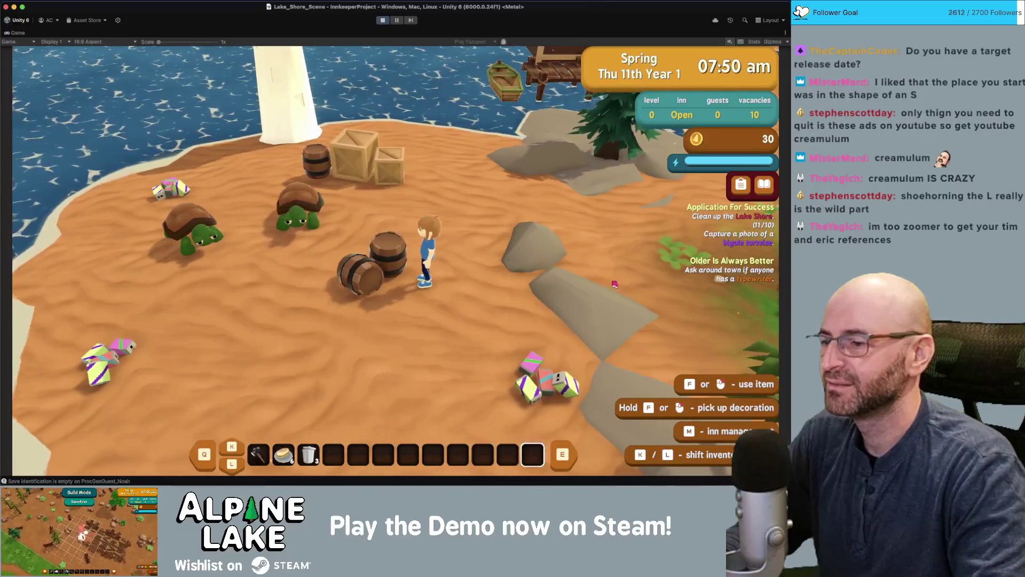
pyautogui.press('s')
pyautogui.press('d')
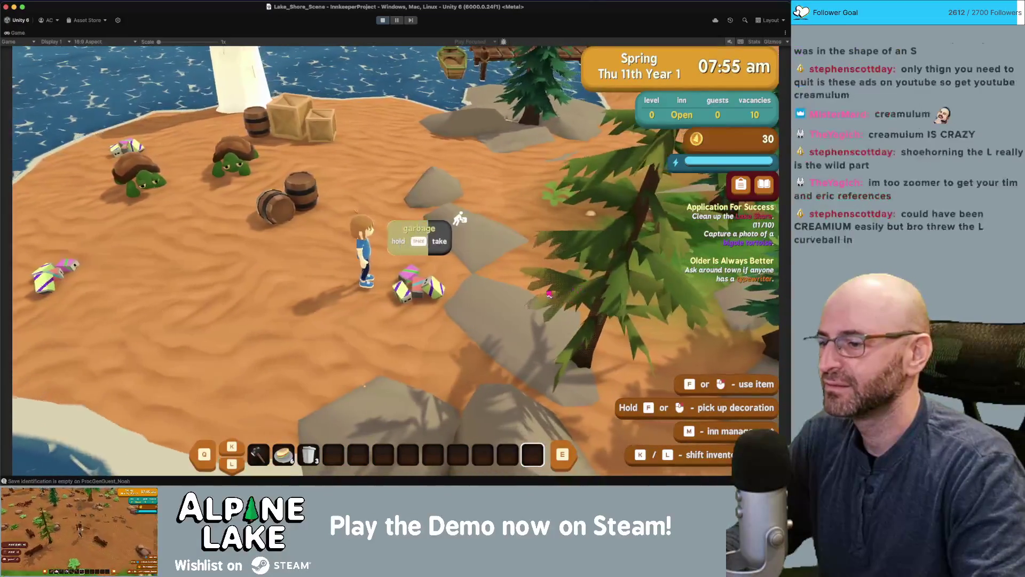
pyautogui.press('a')
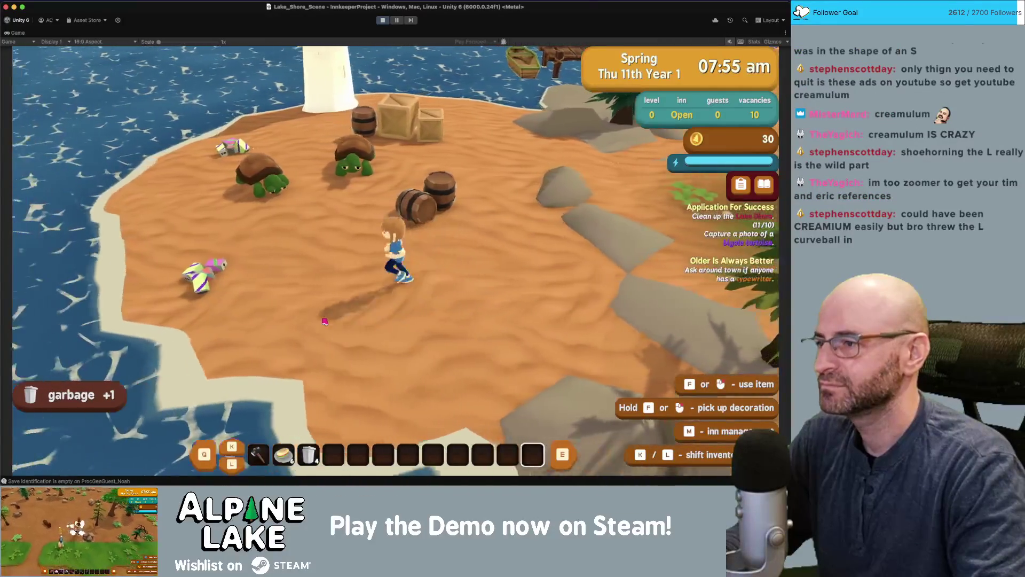
pyautogui.press('a')
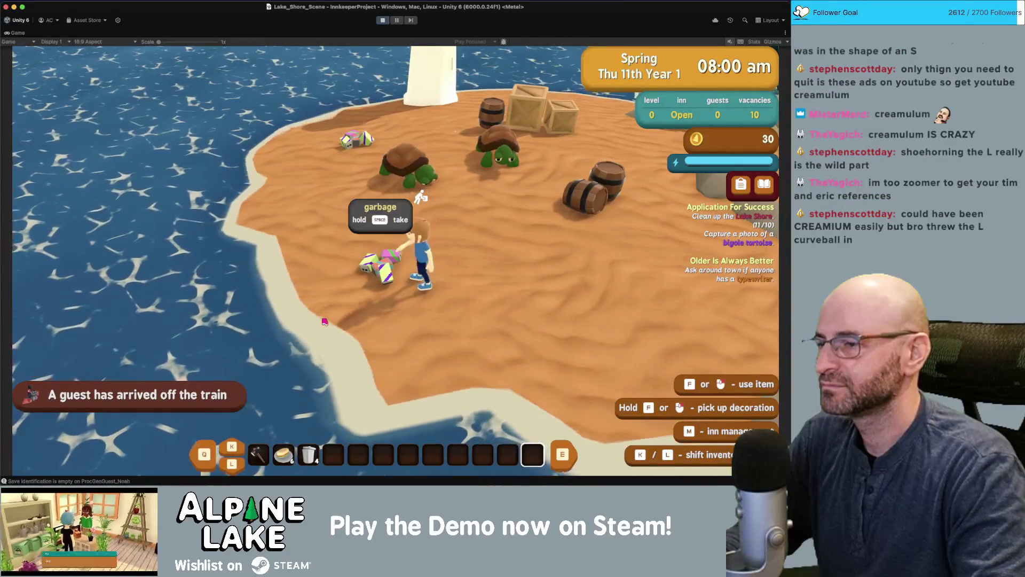
pyautogui.press('w')
pyautogui.press('d')
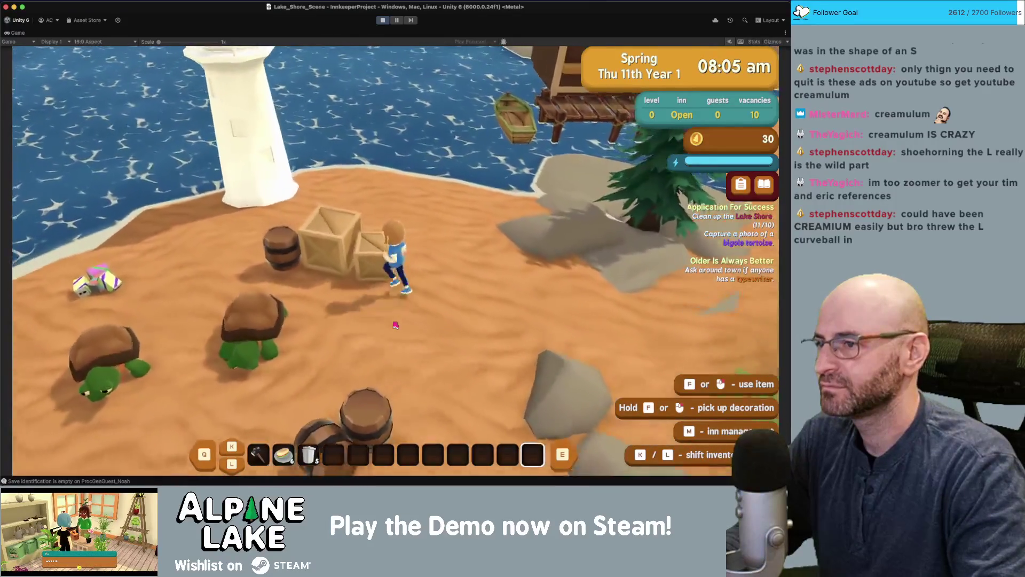
pyautogui.press('a')
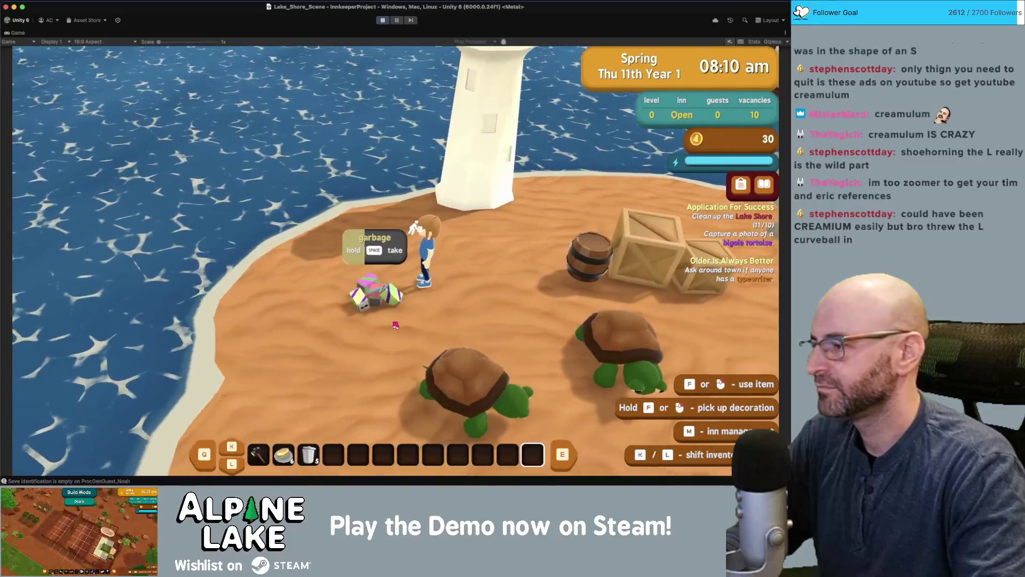
# Flip the upturned tortoises upright, then restore the full editor layout
pyautogui.press('d')
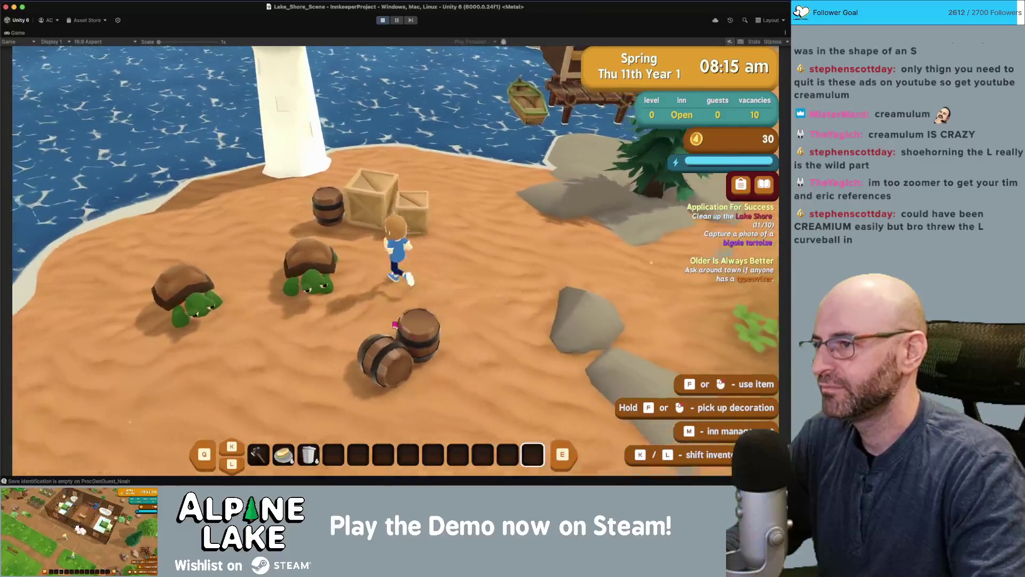
pyautogui.press('d')
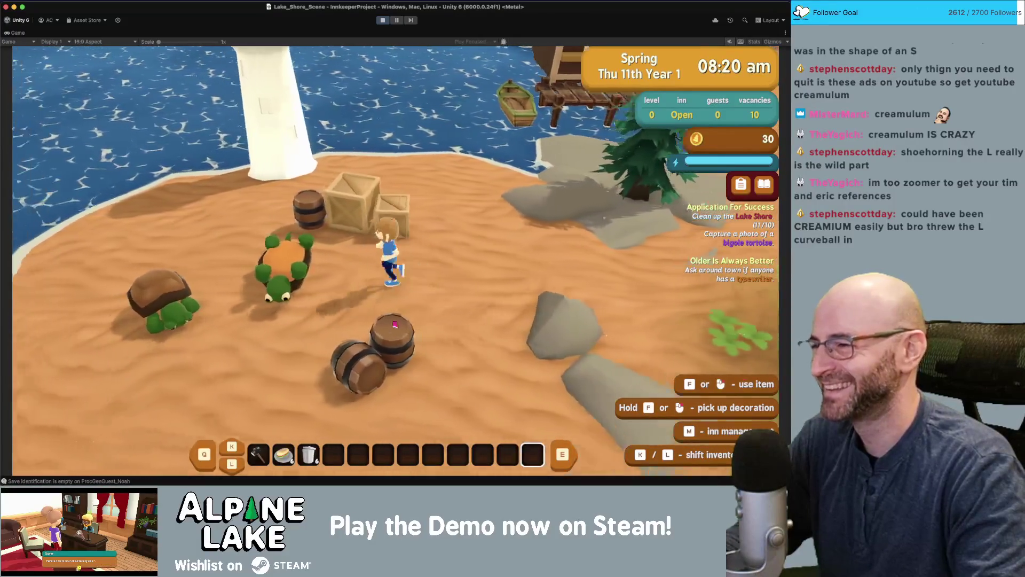
pyautogui.press('space')
pyautogui.press('d')
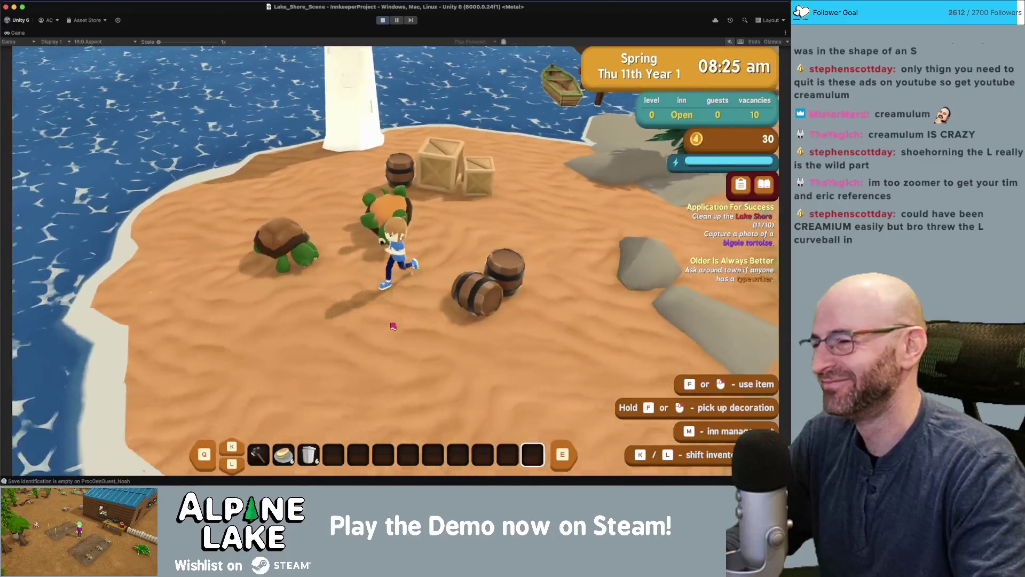
pyautogui.press('d')
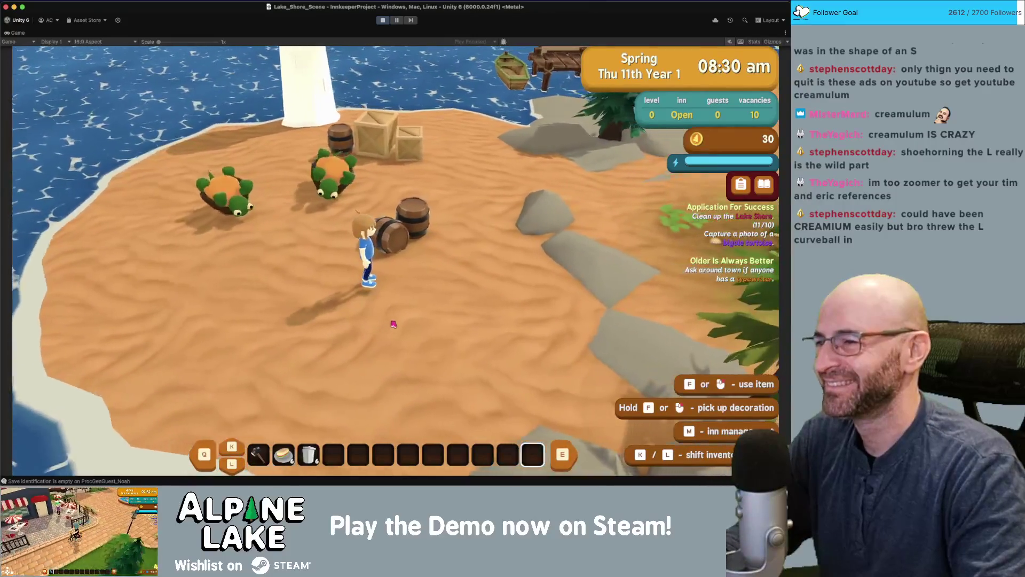
pyautogui.press('w')
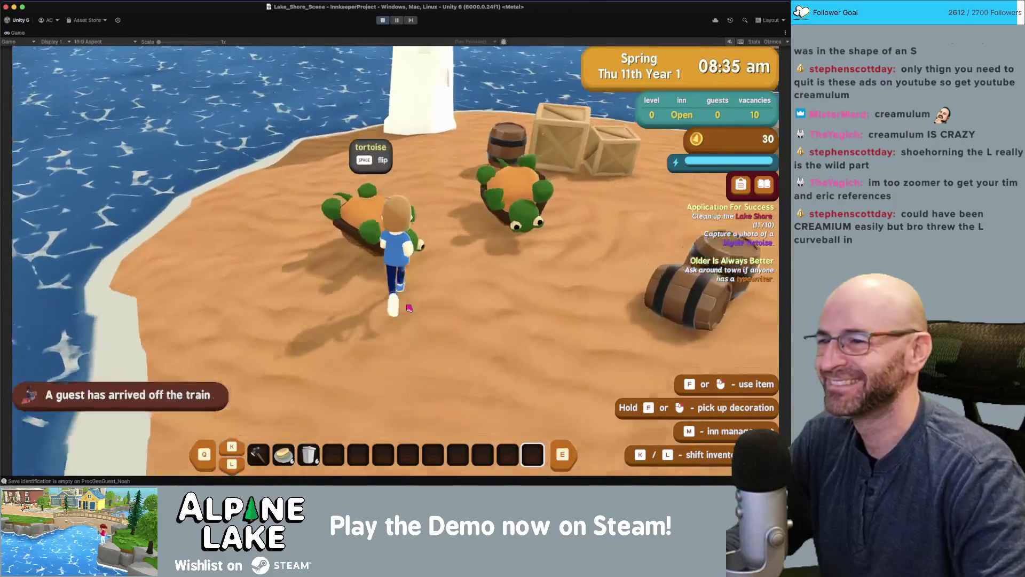
pyautogui.press('w')
pyautogui.press('a')
pyautogui.press('space')
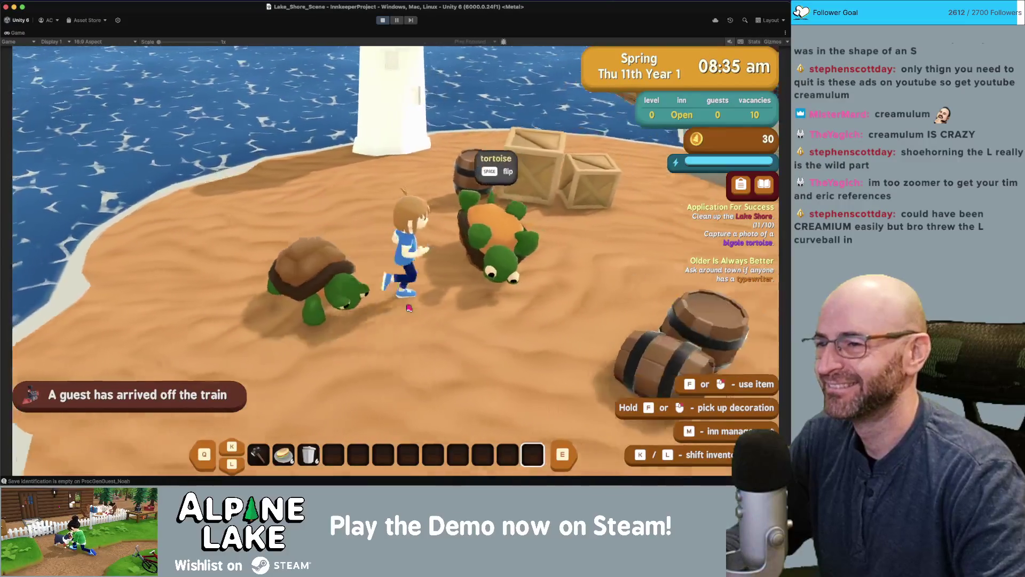
pyautogui.press('space')
pyautogui.press('d')
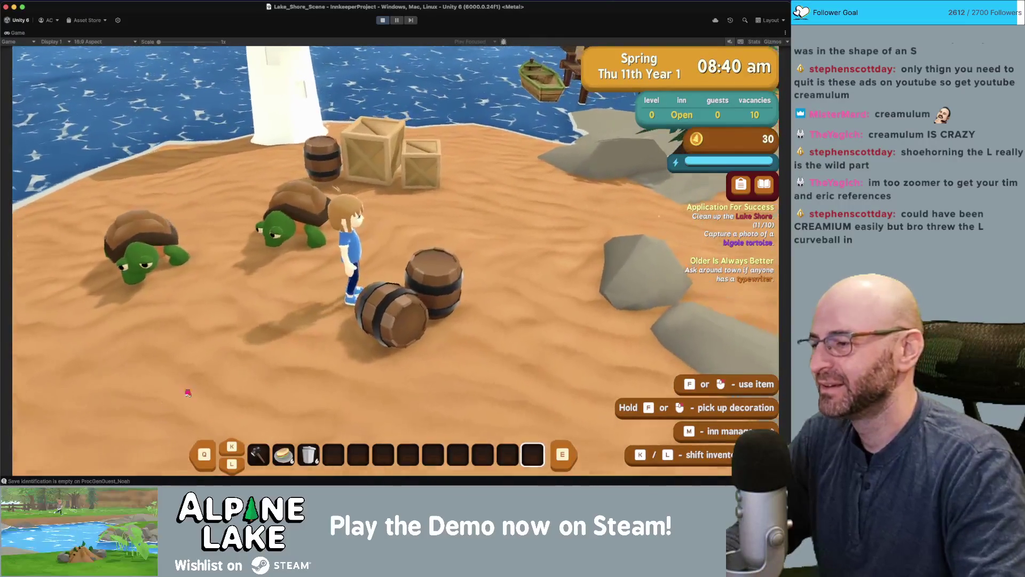
pyautogui.doubleClick(25, 34)
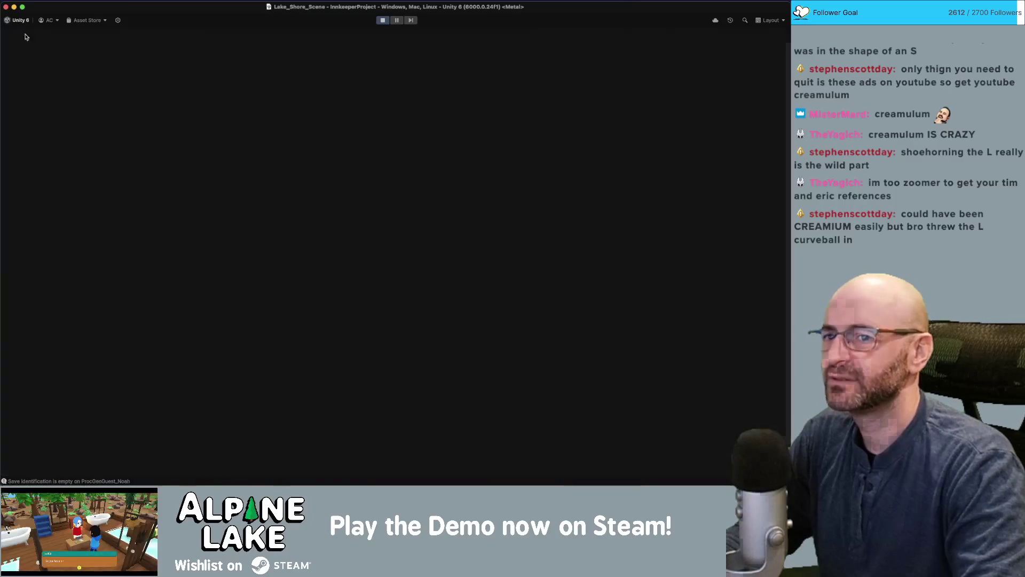
# Find Weapon Debug Sword via 'ord debug', give it to the player, and maximize the game
pyautogui.write('sword debug')
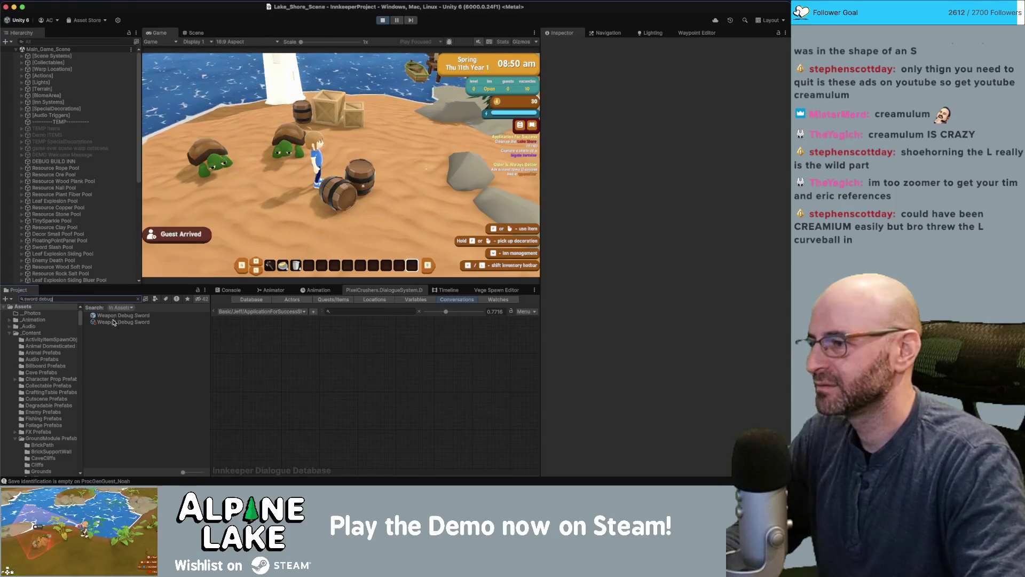
pyautogui.click(123, 322)
pyautogui.click(665, 431)
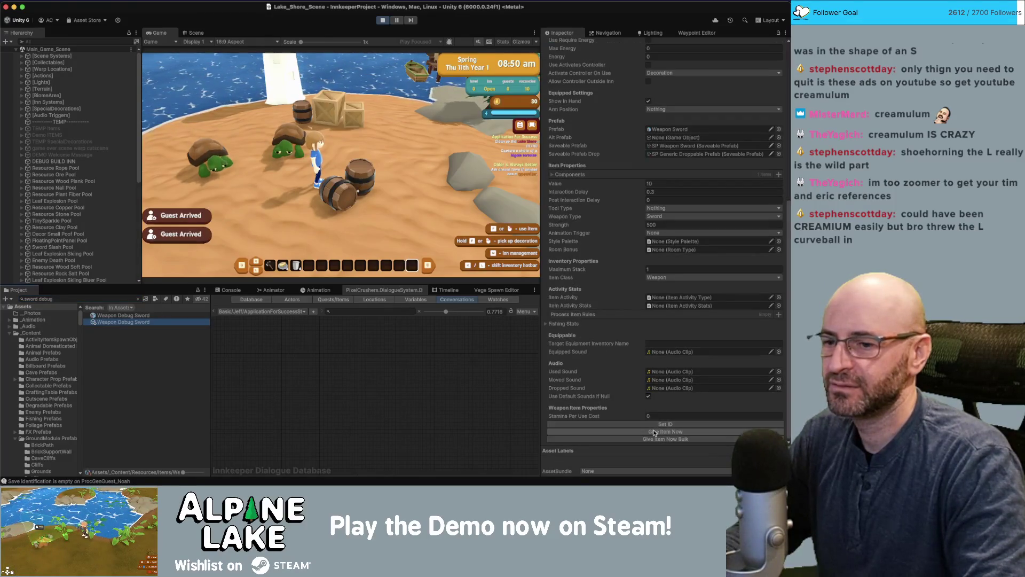
pyautogui.doubleClick(168, 34)
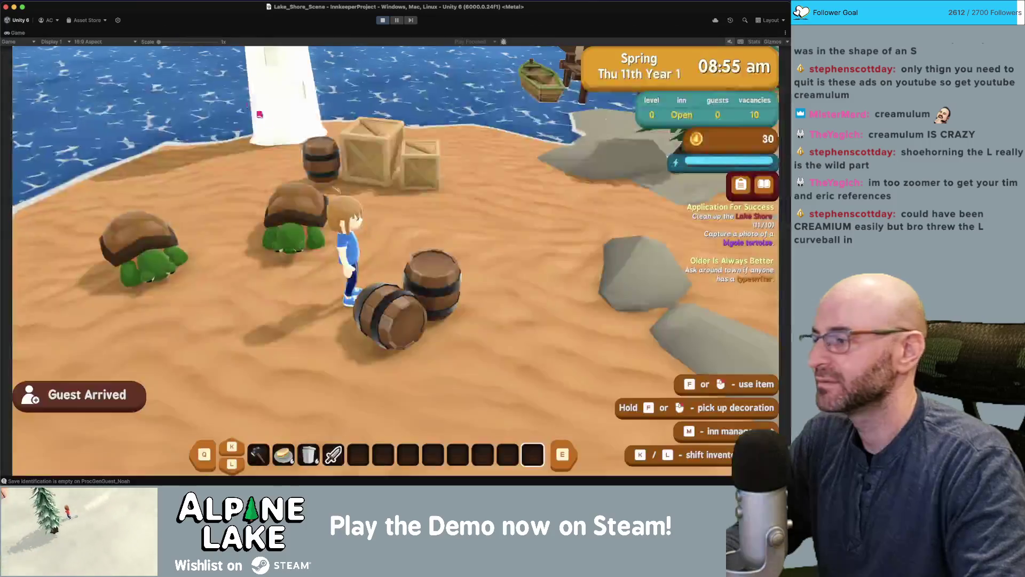
# Run the character across the beach to the barrels and smash a barrel with the sword
pyautogui.press('s')
pyautogui.press('d')
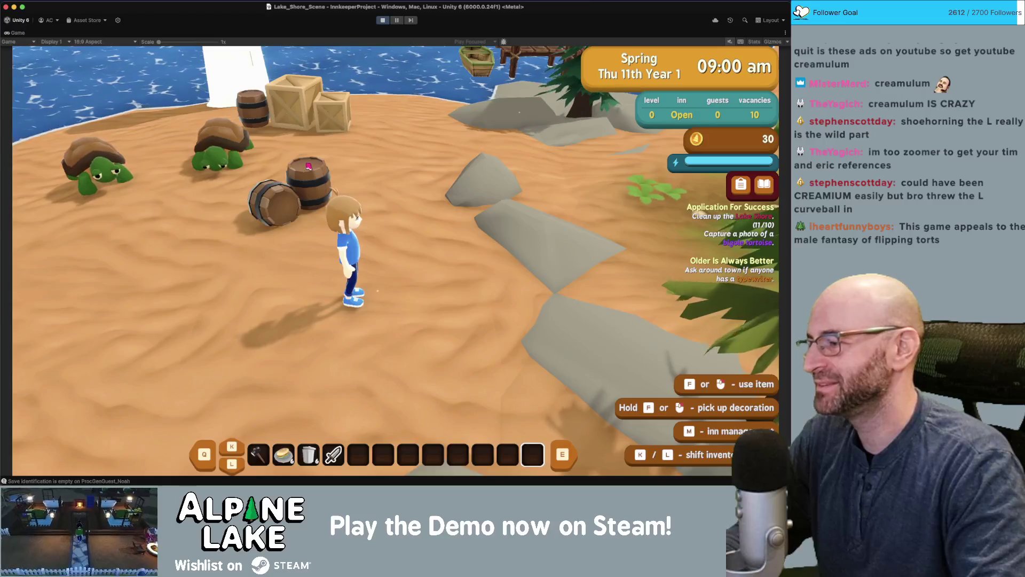
pyautogui.press('d')
pyautogui.scroll(7, 305, 166)
pyautogui.press('d')
pyautogui.press('w')
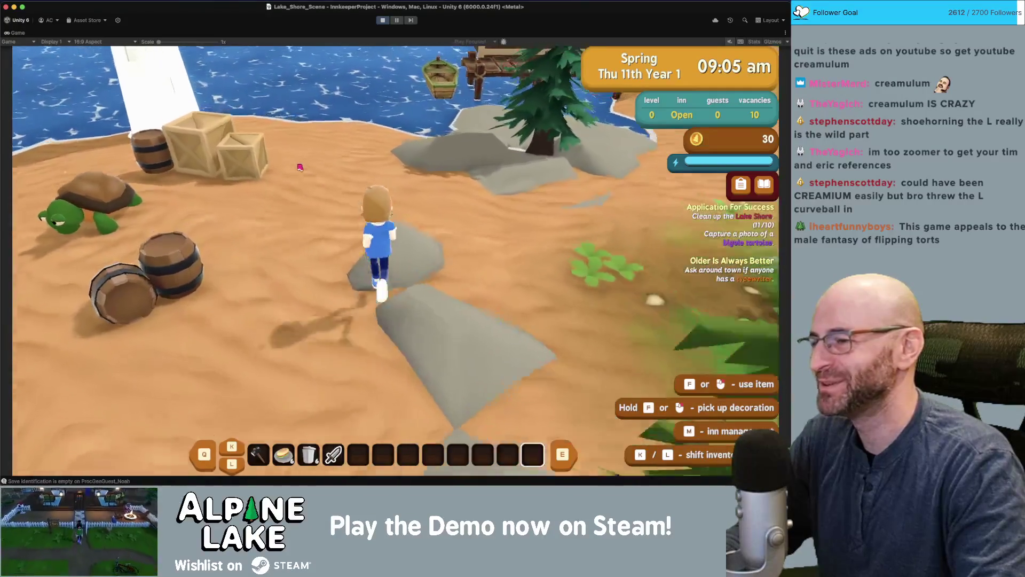
pyautogui.press('a')
pyautogui.scroll(1, 302, 174)
pyautogui.press('a')
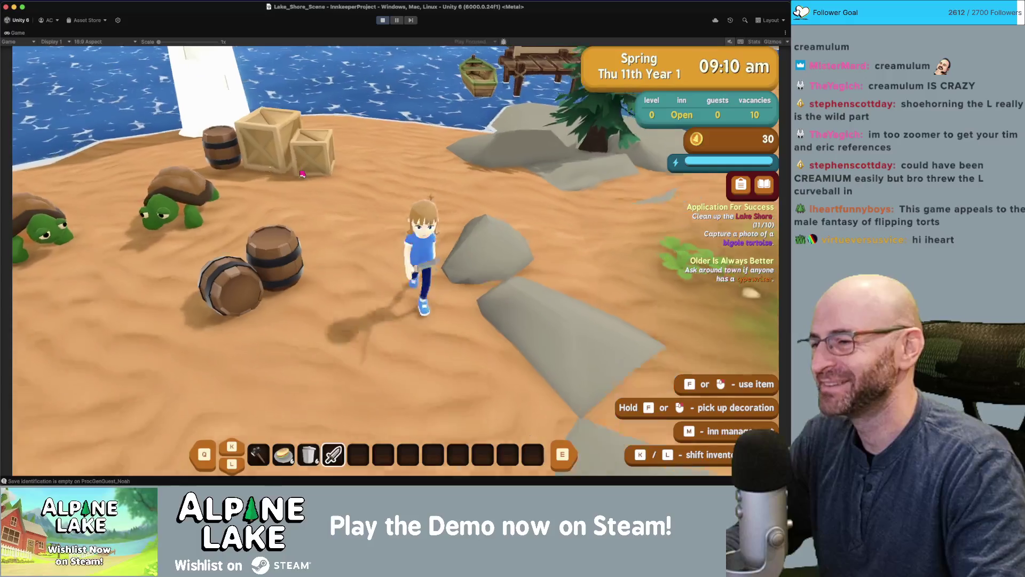
pyautogui.click(302, 174)
# Break the crates with the sword and collect the dropped wood planks and nails
pyautogui.press('w')
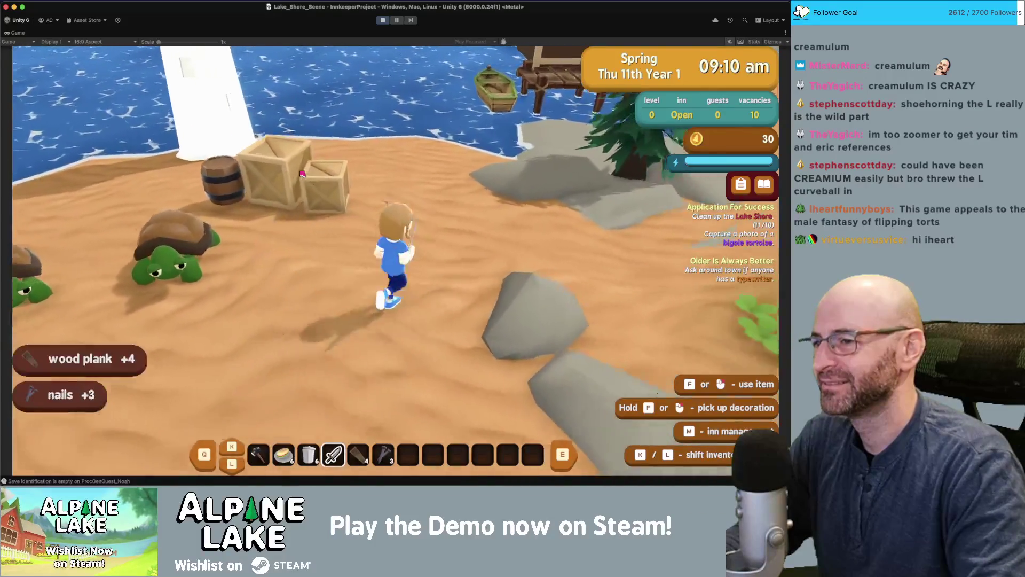
pyautogui.press('a')
pyautogui.click(302, 174)
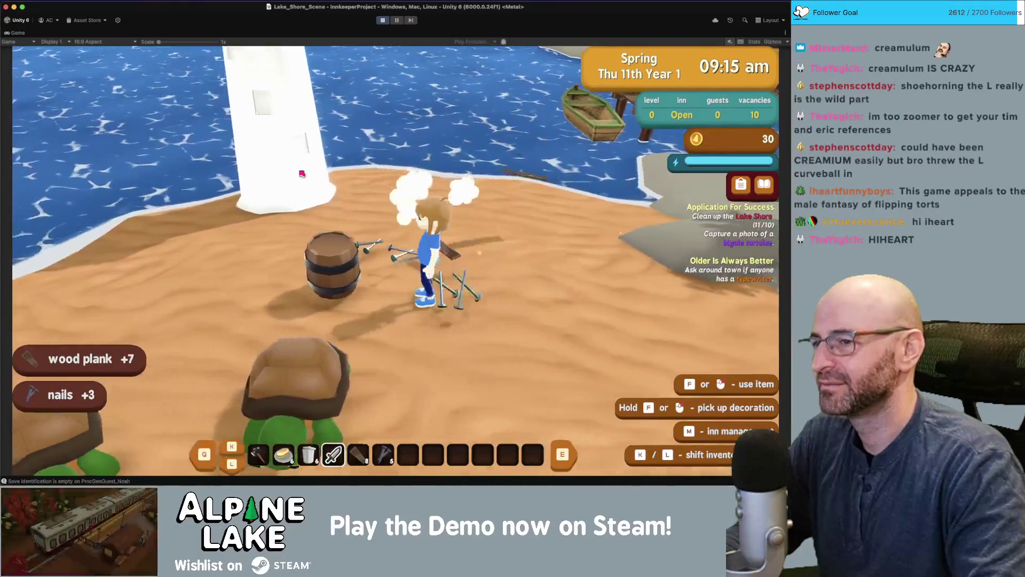
pyautogui.press('a')
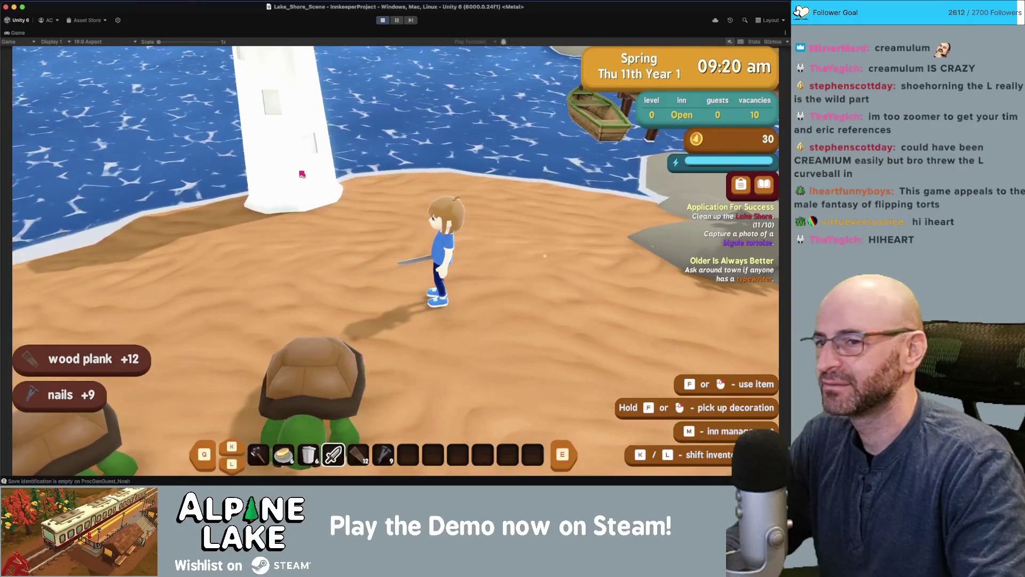
# Walk left along the beach, stop the character, and restore the full editor layout
pyautogui.press('a')
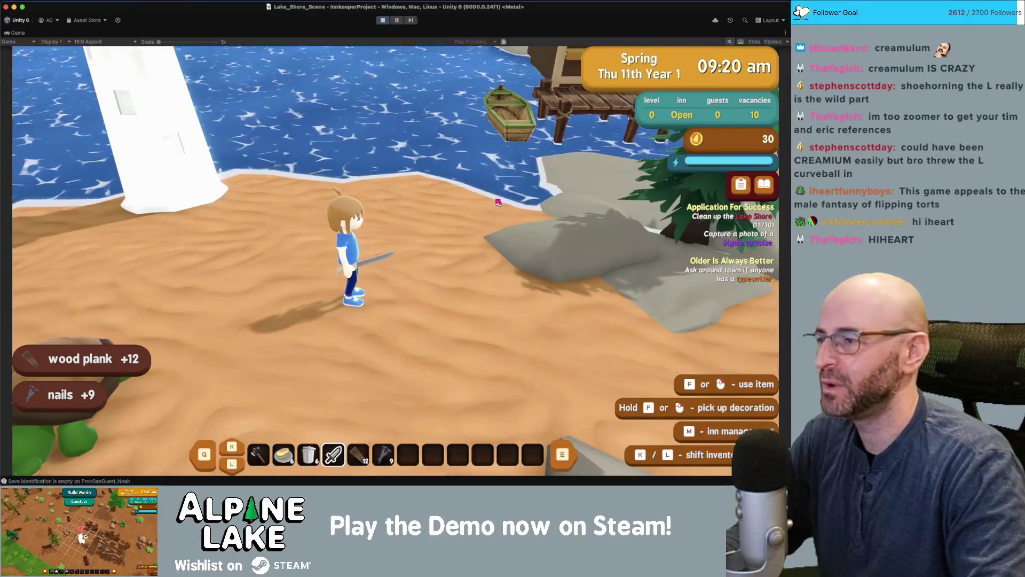
pyautogui.press('w')
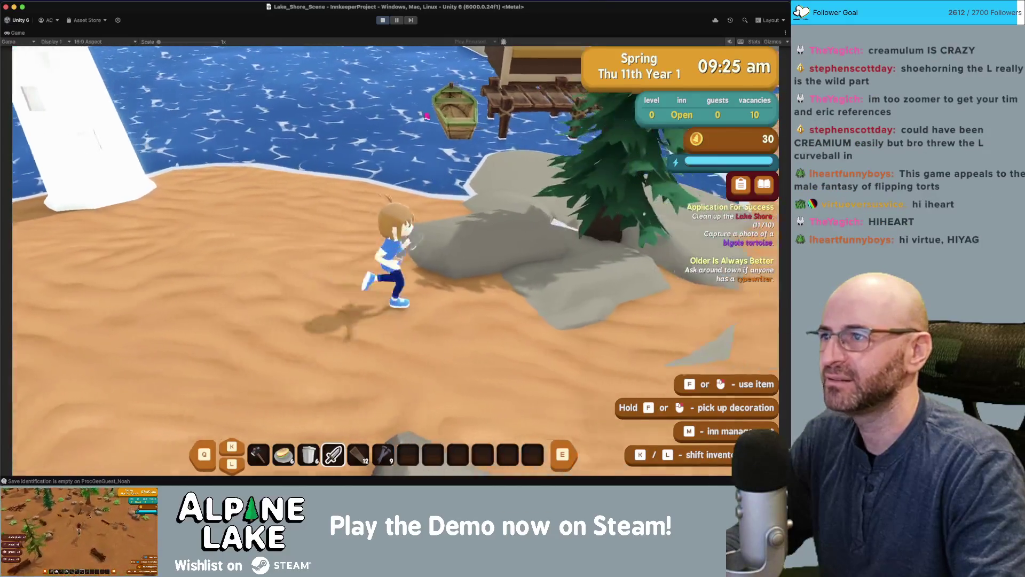
pyautogui.press('a')
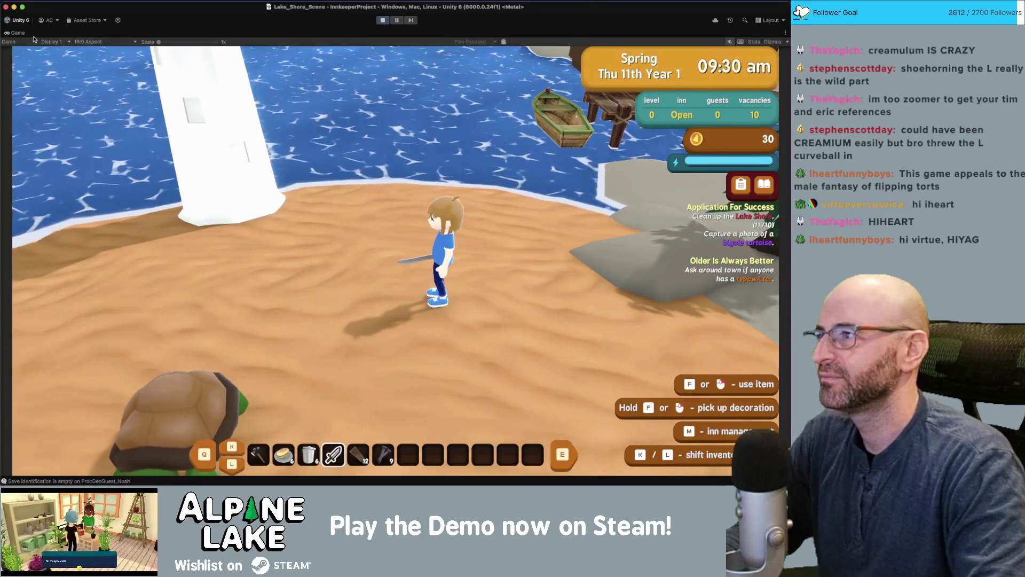
pyautogui.doubleClick(26, 36)
# Expand Lake_Shore_Scene and CleanUpLakeShoreQuestItems, then select the first Collect Item Garbage item
pyautogui.scroll(-10, 91, 189)
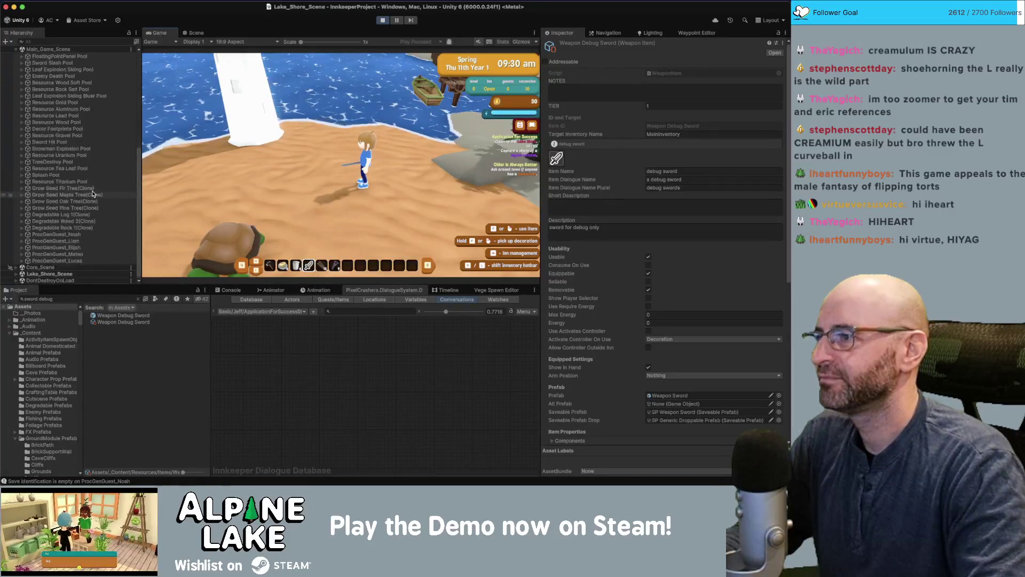
pyautogui.click(59, 274)
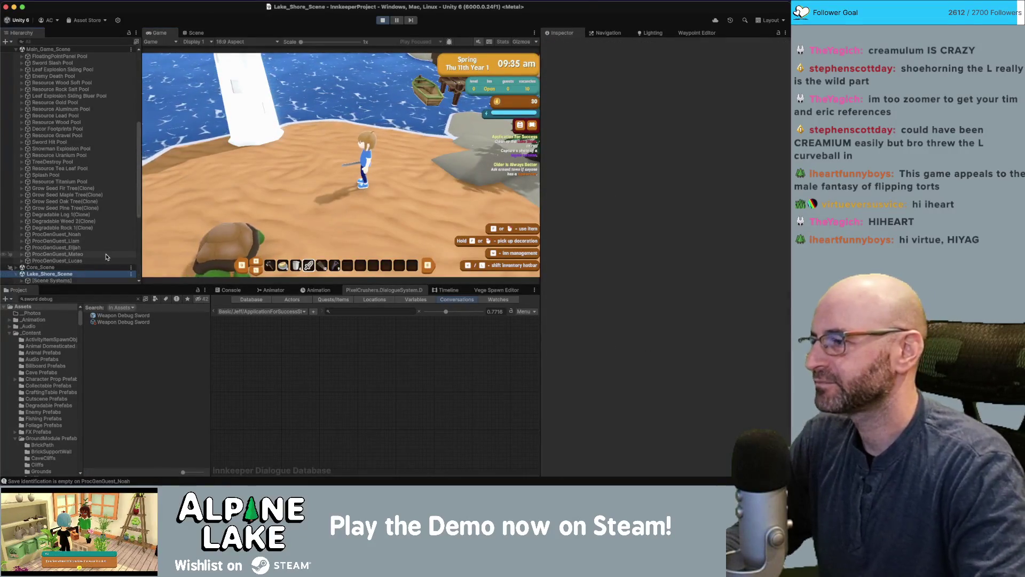
pyautogui.press('Right')
pyautogui.scroll(-5, 102, 221)
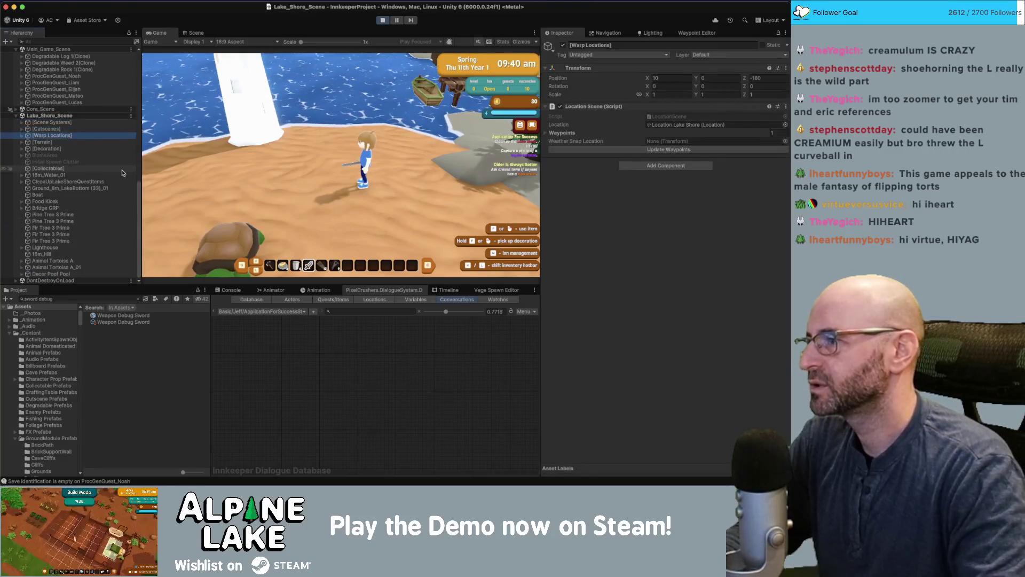
pyautogui.click(126, 181)
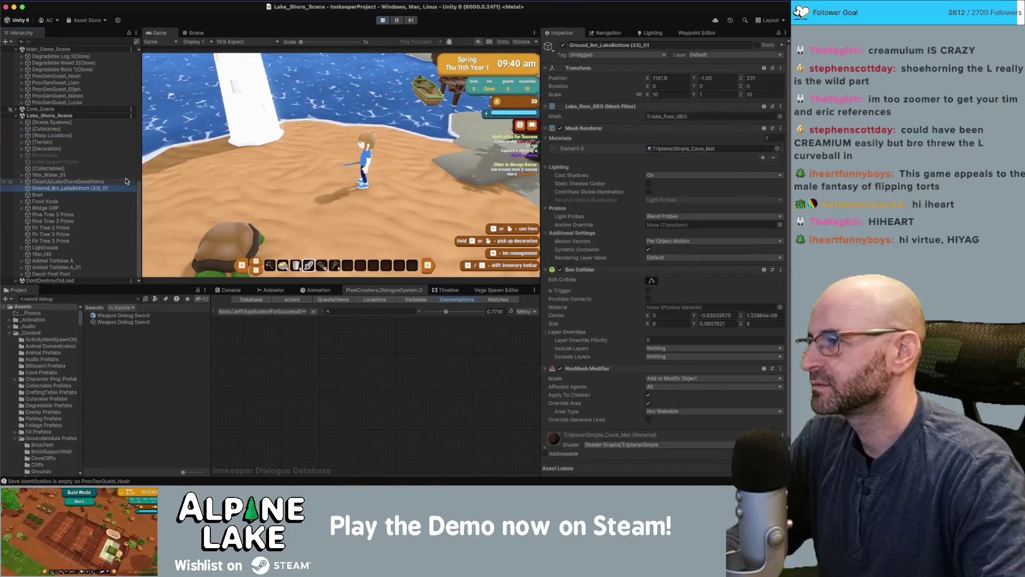
pyautogui.press('Right')
pyautogui.press('Down')
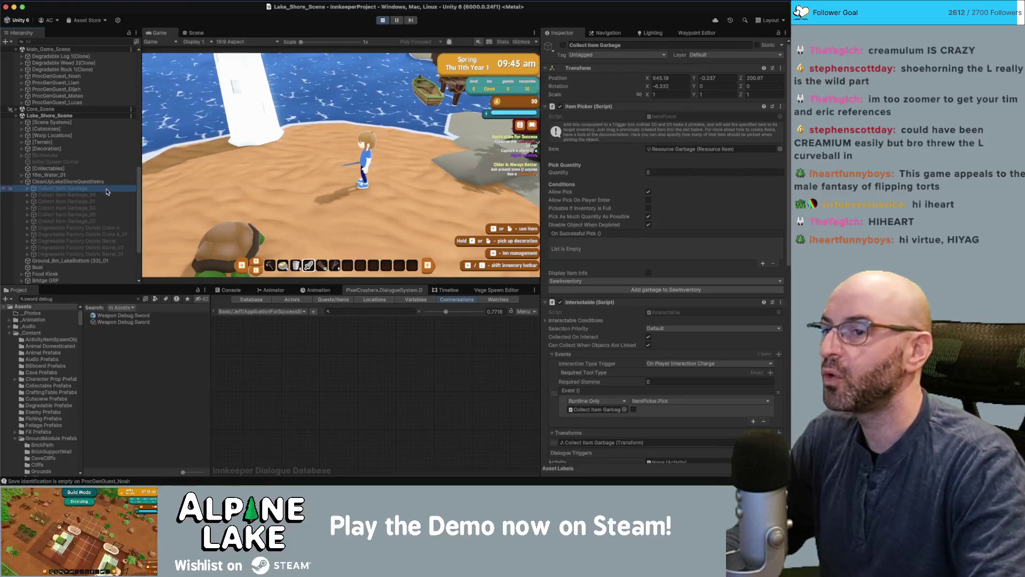
pyautogui.scroll(-10, 658, 263)
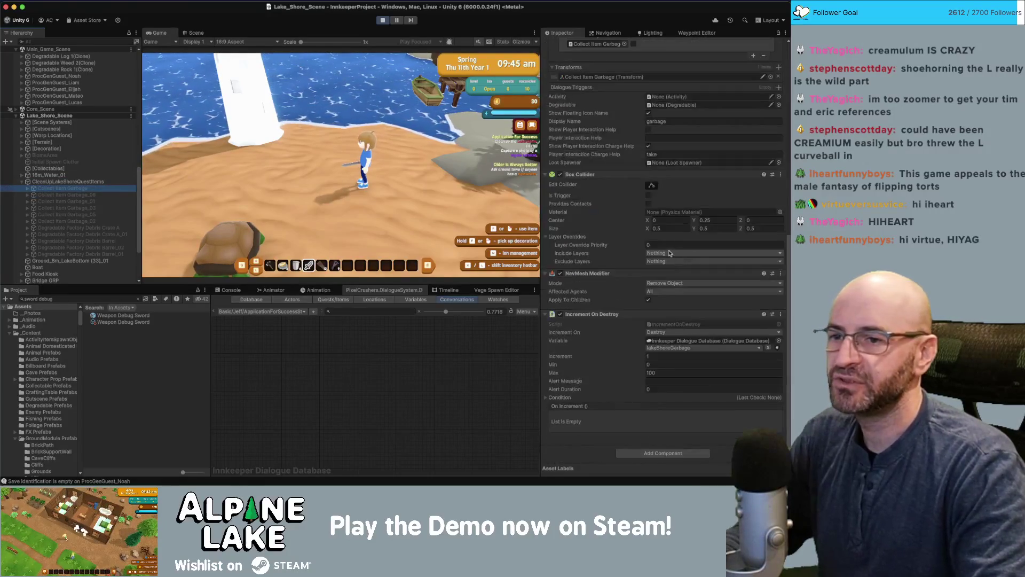
# Select every CleanUpLakeShoreQuestItems child and set their Increment On dropdown to Disable
pyautogui.click(655, 332)
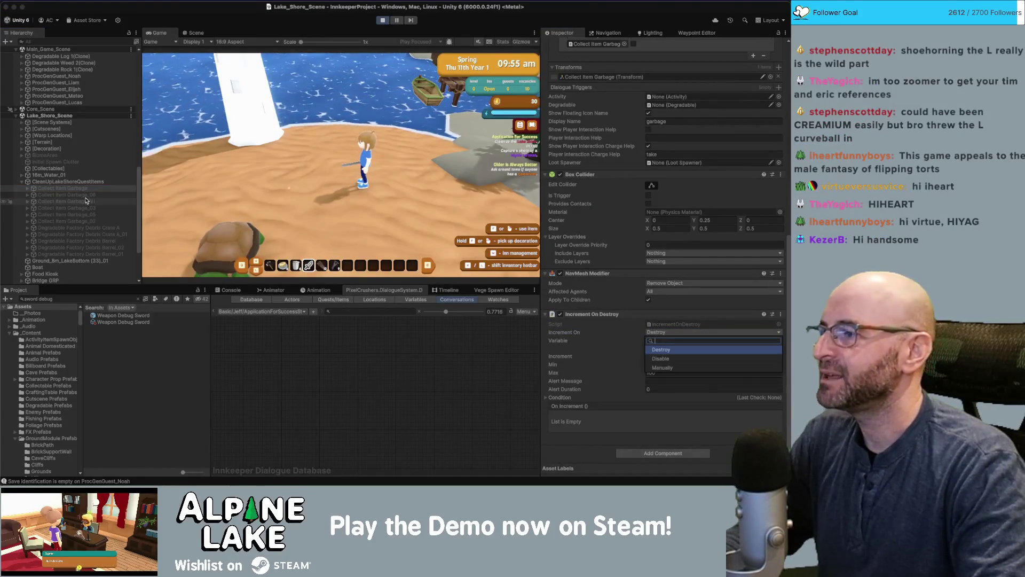
pyautogui.keyDown('shift'); pyautogui.click(80, 254); pyautogui.keyUp('shift')
pyautogui.scroll(3, 563, 58)
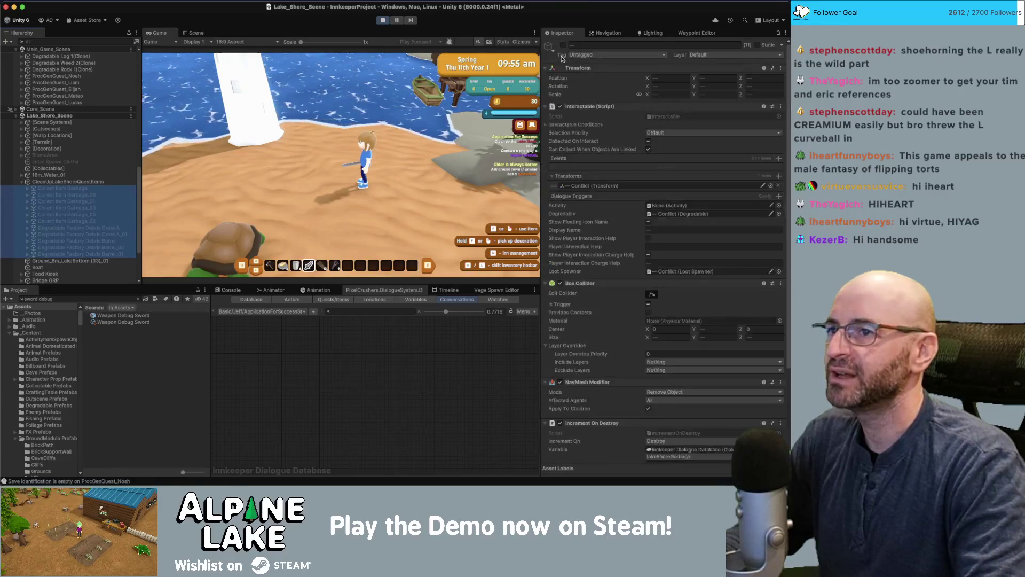
pyautogui.click(90, 169)
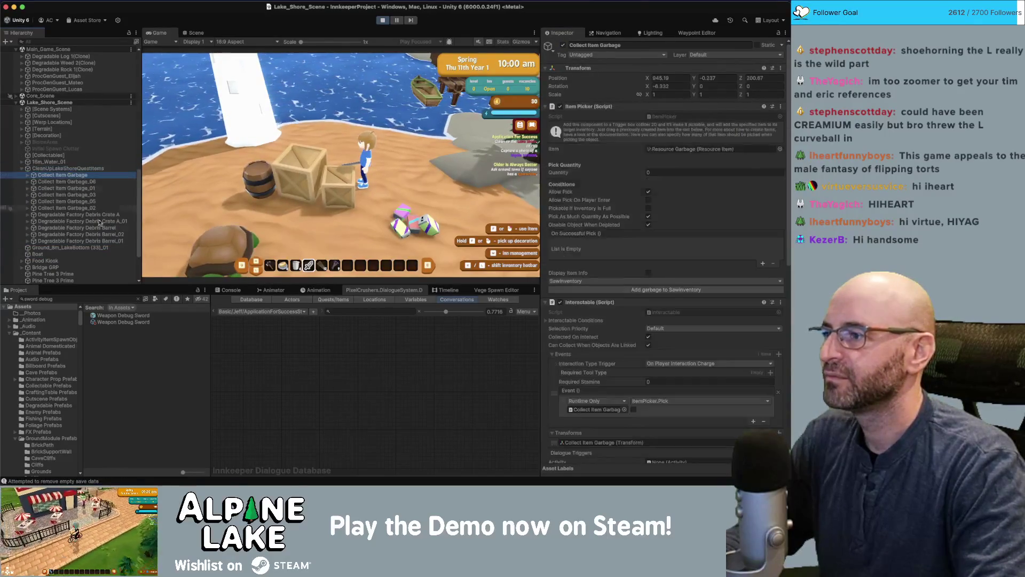
pyautogui.press('super+z')
pyautogui.scroll(-3, 601, 344)
pyautogui.click(660, 326)
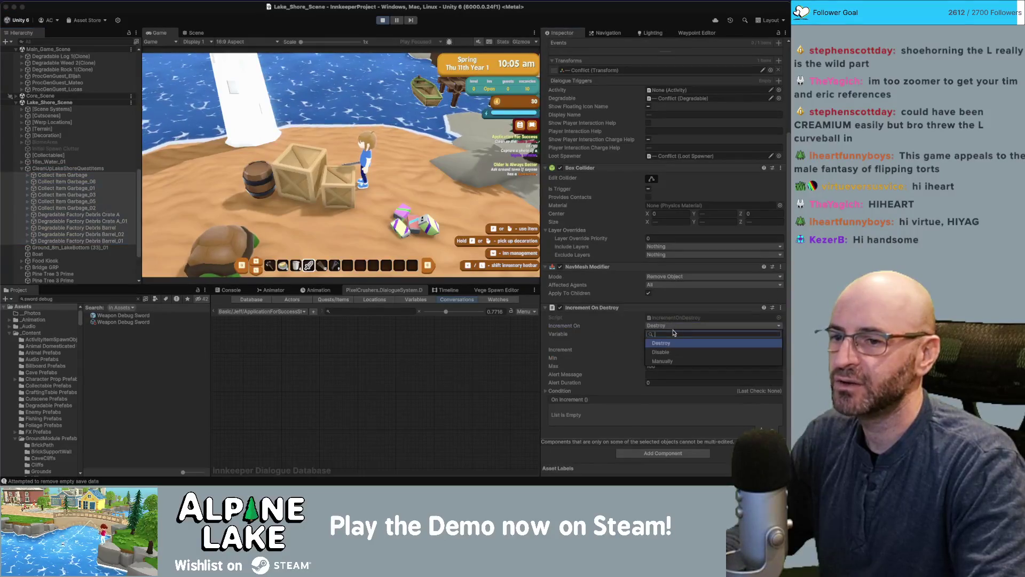
pyautogui.click(671, 352)
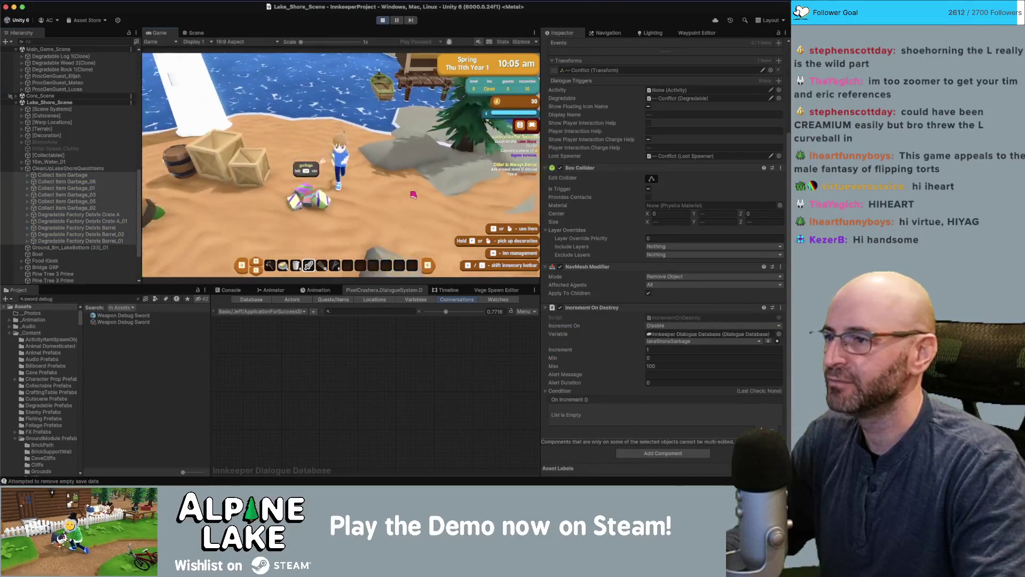
# Smash the barrels with the sword and run past the debris collecting loot
pyautogui.click(413, 195)
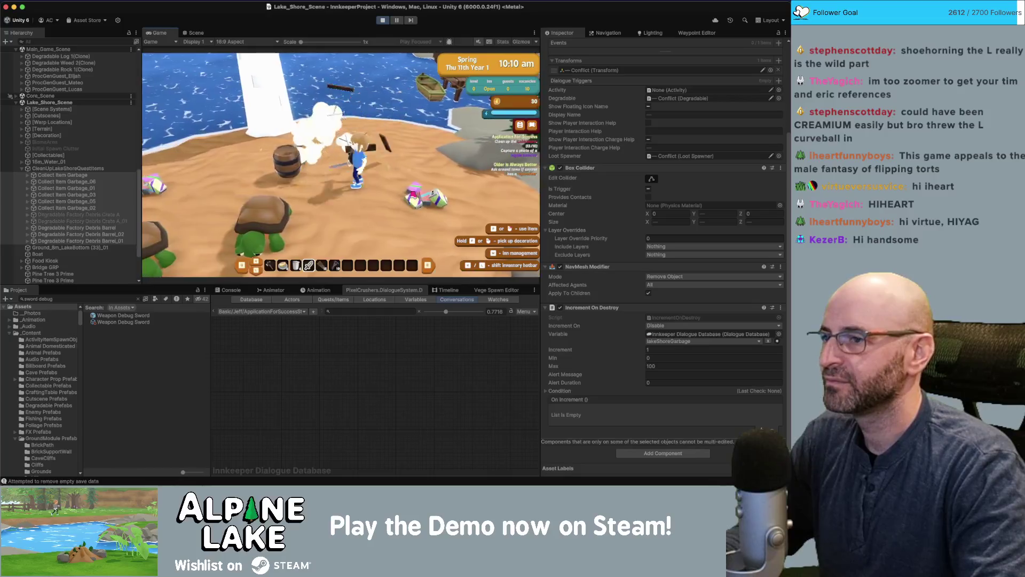
pyautogui.click(412, 194)
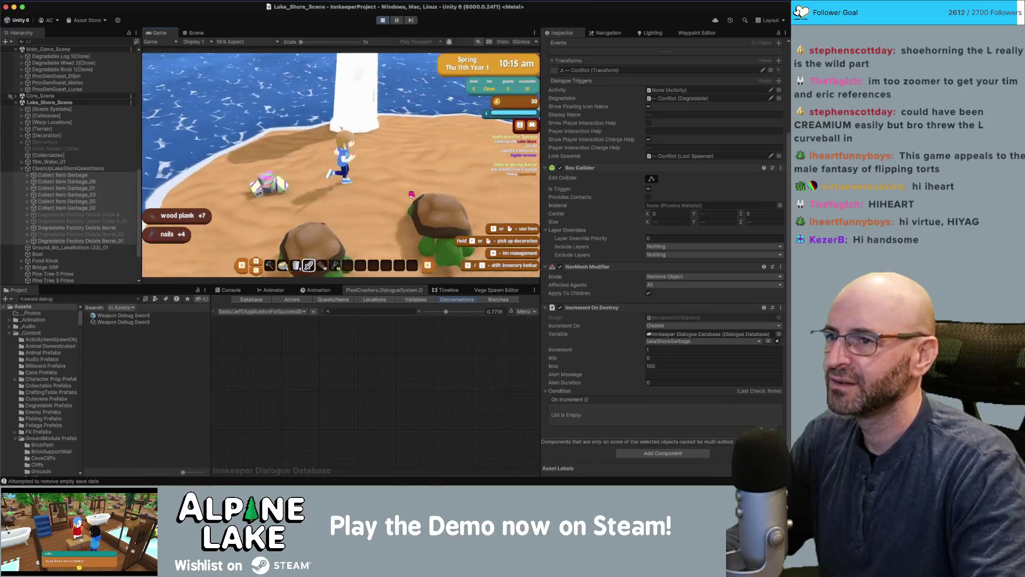
pyautogui.click(411, 194)
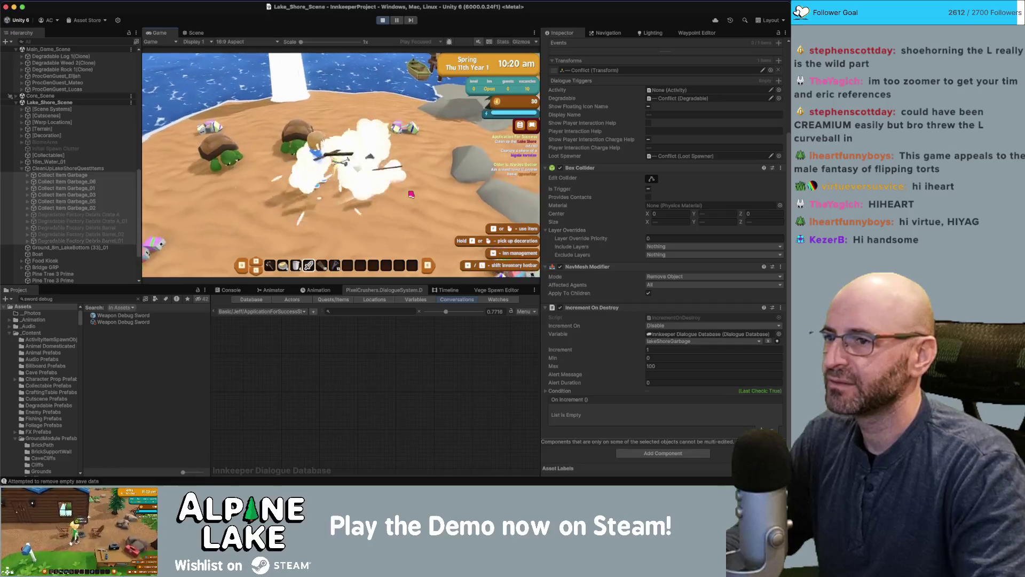
pyautogui.press('w')
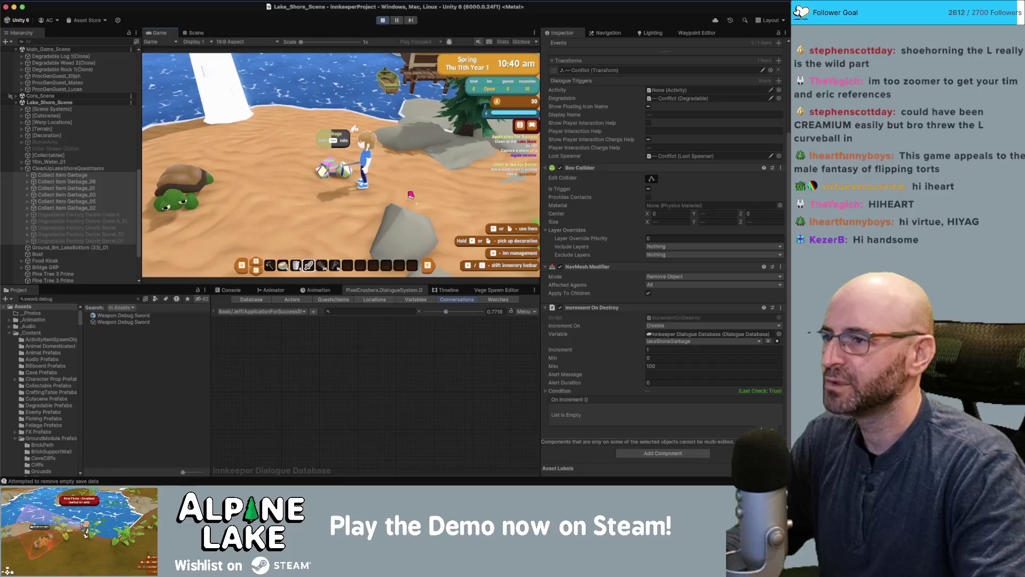
# Pick up several garbage piles along the lake shore
pyautogui.press('e')
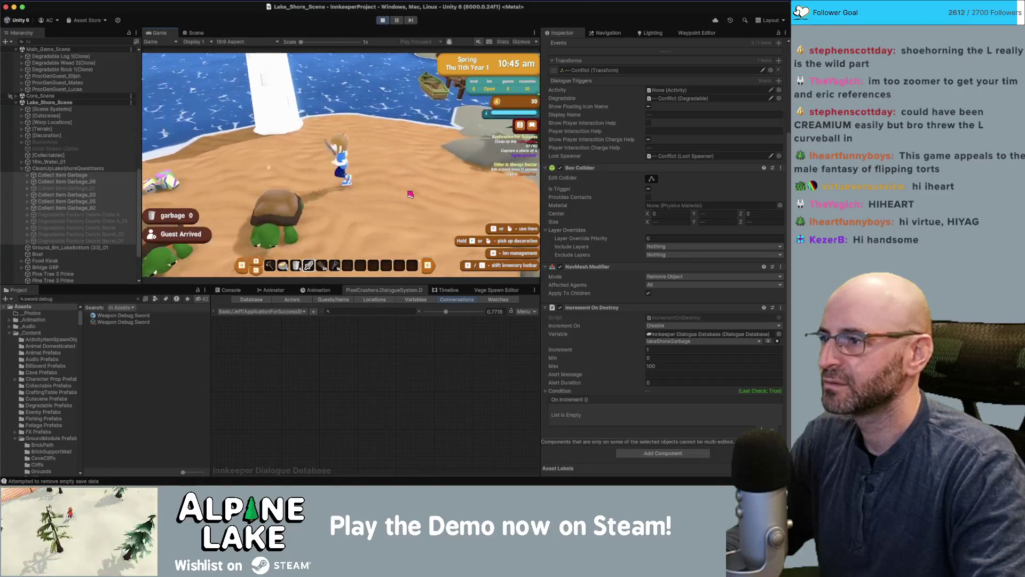
pyautogui.press('a')
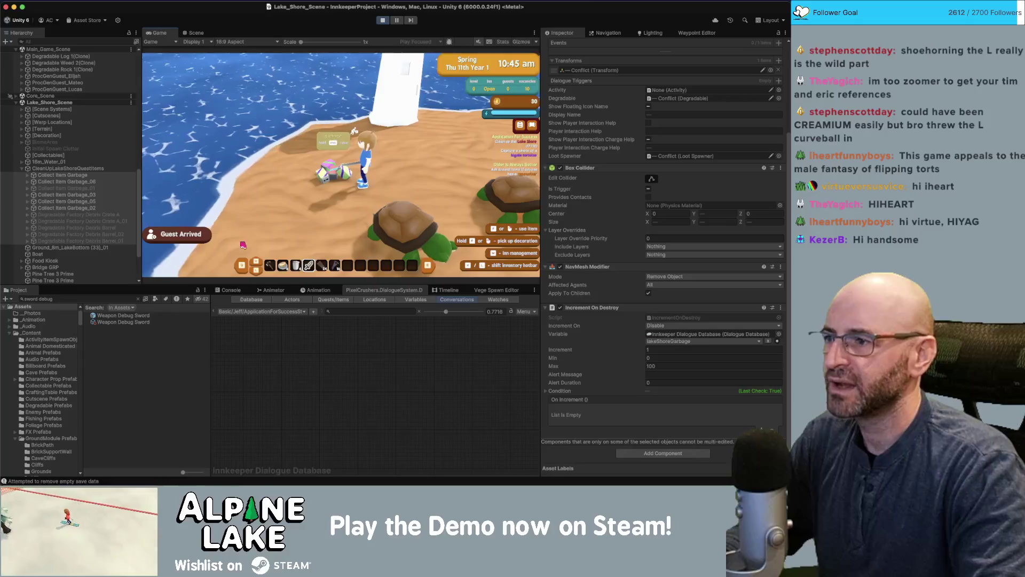
pyautogui.press('e')
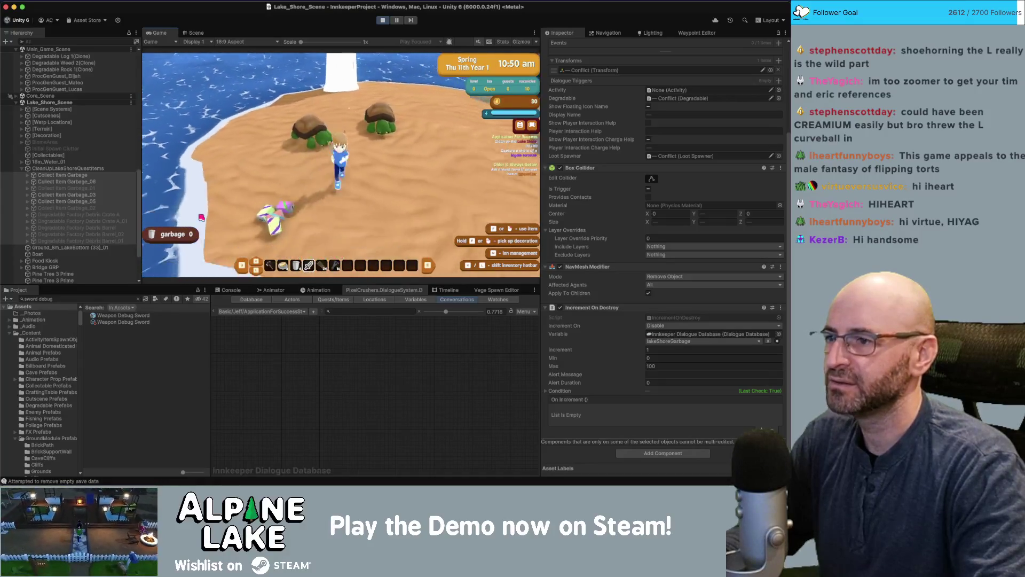
pyautogui.press('space')
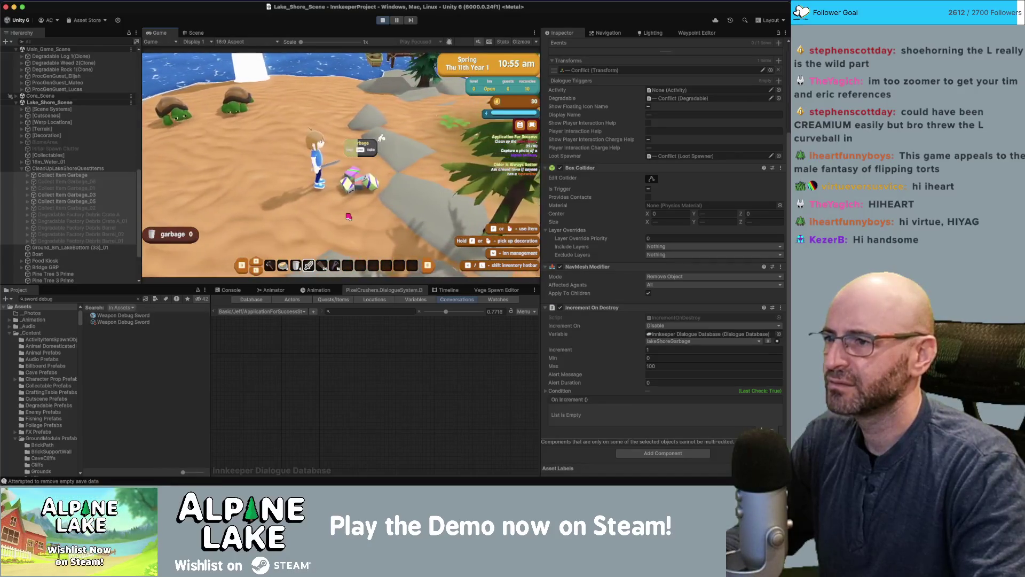
pyautogui.press('e')
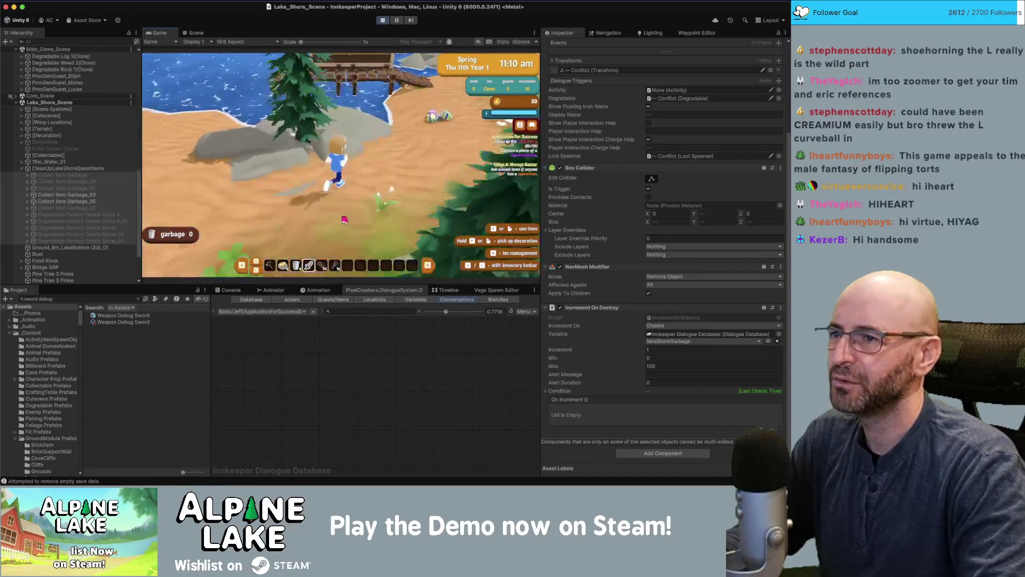
pyautogui.press('w')
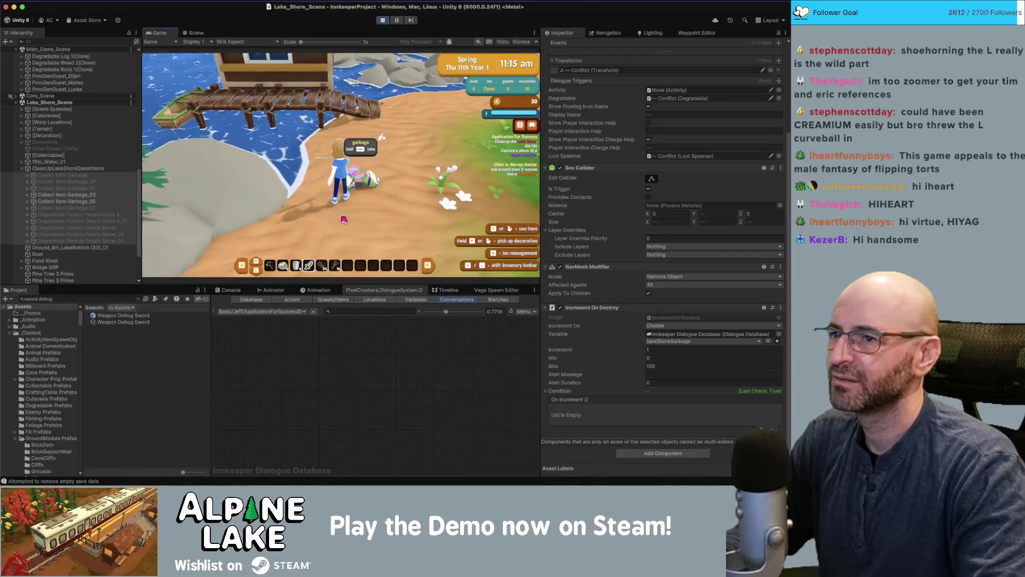
pyautogui.press('e')
pyautogui.press('w')
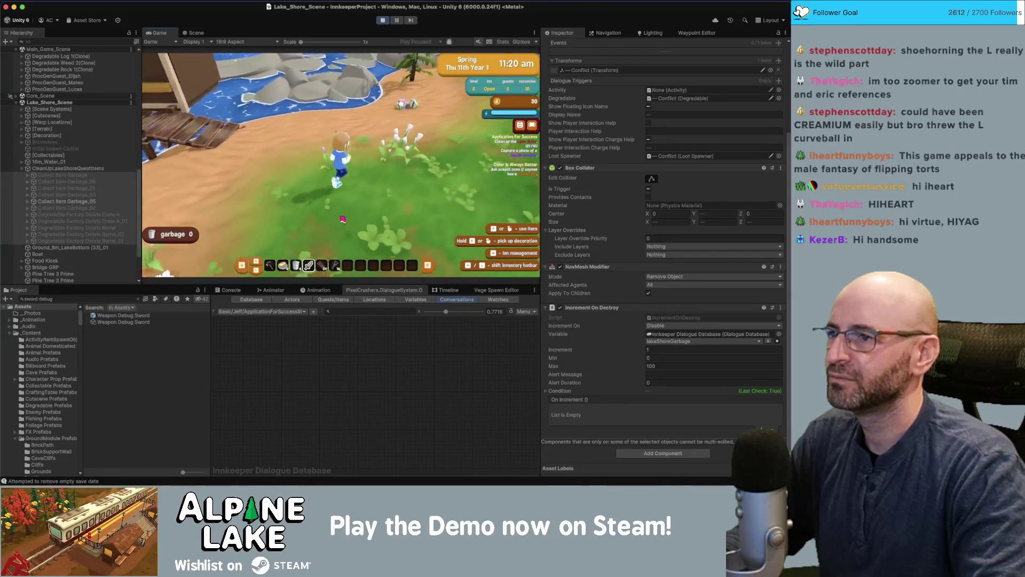
# Collect one more garbage pile on the beach, head to the dock, and select CleanUpLakeShoreQuestItems
pyautogui.press('w')
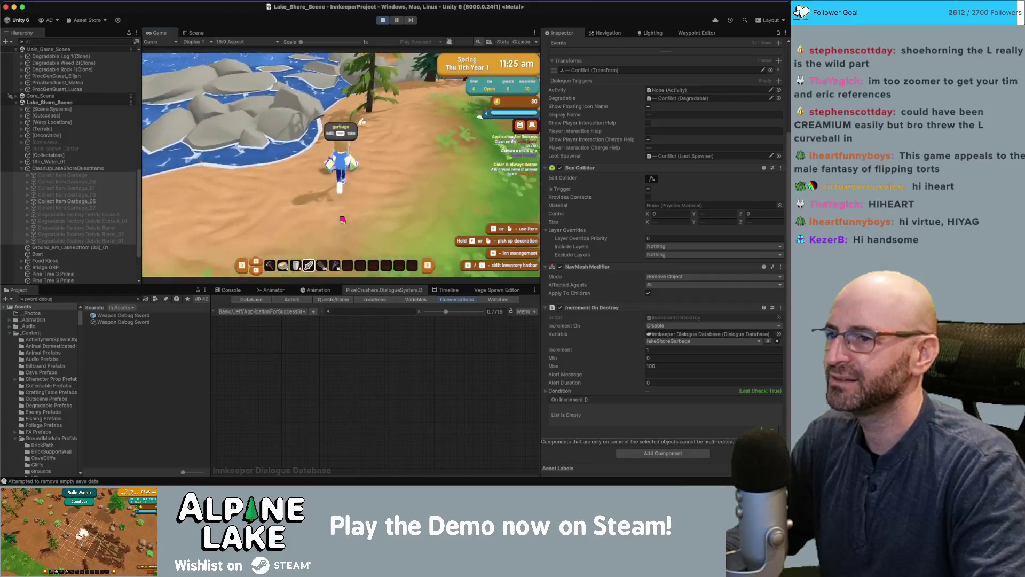
pyautogui.press('w')
pyautogui.press('e')
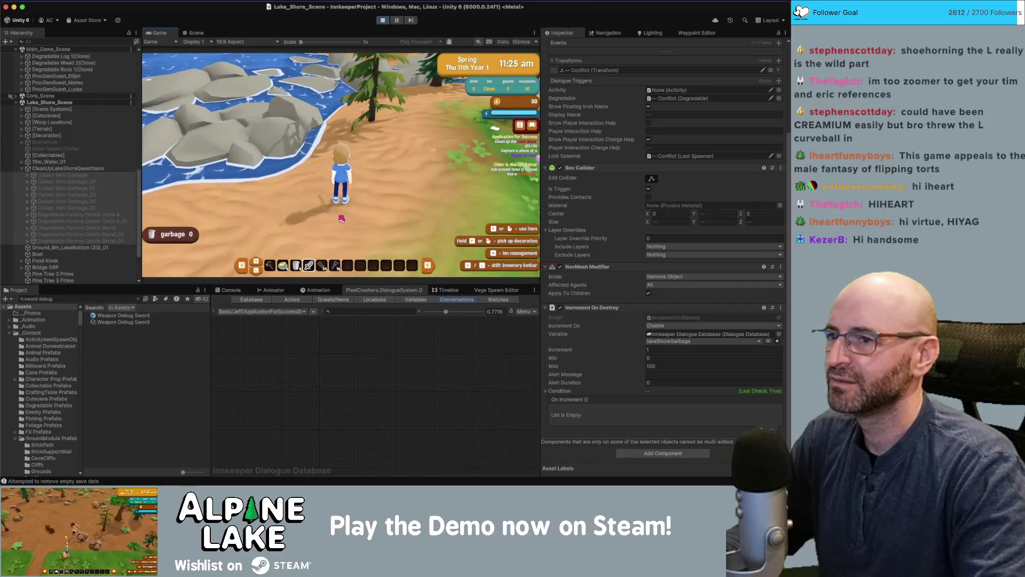
pyautogui.press('d')
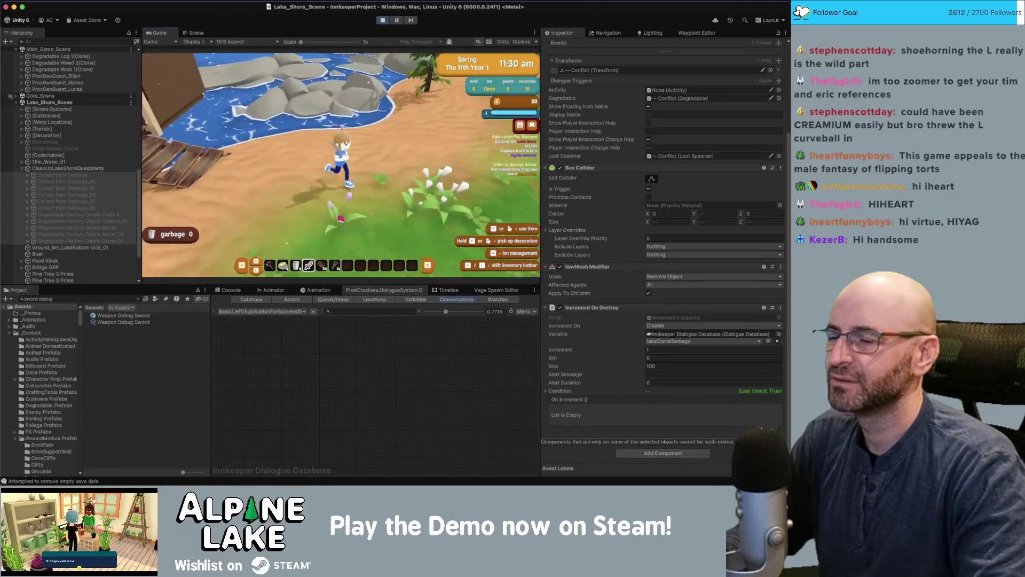
pyautogui.press('a')
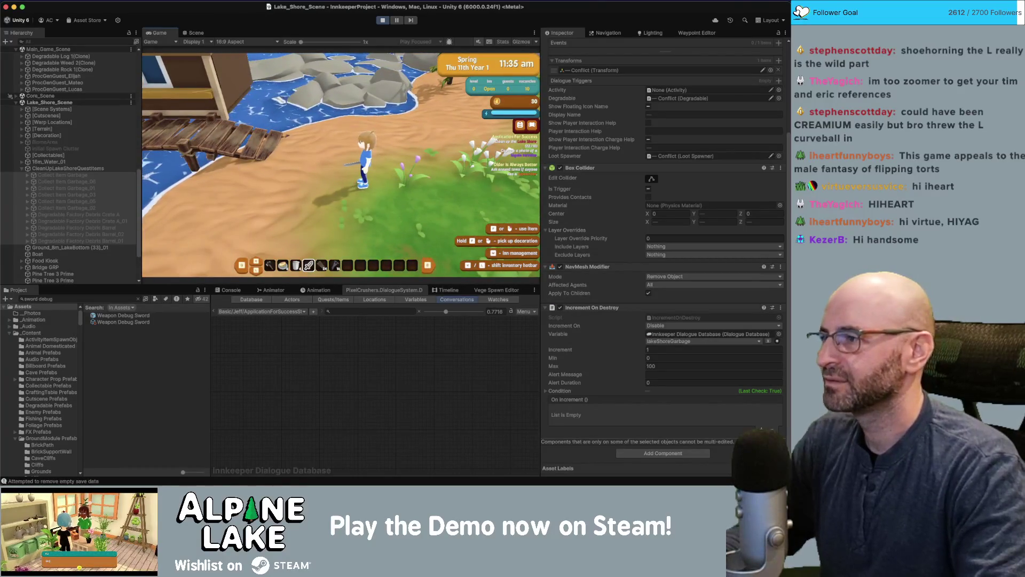
pyautogui.click(55, 169)
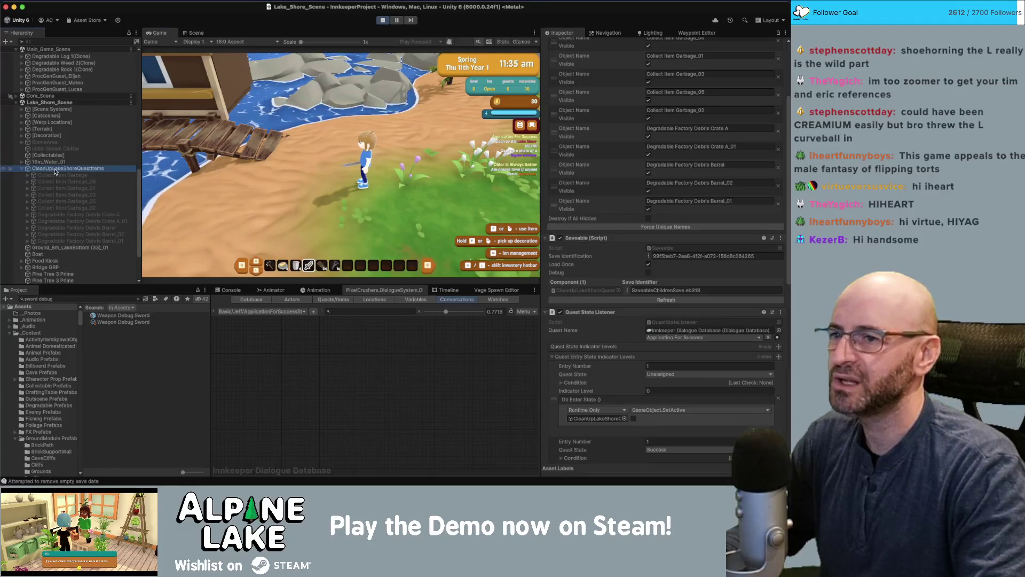
# Add a lakeShoreGarbage watch in the dialogue database's Watches tab, then stop play mode
pyautogui.click(488, 290)
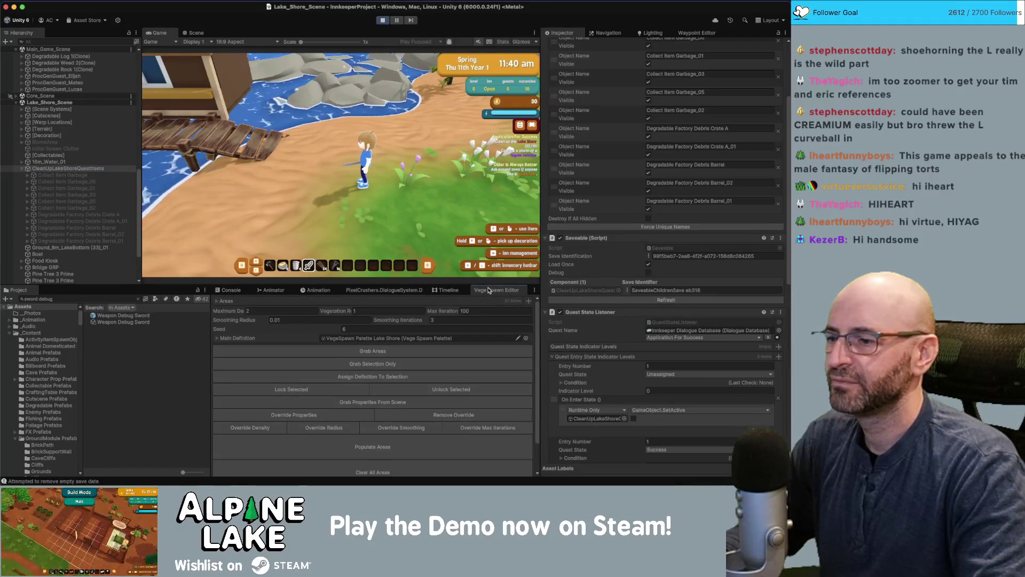
pyautogui.click(385, 290)
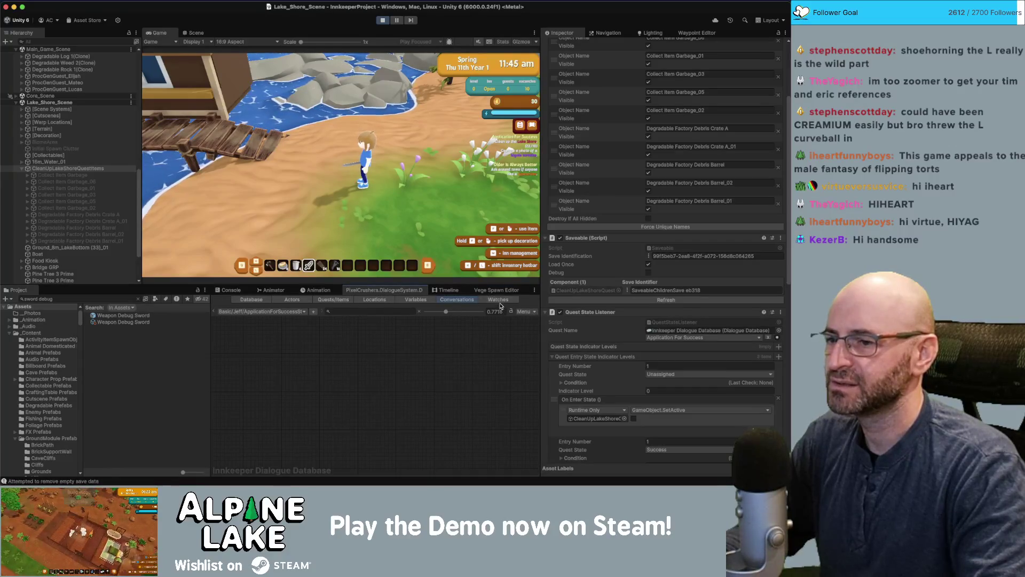
pyautogui.click(499, 300)
pyautogui.click(292, 427)
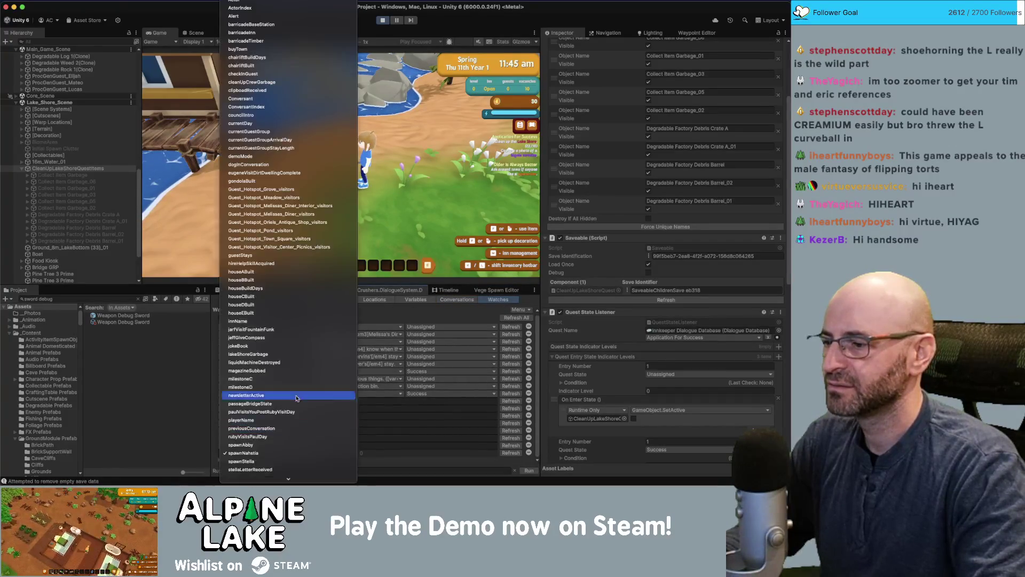
pyautogui.scroll(-5, 288, 453)
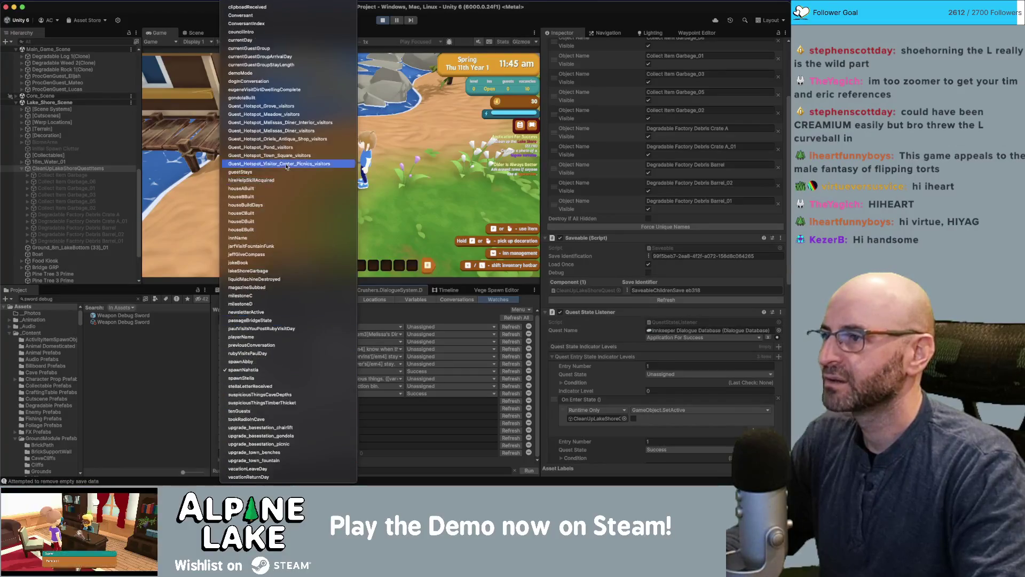
pyautogui.click(270, 272)
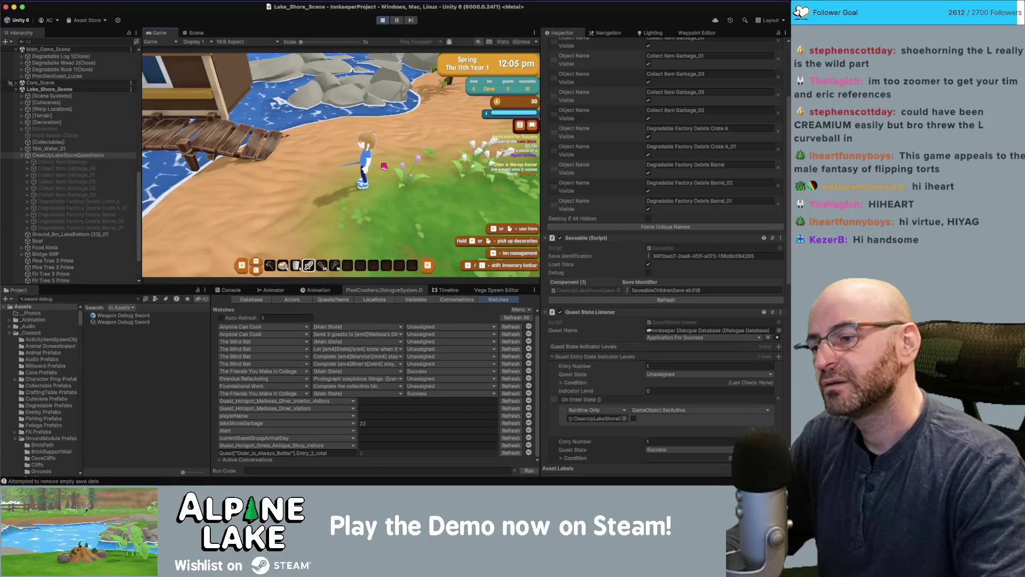
pyautogui.click(382, 20)
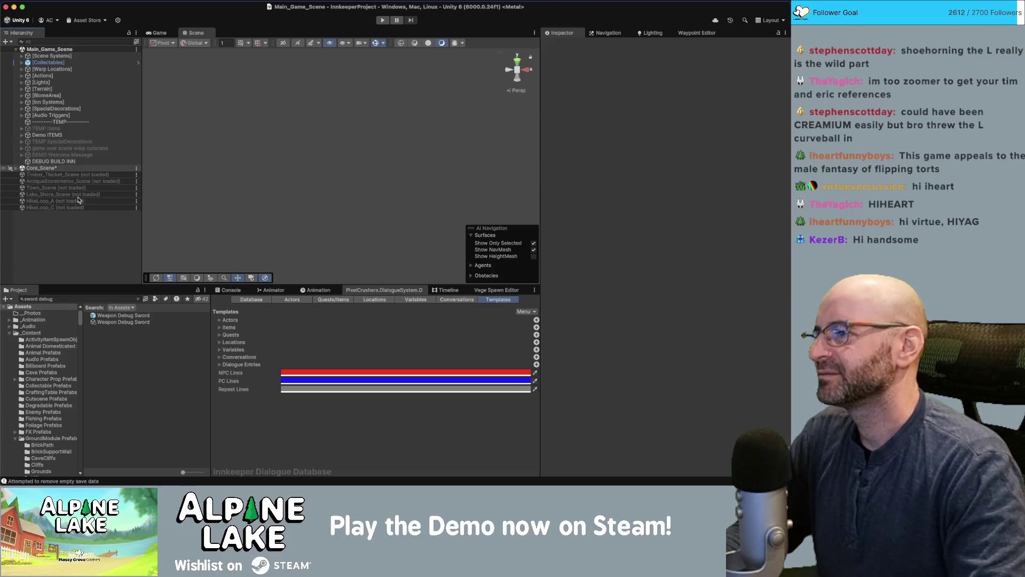
# Save the open scenes with Cmd+S, start the game, and walk the character left
pyautogui.press('super+s')
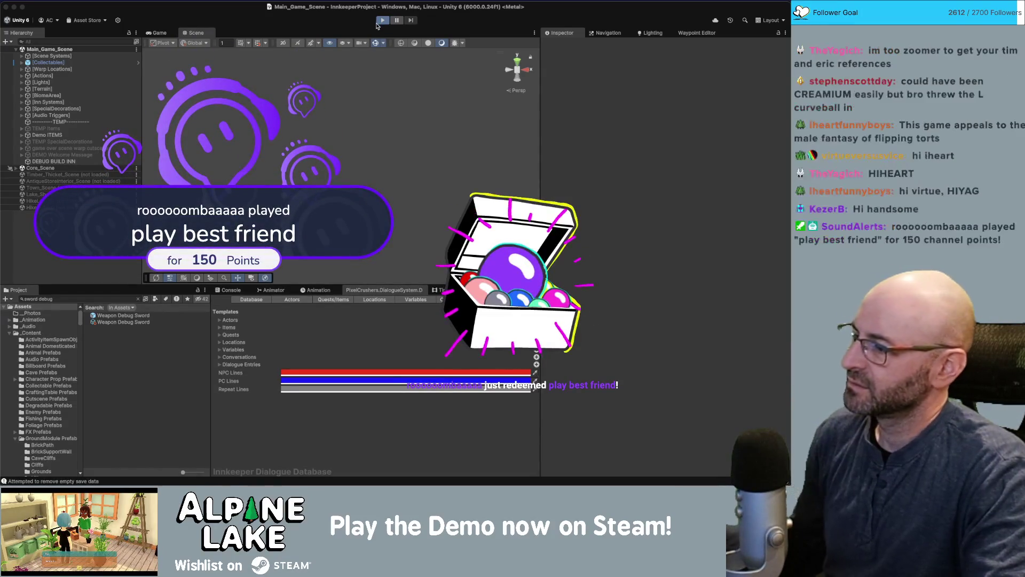
pyautogui.click(381, 21)
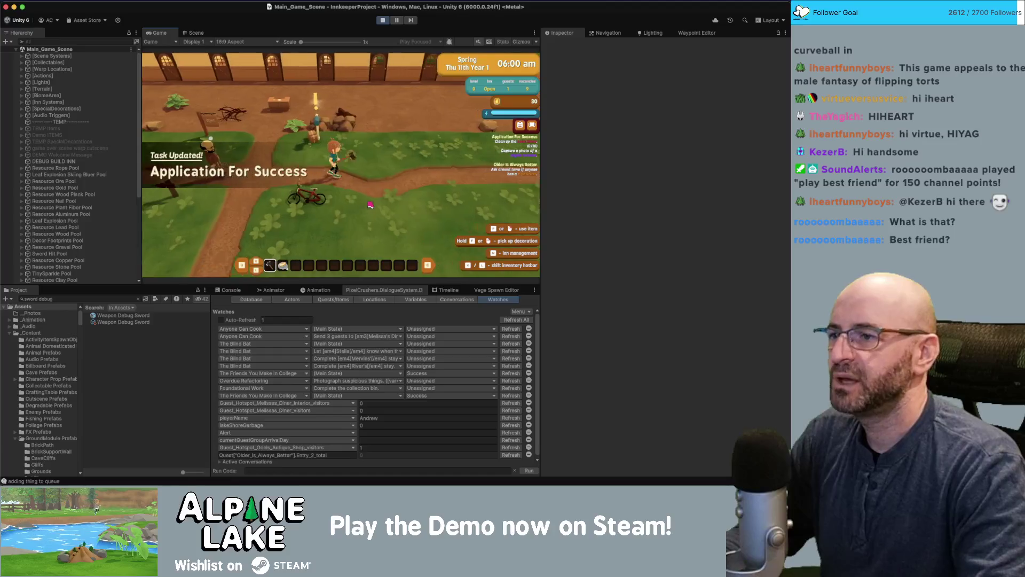
pyautogui.scroll(-5, 99, 206)
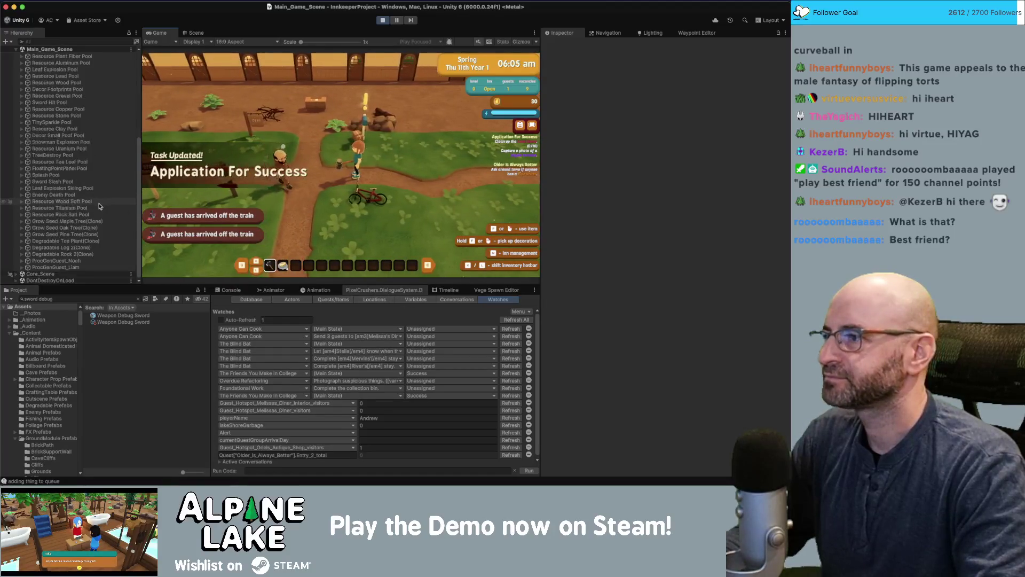
pyautogui.press('a')
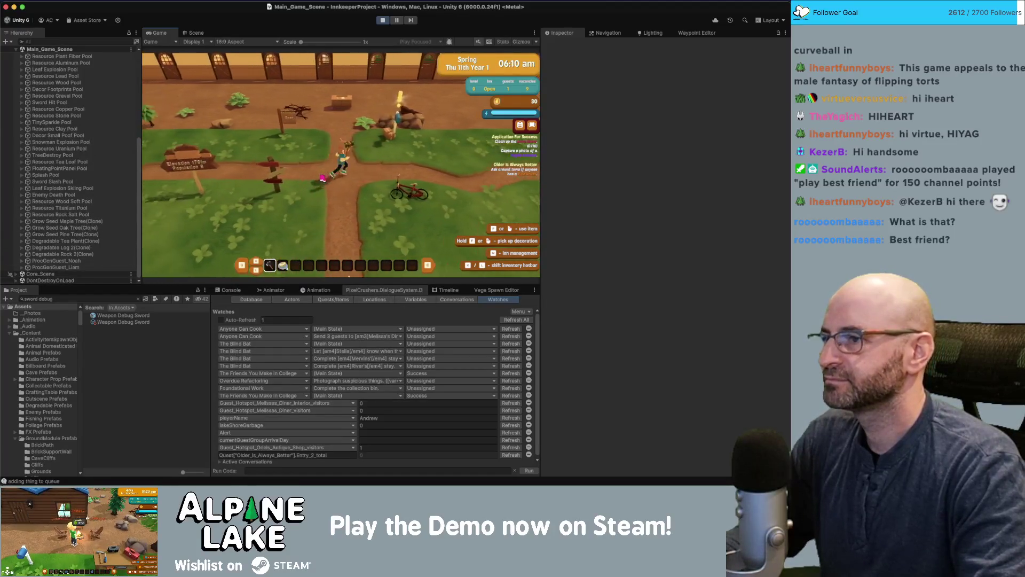
pyautogui.press('a')
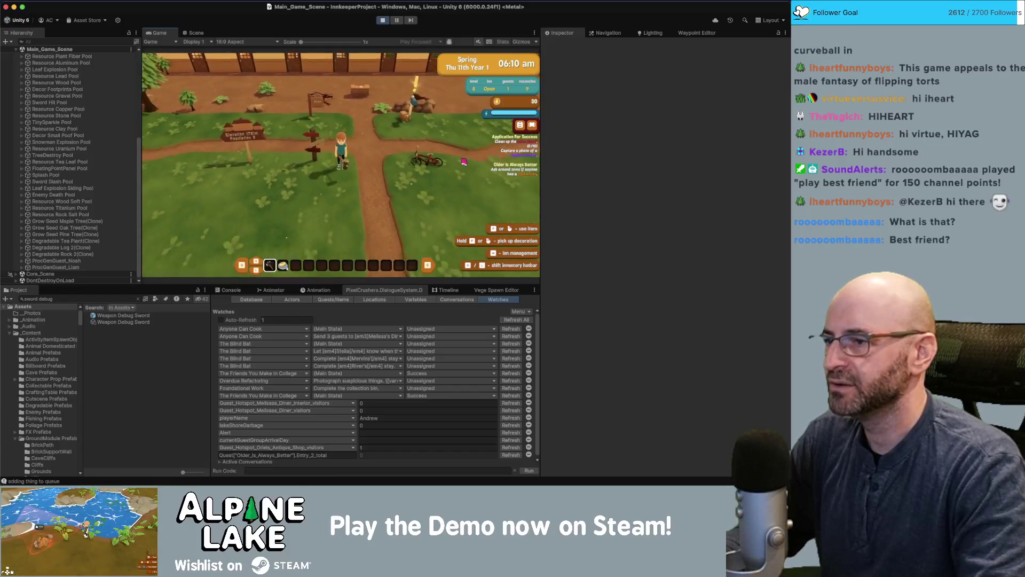
# Run south into the Lake Shore area, pick up a garbage item, and stop play
pyautogui.press('s')
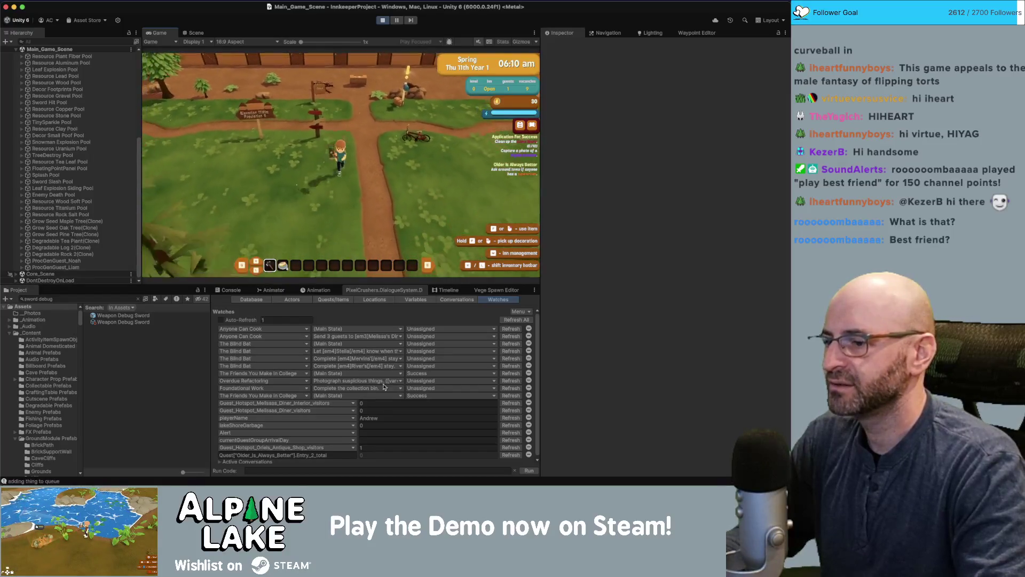
pyautogui.press('s')
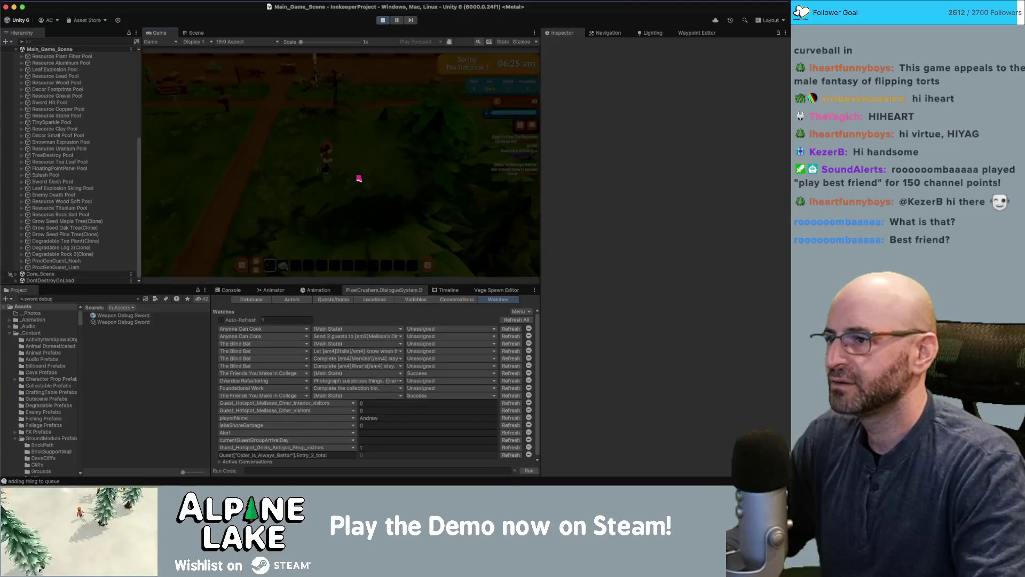
pyautogui.press('w')
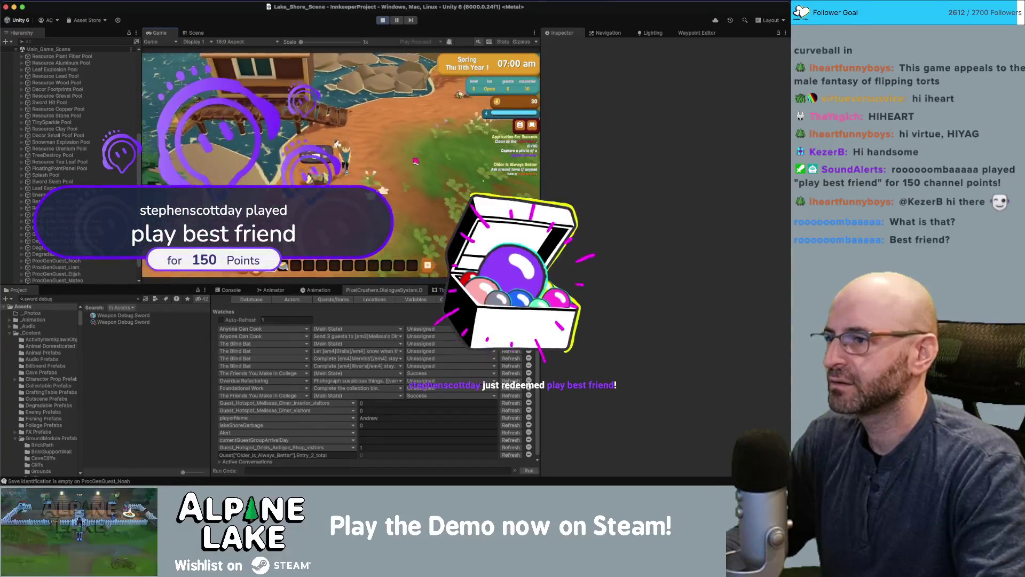
pyautogui.press('e')
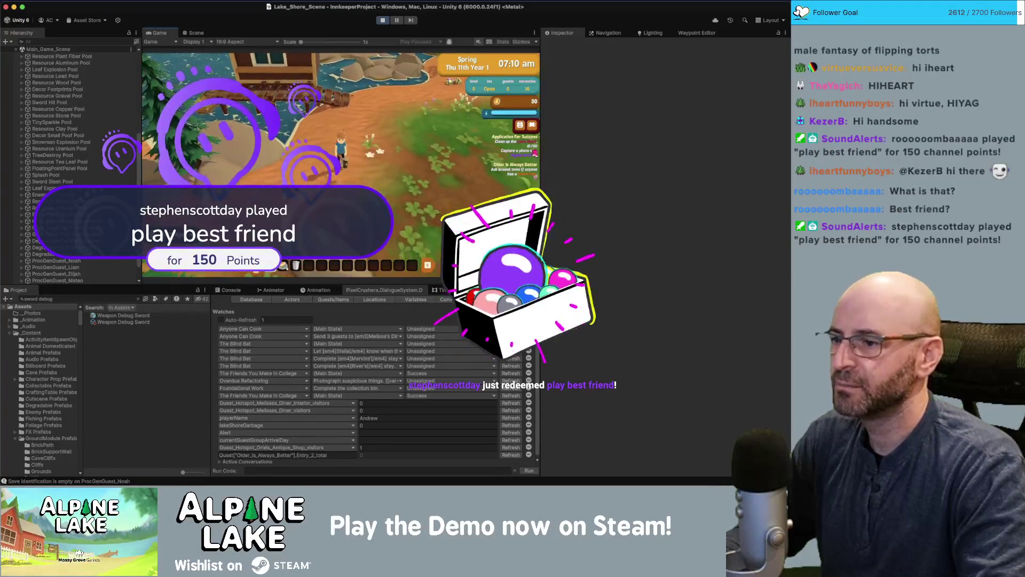
pyautogui.click(383, 20)
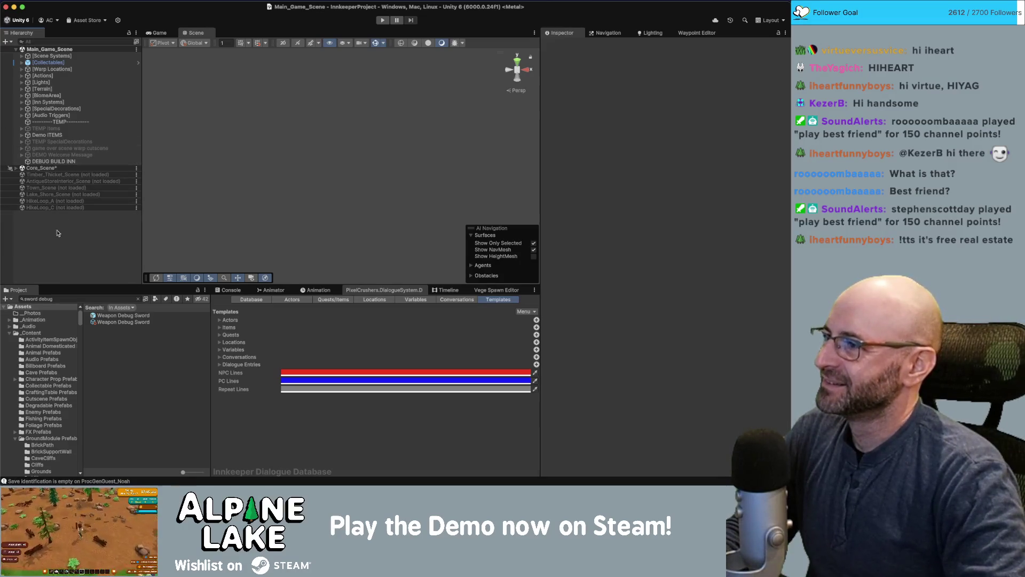
# Remove Lake_Shore_Scene from the hierarchy, then search 'scene' in Project and drag it back in
pyautogui.rightClick(64, 195)
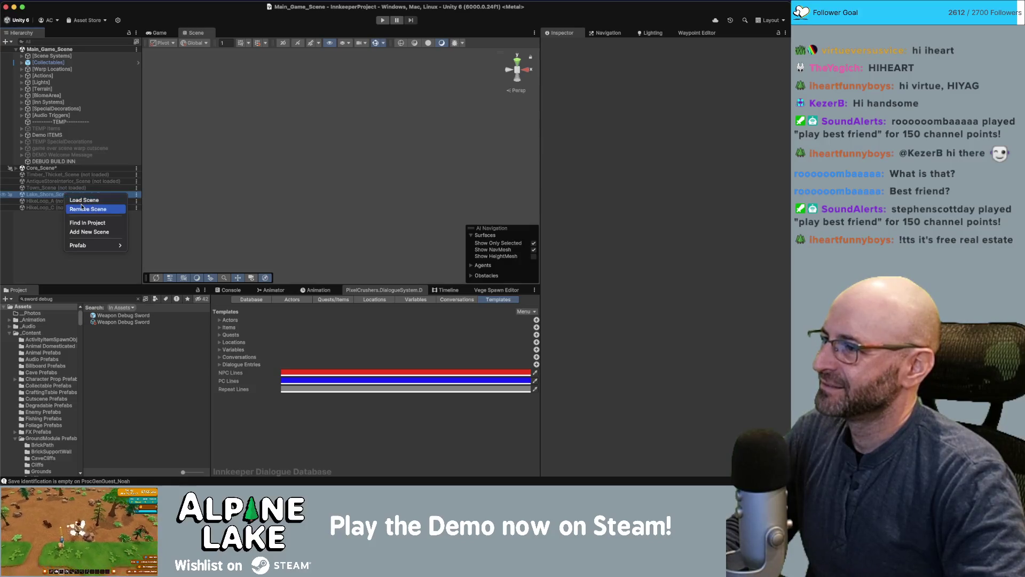
pyautogui.click(81, 207)
pyautogui.click(76, 298)
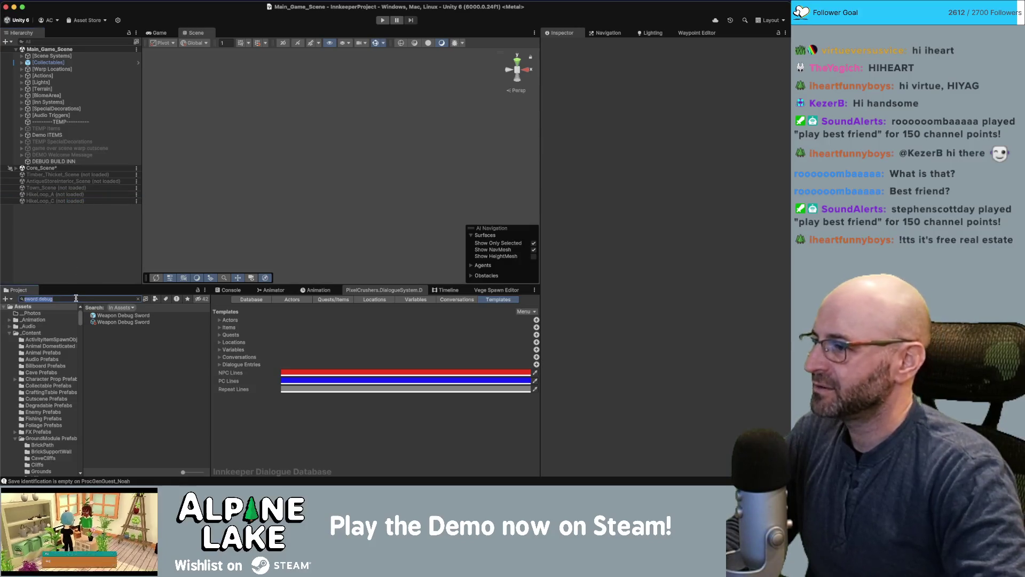
pyautogui.write('lake shorescene')
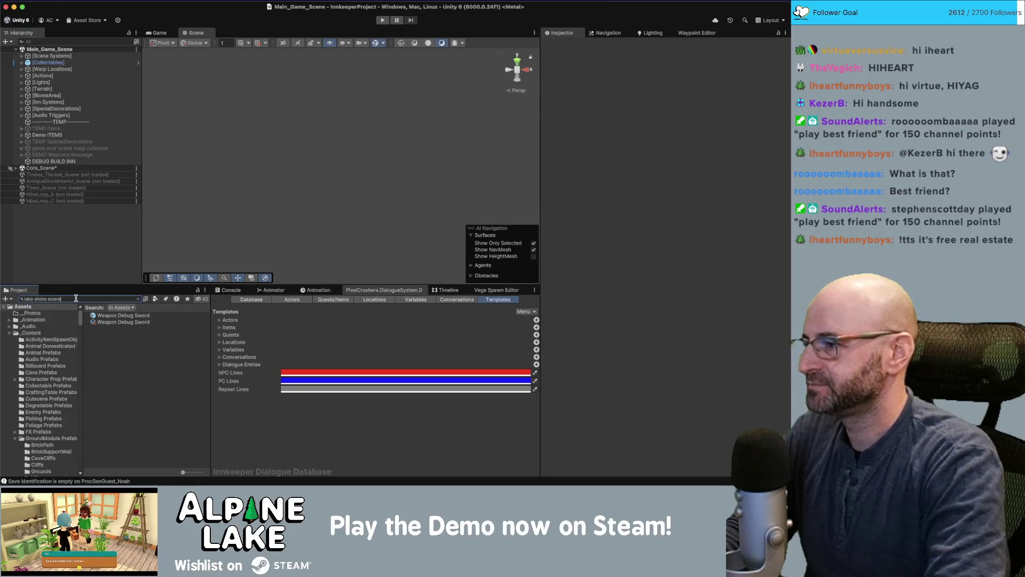
pyautogui.moveTo(107, 322); pyautogui.dragTo(92, 267)
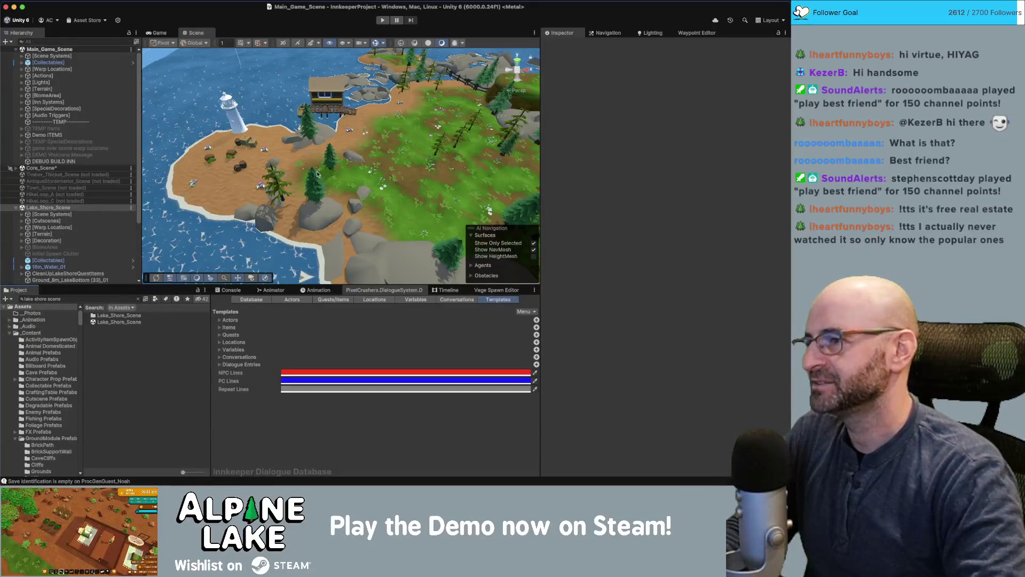
# Select the crystal Collect Item Garbage object near the lighthouse and frame it in the Scene view
pyautogui.moveTo(192, 176)
pyautogui.mouseDown()
pyautogui.moveTo(271, 164)
pyautogui.moveTo(283, 145)
pyautogui.moveTo(443, 232)
pyautogui.mouseUp()
pyautogui.click(443, 232)
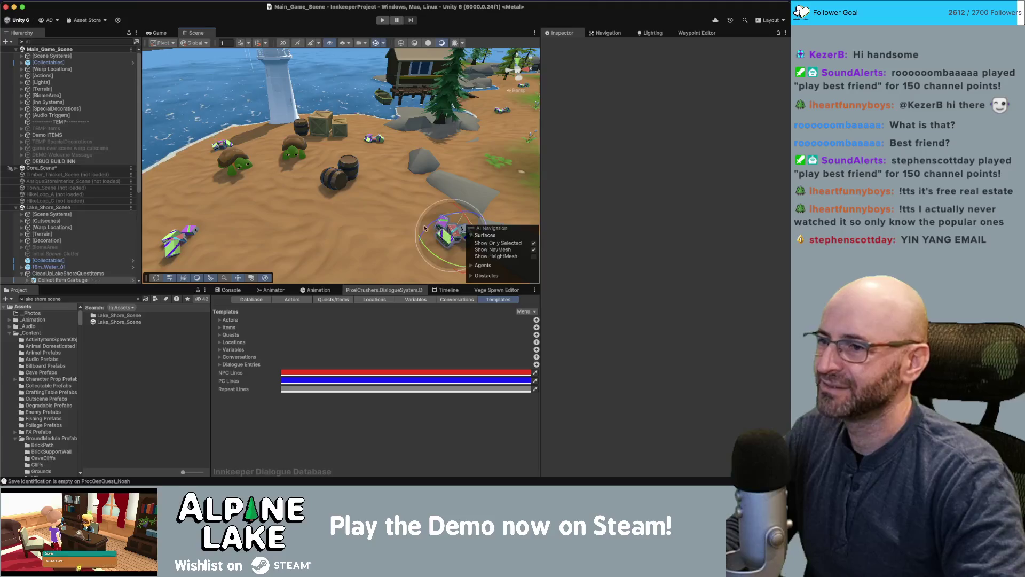
pyautogui.press('f')
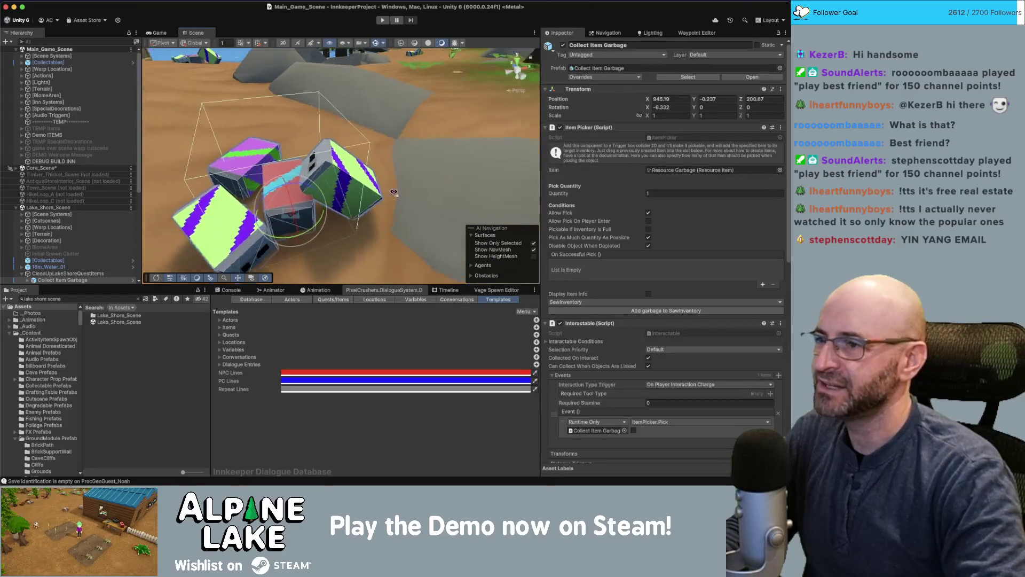